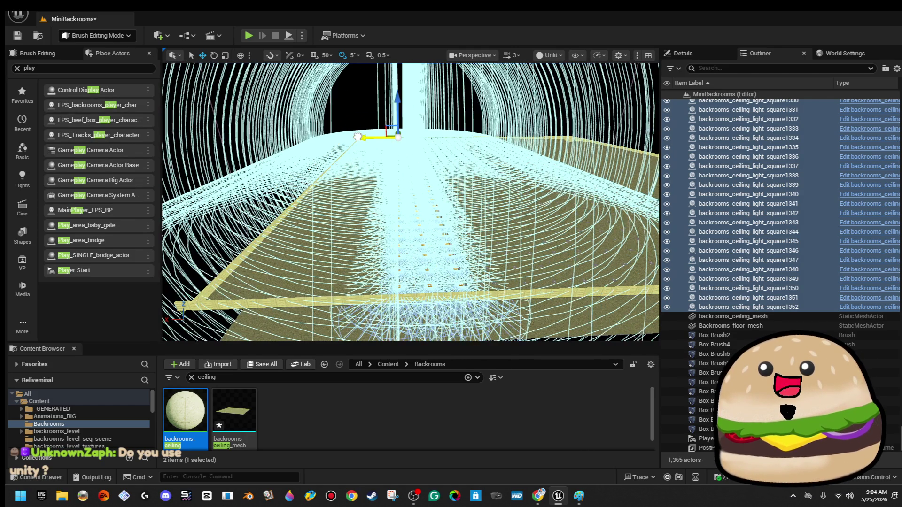
Shift the ceiling light grid sideways along Y and delete the nine stray lights beyond the slab.
mouse_move(358, 136)
mouse_down()
mouse_move(335, 139)
mouse_move(353, 107)
mouse_move(369, 124)
mouse_move(339, 127)
mouse_move(351, 127)
mouse_up()
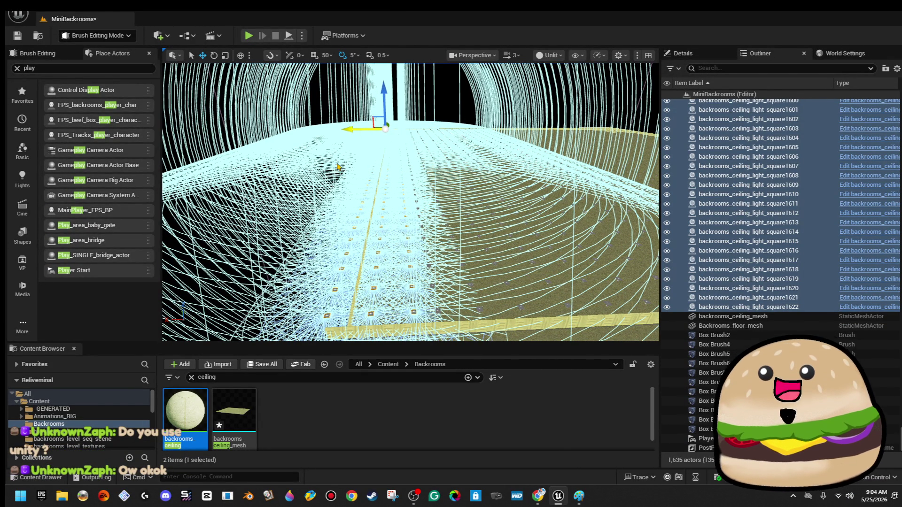
drag(319, 193, 361, 143)
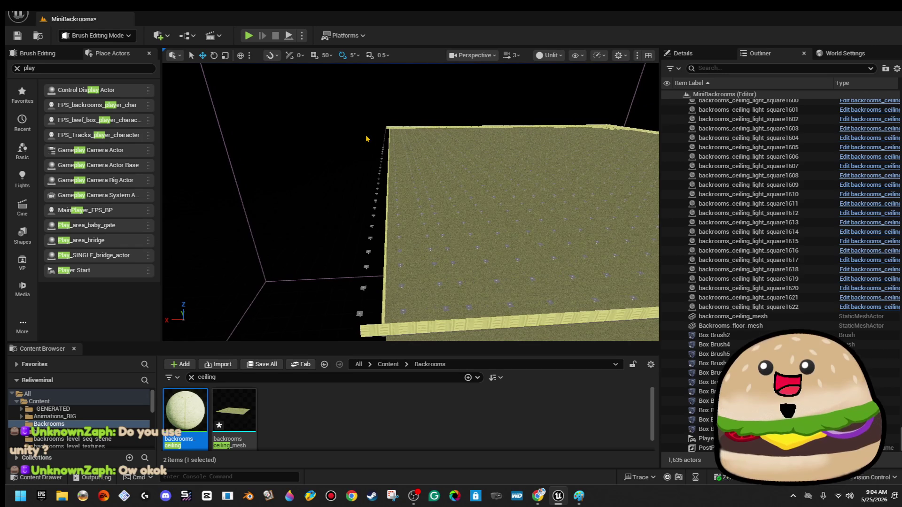
mouse_move(378, 271)
mouse_down()
mouse_move(378, 282)
mouse_move(383, 230)
mouse_up()
key(Delete)
Delete the remaining stray lights past the slab edge, about 21 and then 3 more.
drag(365, 183, 368, 178)
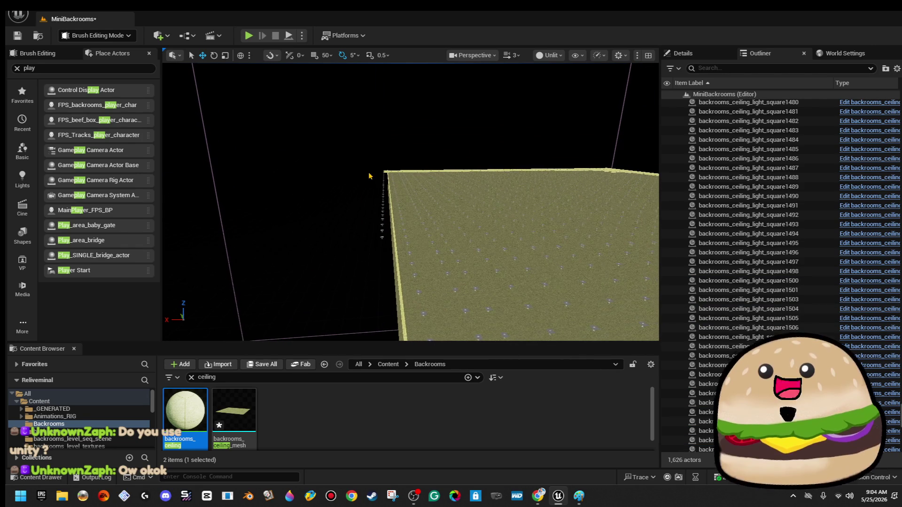
mouse_move(385, 263)
mouse_down()
mouse_move(400, 262)
mouse_move(343, 153)
mouse_up()
key(Delete)
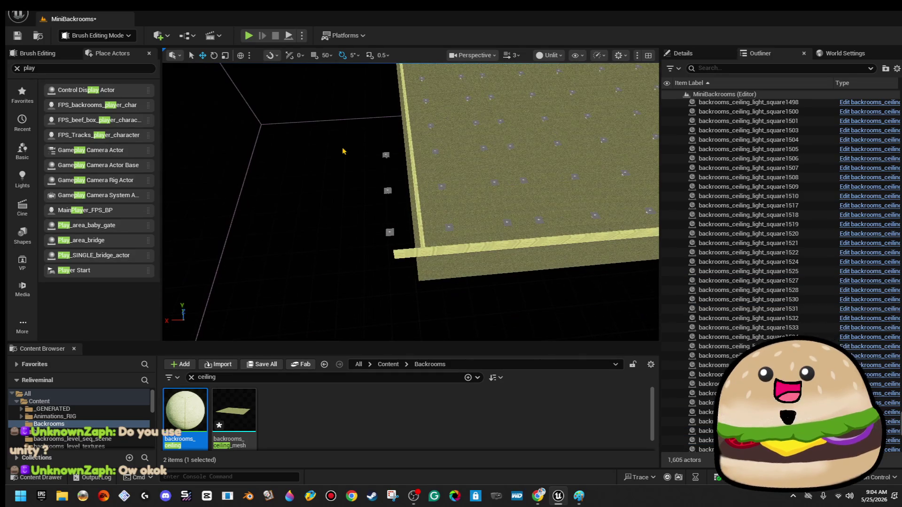
drag(400, 241, 401, 240)
key(Delete)
drag(441, 201, 441, 201)
drag(538, 69, 539, 68)
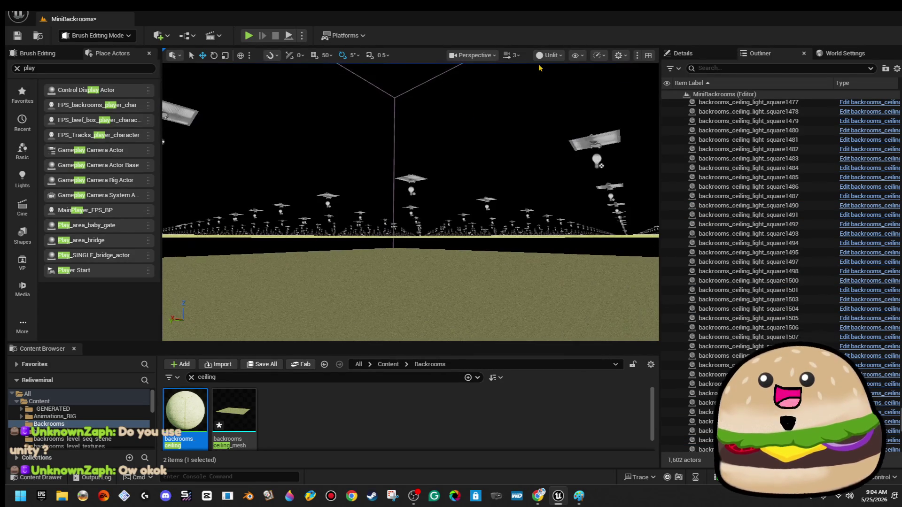
Switch the viewport to Lit shading with Alt+4.
click(549, 55)
click(575, 96)
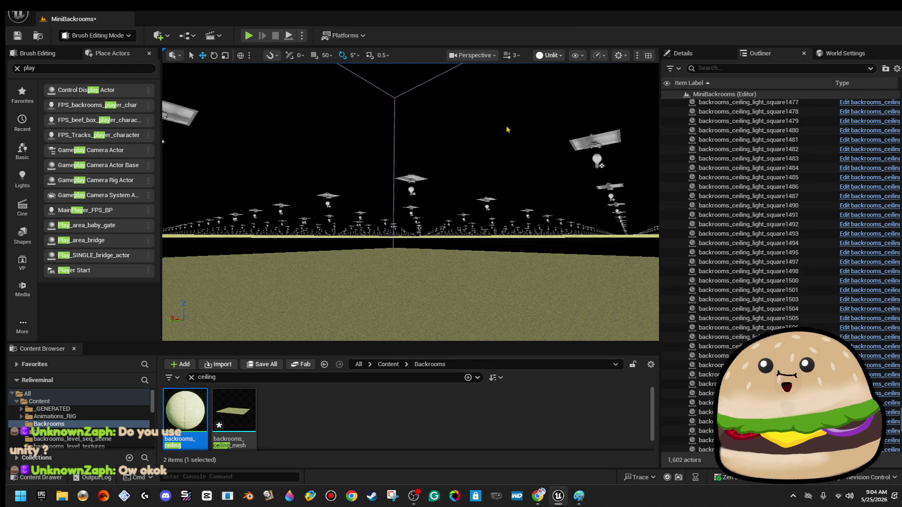
key(alt+4)
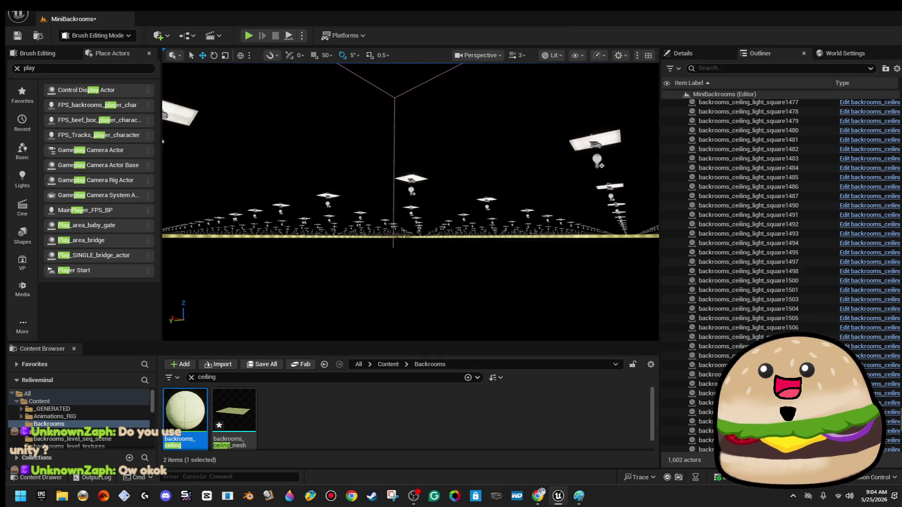
Focus on the ceiling mesh and tilt the view up toward the lit light grid.
right_click(479, 162)
key(Escape)
right_click(442, 162)
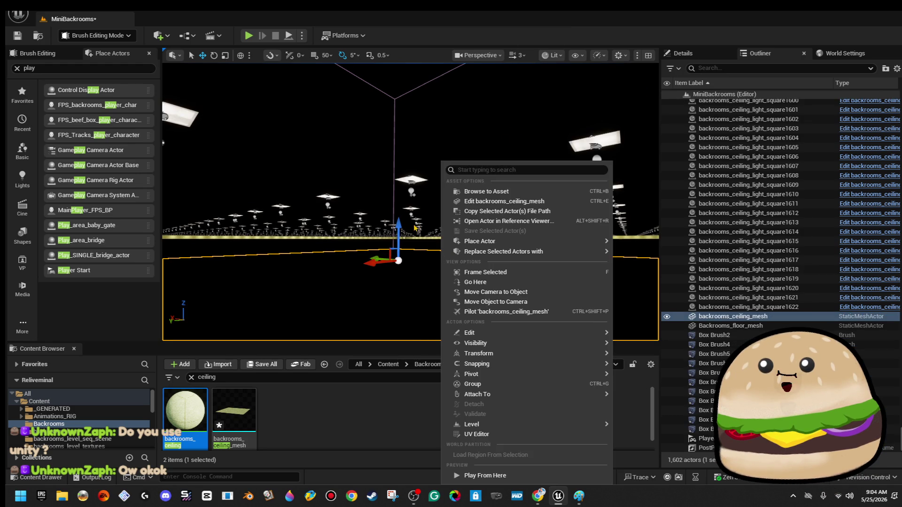
key(Escape)
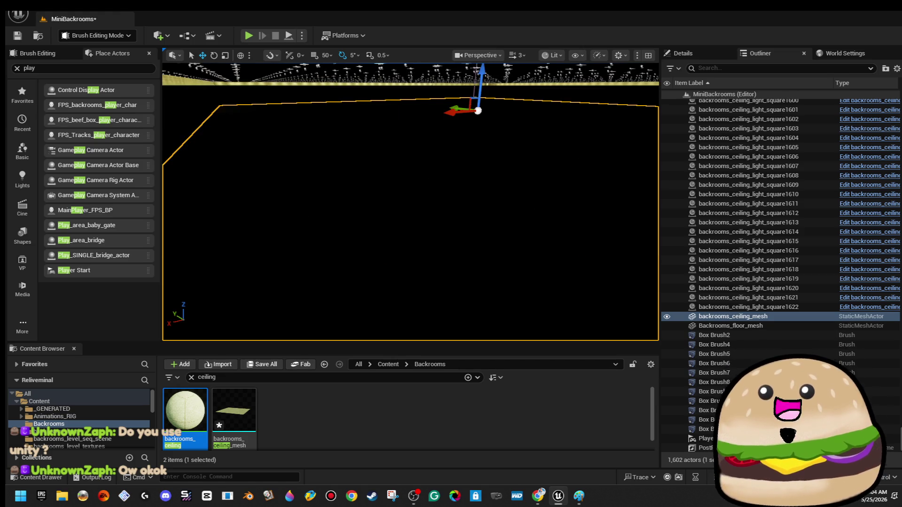
key(f)
scroll(410, 201, down, 10)
mouse_move(410, 202)
mouse_down()
mouse_move(410, 183)
mouse_move(470, 212)
mouse_up()
drag(374, 264, 372, 264)
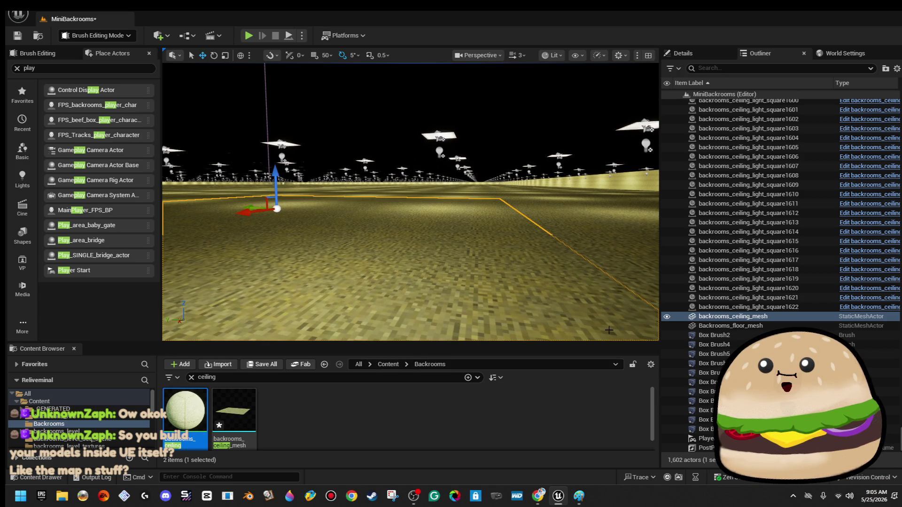
Clear the ceiling light selection and return the viewport to Unlit shading.
click(776, 308)
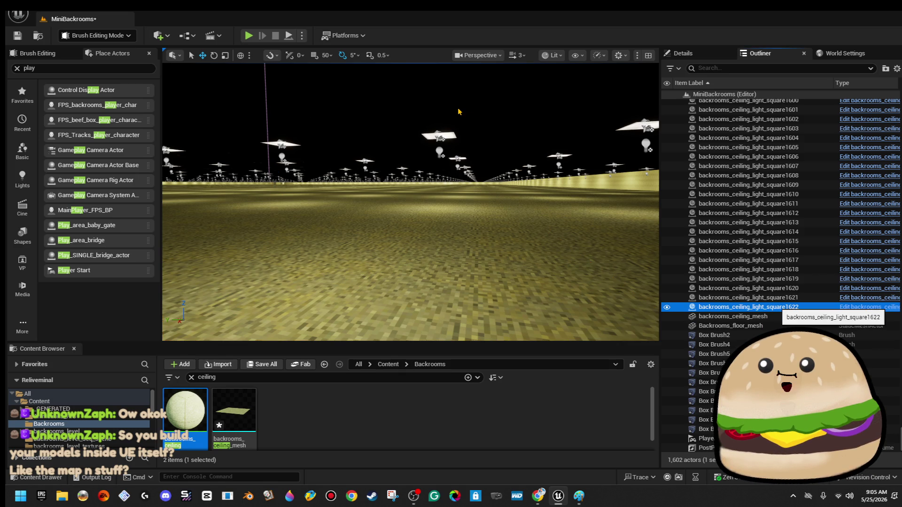
key(Escape)
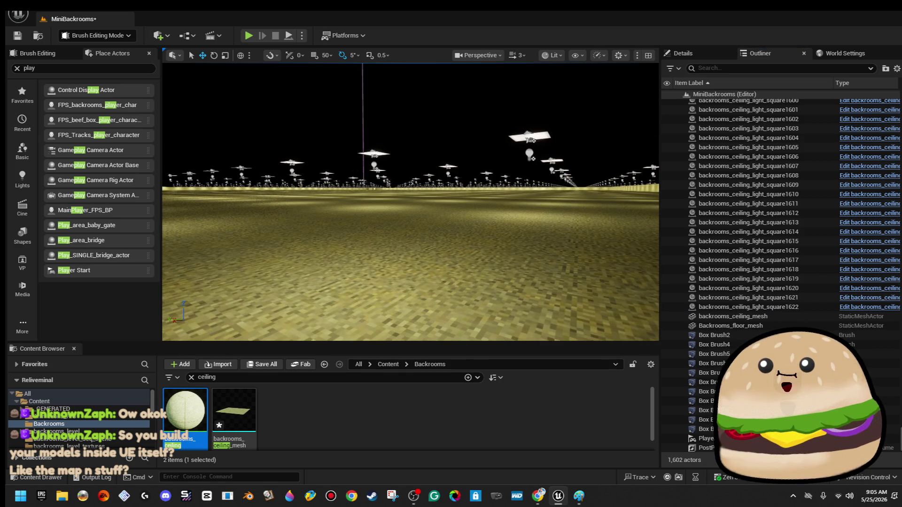
click(553, 56)
click(578, 103)
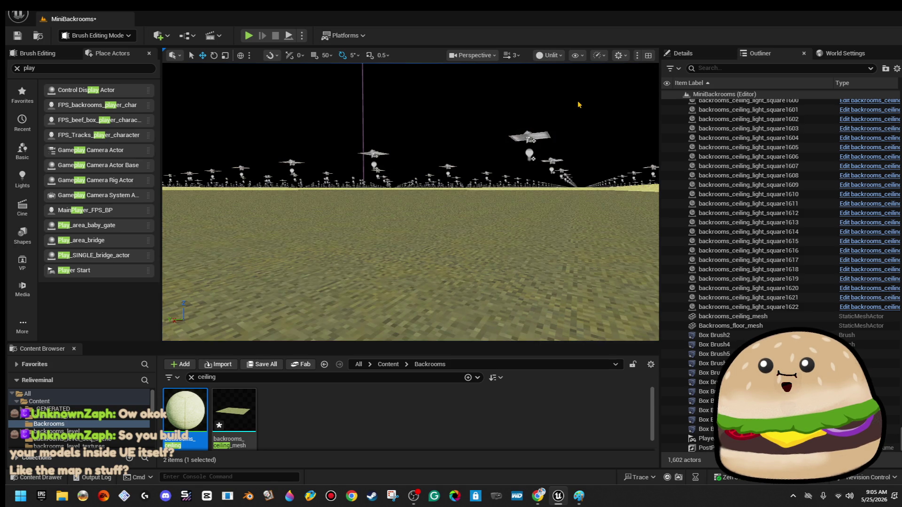
Frame the floor and ceiling planes and trial-select the ceiling light area.
mouse_move(411, 202)
mouse_down()
mouse_move(411, 220)
mouse_move(403, 211)
mouse_move(418, 202)
mouse_up()
scroll(411, 202, down, 8)
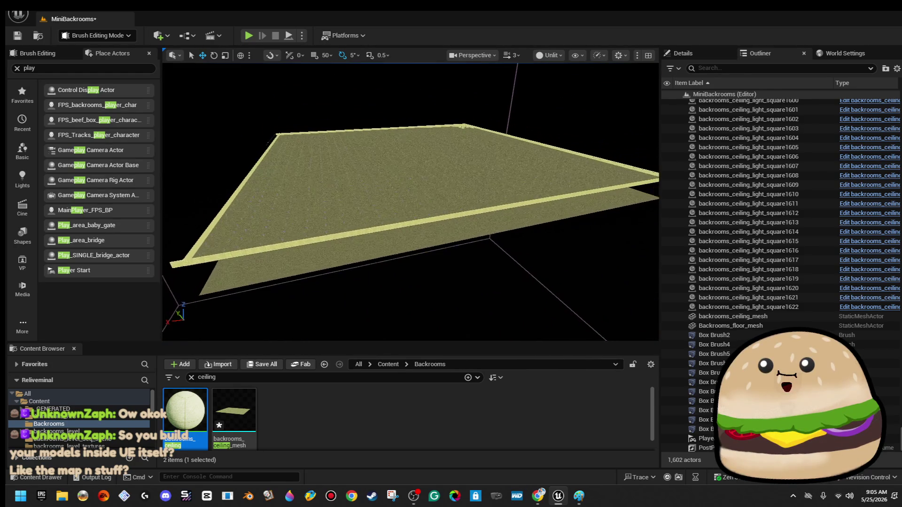
scroll(410, 202, down, 3)
drag(299, 91, 299, 90)
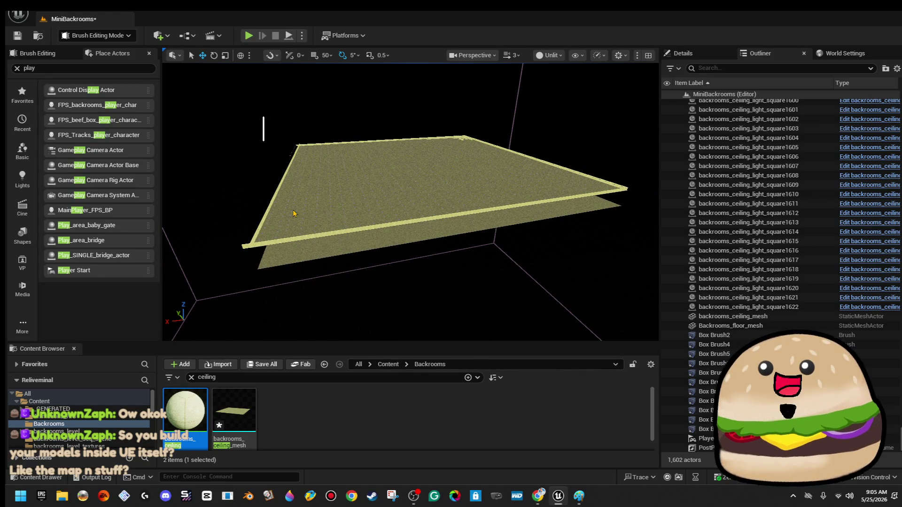
mouse_move(447, 242)
mouse_down()
mouse_move(428, 228)
mouse_move(465, 202)
mouse_up()
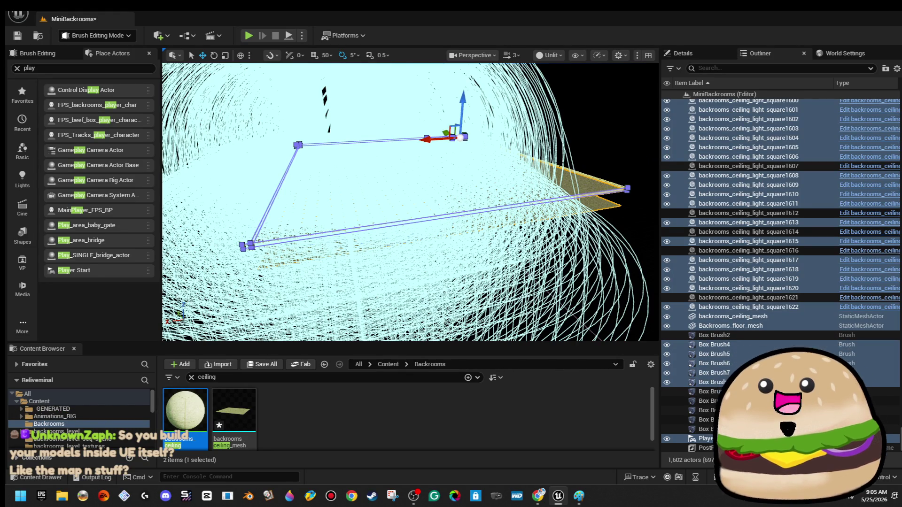
drag(572, 127, 561, 103)
mouse_move(386, 174)
mouse_down()
mouse_move(384, 187)
mouse_move(386, 174)
mouse_up()
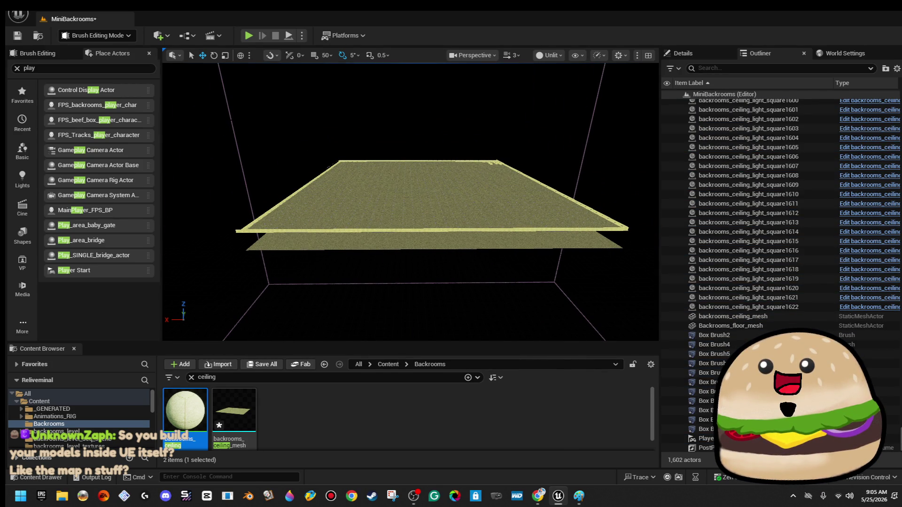
drag(406, 248, 446, 261)
drag(409, 202, 437, 202)
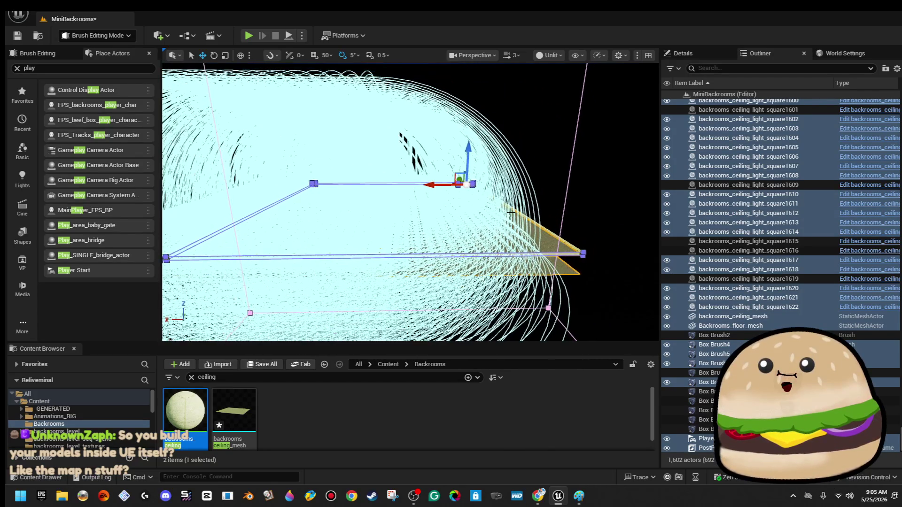
Marquee-select all ceiling lights over the slab and delete them, leaving 947 actors.
key(Escape)
drag(234, 156, 210, 156)
mouse_move(353, 284)
mouse_down()
mouse_move(431, 289)
mouse_move(420, 281)
mouse_up()
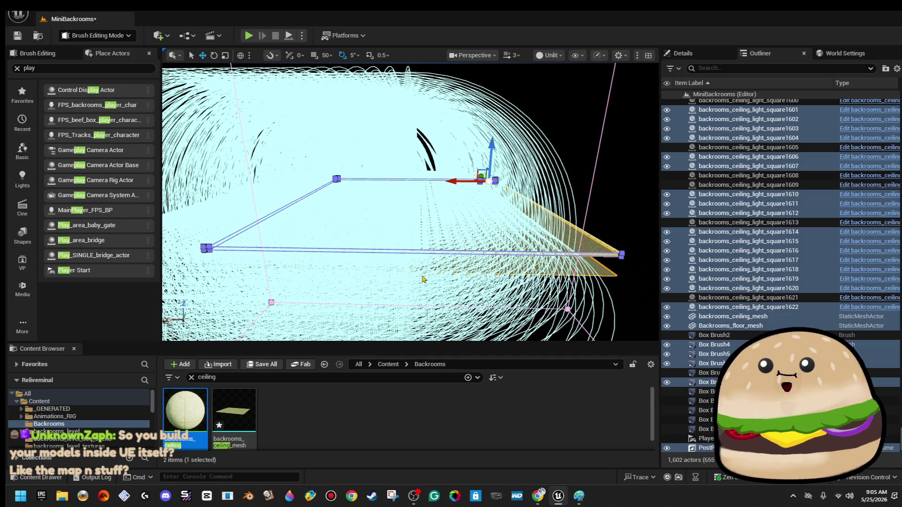
key(Delete)
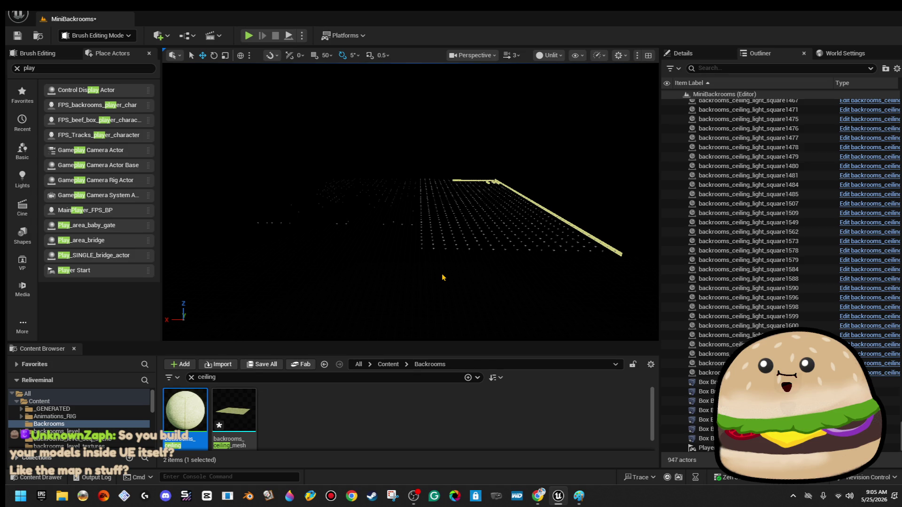
Undo the mass deletion to bring back the floor, ceiling and lights.
key(ctrl+z)
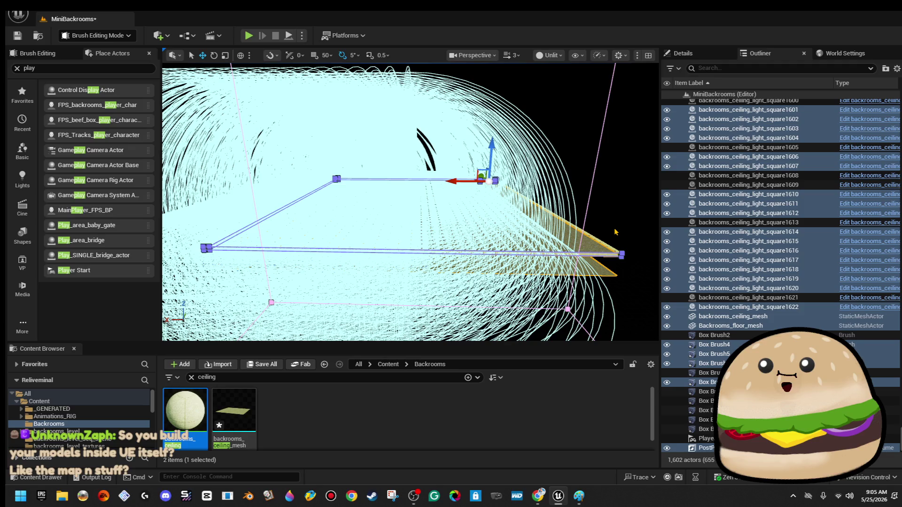
click(592, 242)
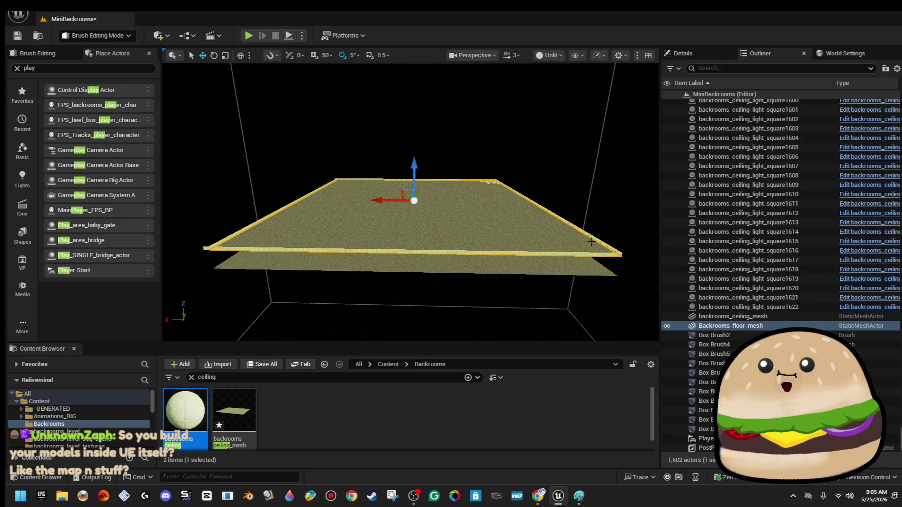
ctrl+click(573, 271)
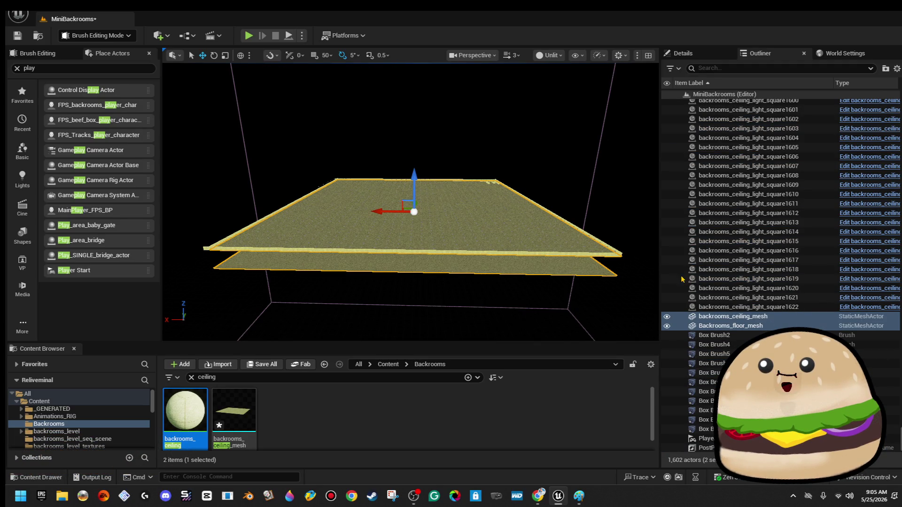
click(203, 155)
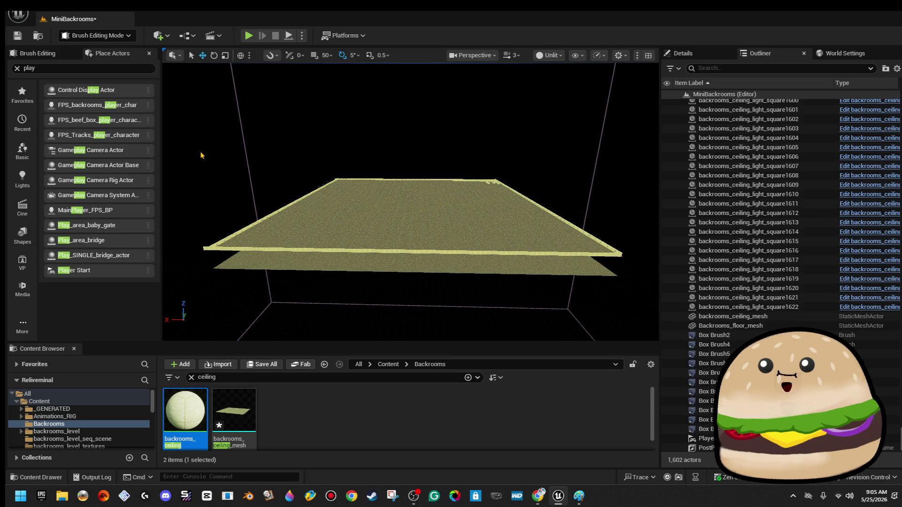
Delete only the 695 ceiling lights, excluding both meshes, three box brushes and PostProcess.
mouse_move(192, 141)
mouse_down()
mouse_move(403, 308)
mouse_move(423, 293)
mouse_up()
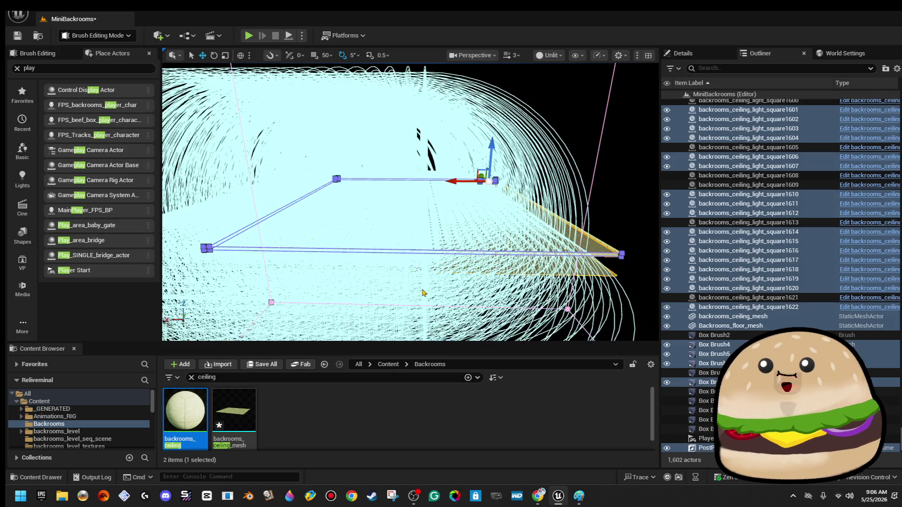
ctrl+click(773, 317)
ctrl+click(759, 329)
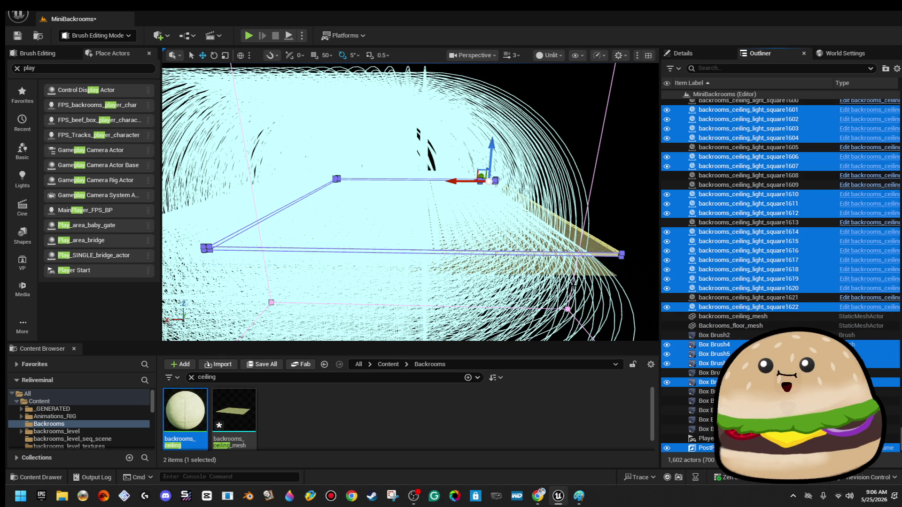
ctrl+click(710, 382)
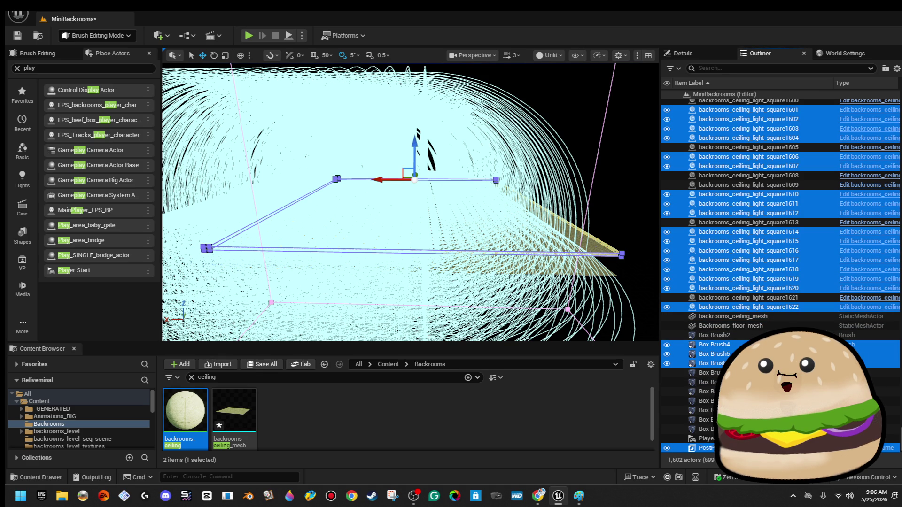
ctrl+click(710, 363)
ctrl+click(710, 344)
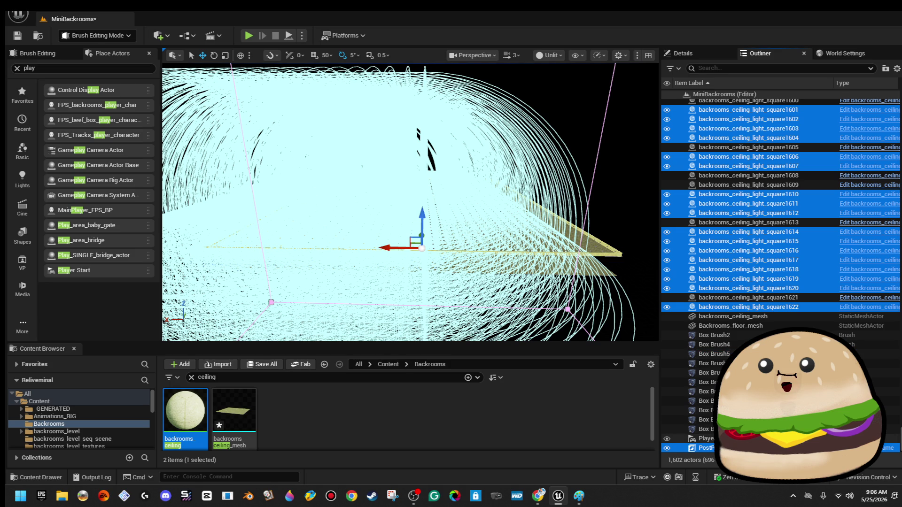
ctrl+click(704, 447)
drag(558, 227, 558, 228)
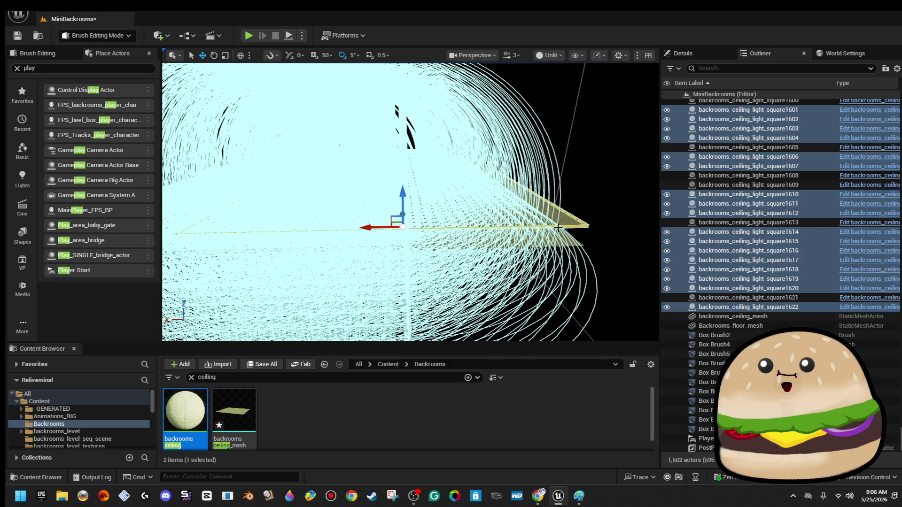
key(Delete)
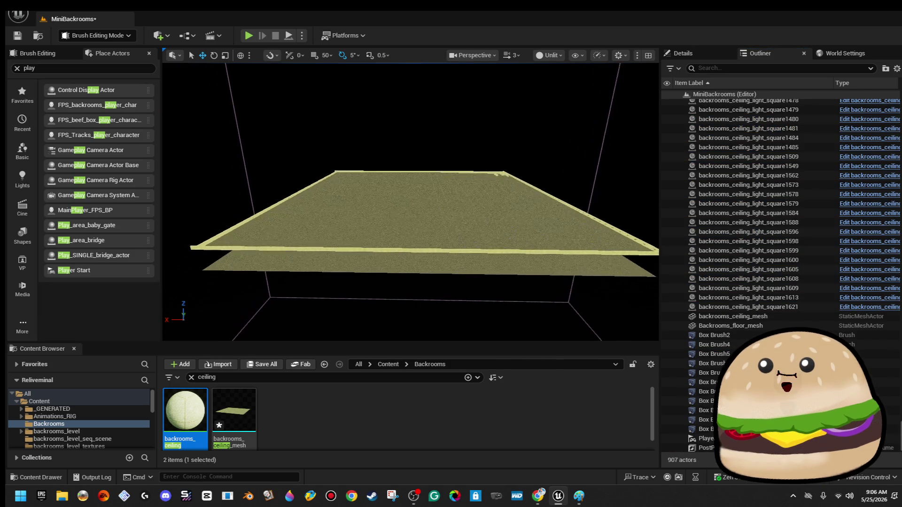
Select Box Brush4 and slide it right along the X axis across the slab.
drag(557, 227, 557, 227)
drag(373, 214, 372, 213)
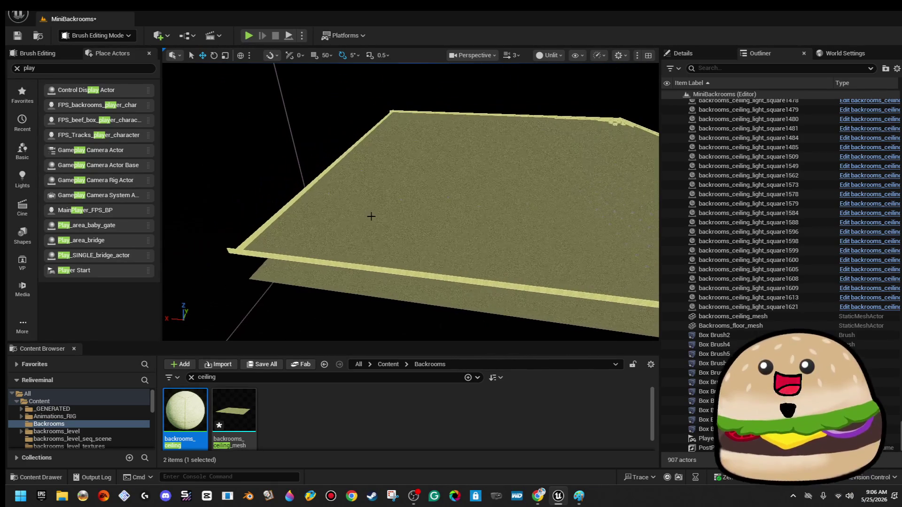
click(296, 203)
drag(296, 203, 296, 204)
drag(245, 154, 361, 165)
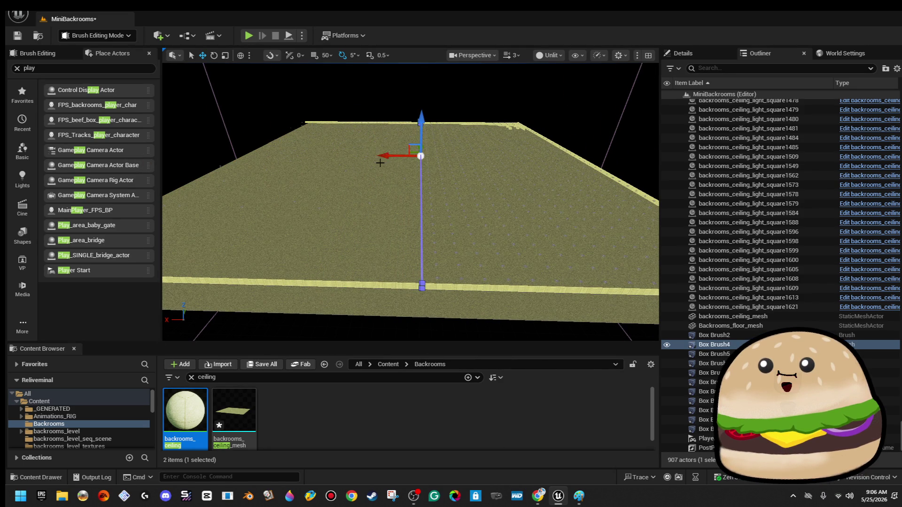
Fly down to floor level to look across the floor beneath the lights.
drag(471, 93, 471, 93)
drag(366, 285, 366, 285)
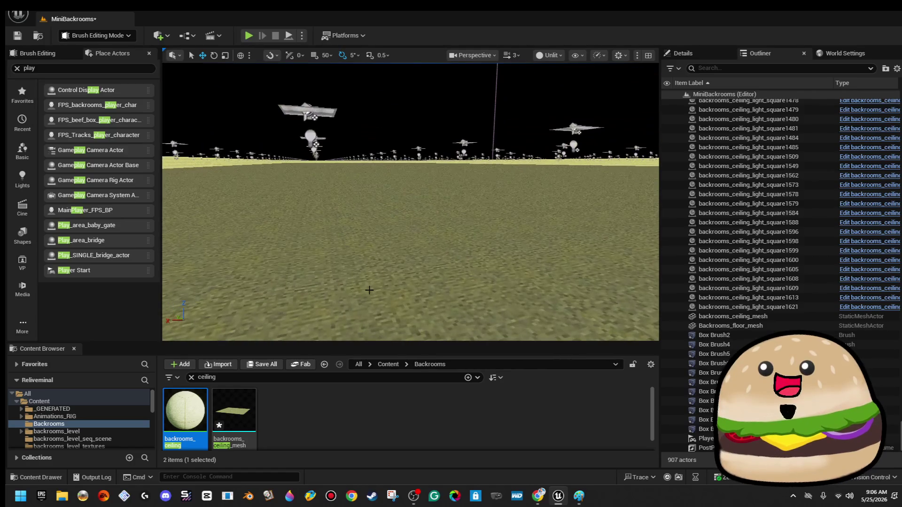
right_click(408, 162)
key(Escape)
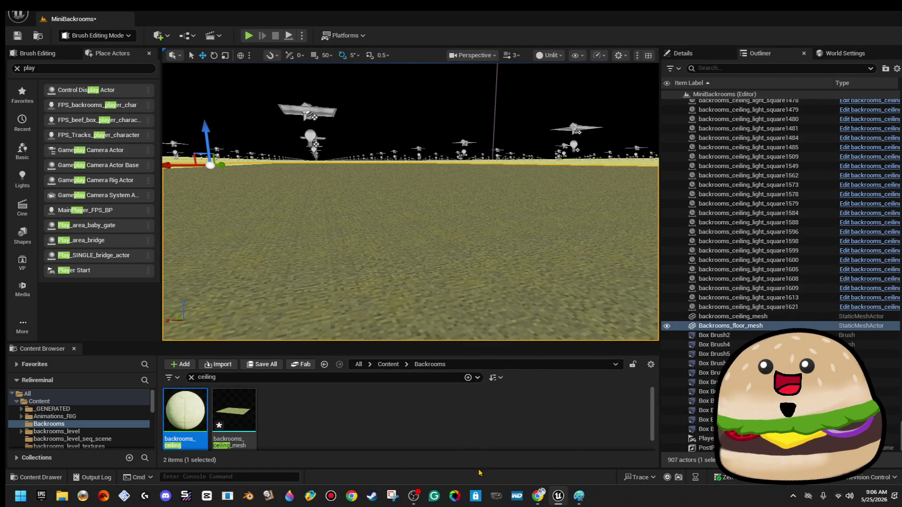
key(alt+p)
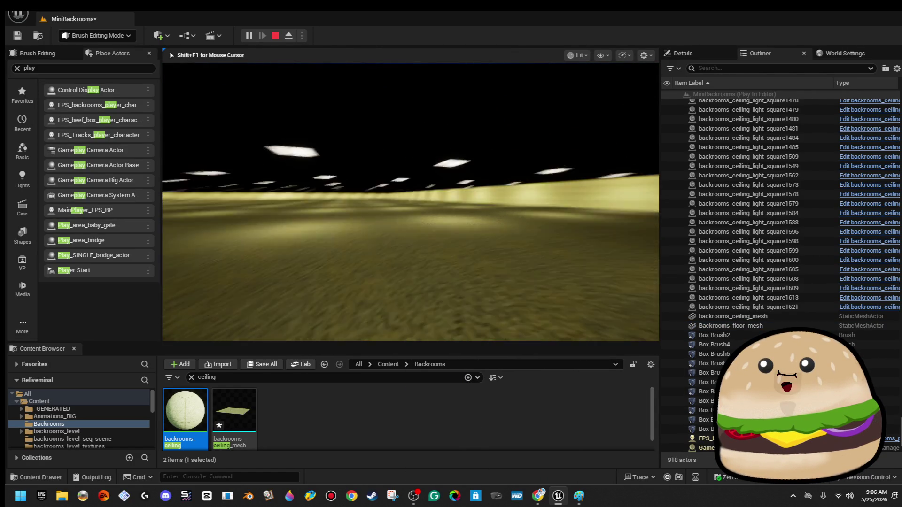
key(w)
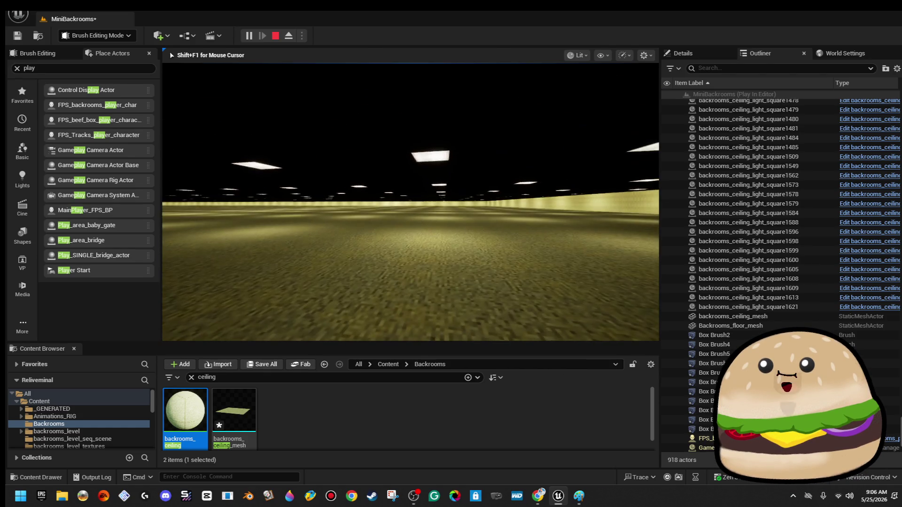
key(Escape)
right_click(444, 162)
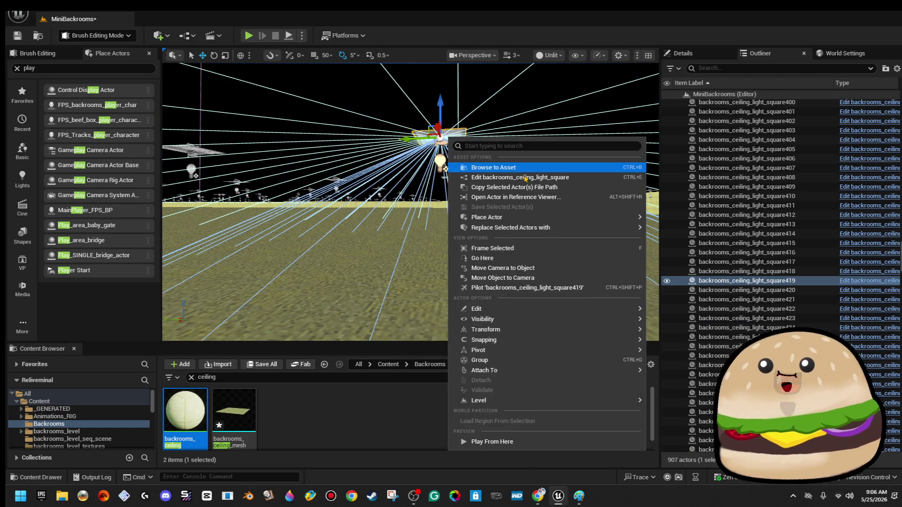
Frame and orbit around the selected ceiling light.
click(525, 180)
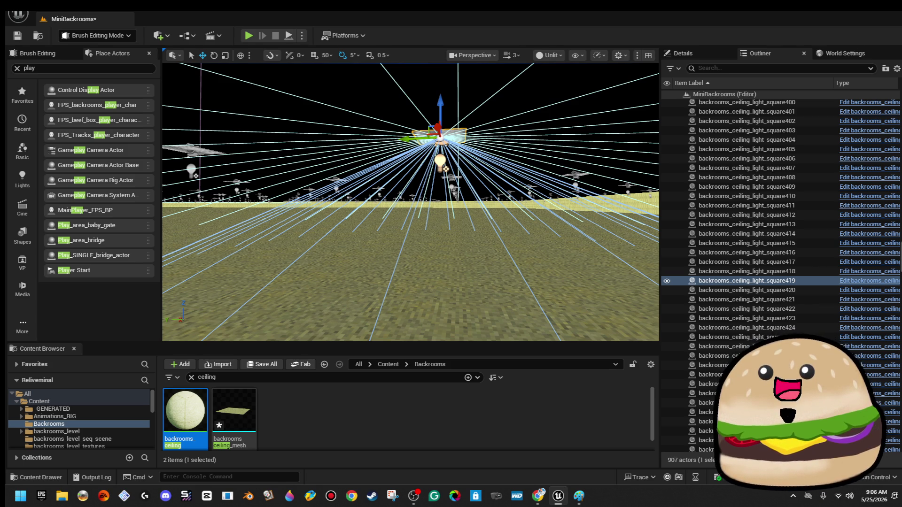
key(f)
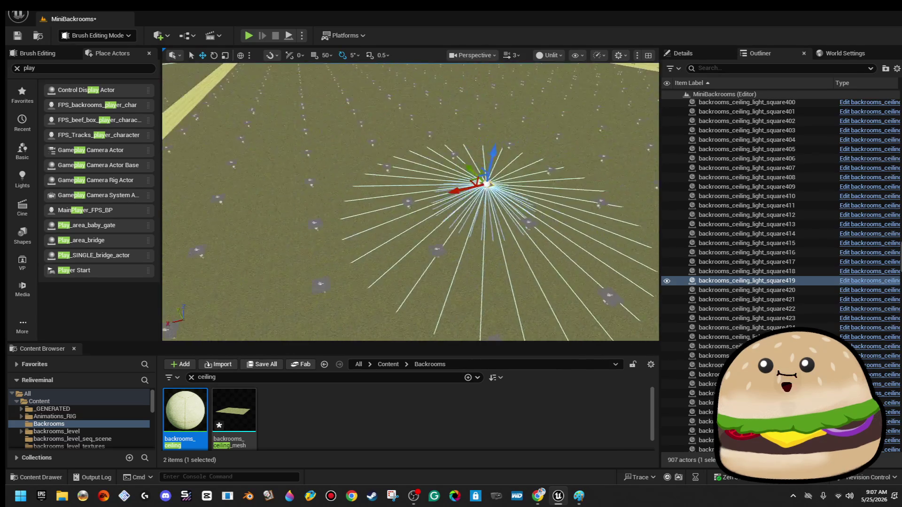
mouse_move(410, 201)
mouse_down()
mouse_move(437, 216)
mouse_move(503, 193)
mouse_move(517, 175)
mouse_move(531, 207)
mouse_move(535, 200)
mouse_up()
Range-select ceiling lights square595 through square1621 in the Outliner and delete them.
click(820, 212)
scroll(820, 235, down, 5)
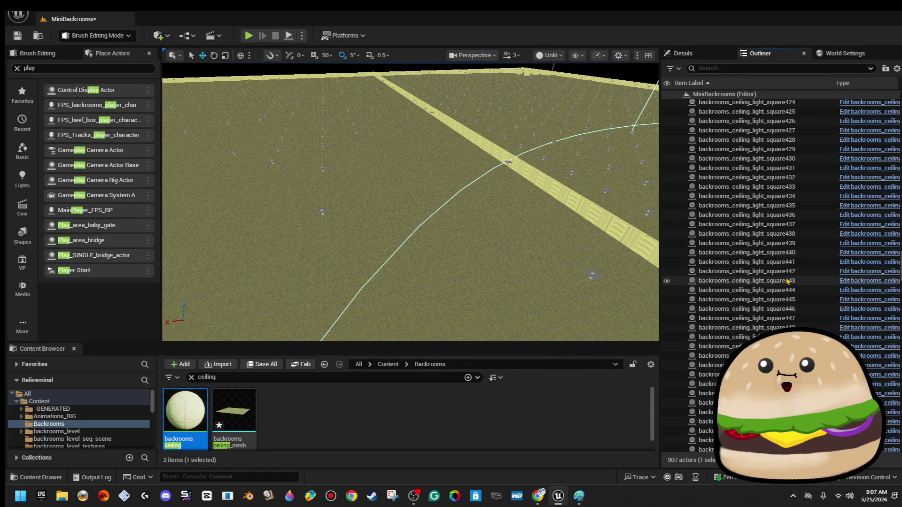
scroll(751, 291, down, 3)
scroll(751, 291, down, 20)
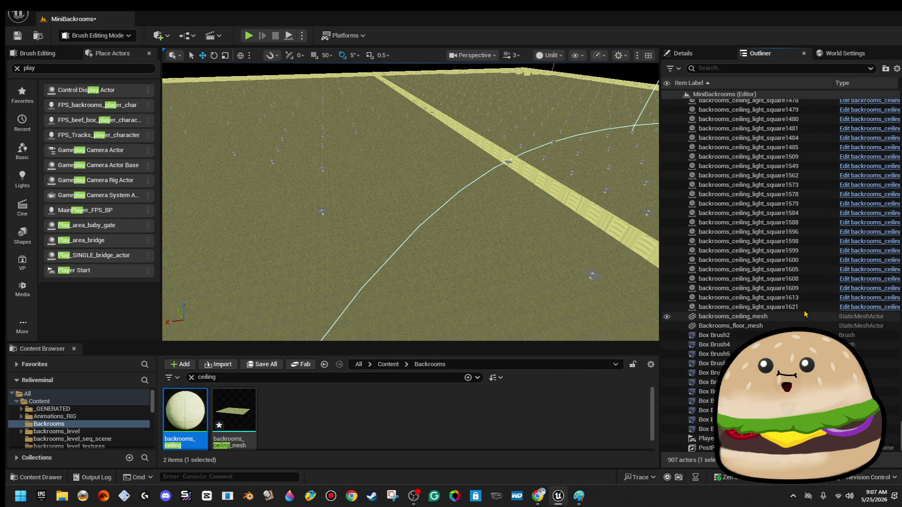
click(804, 307)
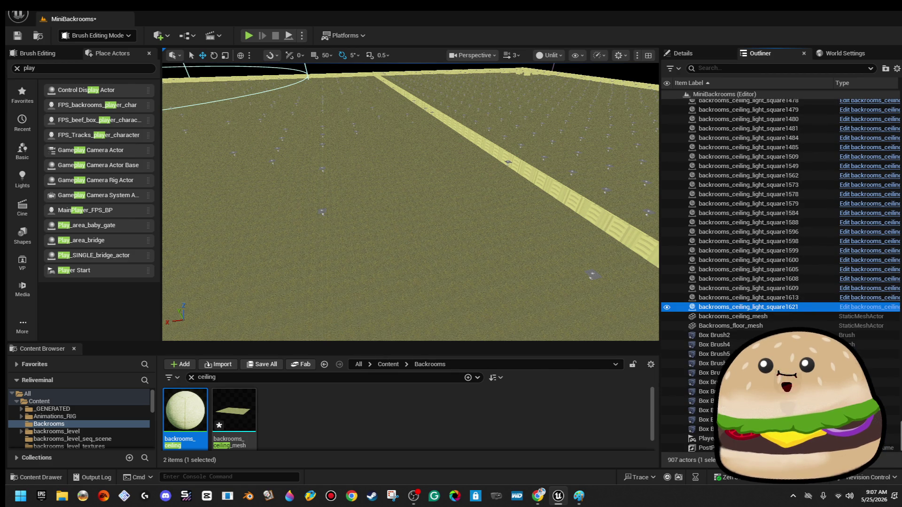
scroll(803, 261, up, 15)
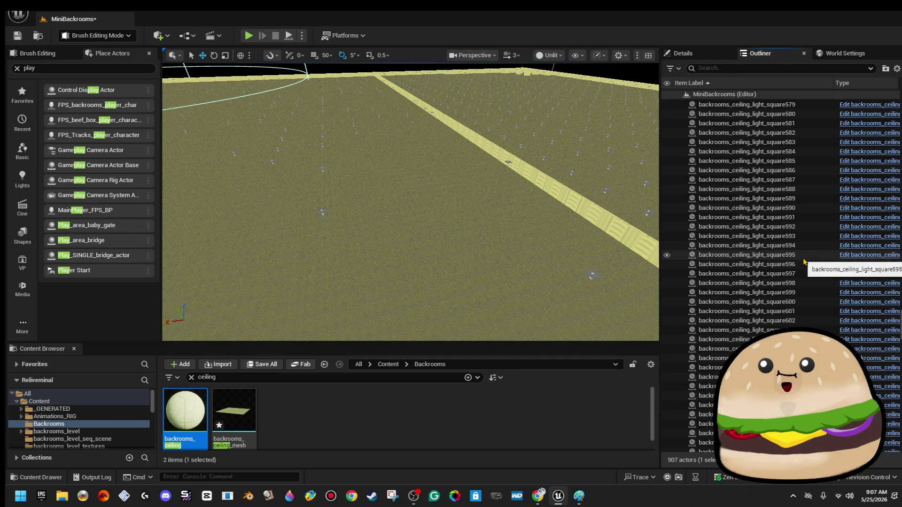
shift+click(803, 258)
key(Delete)
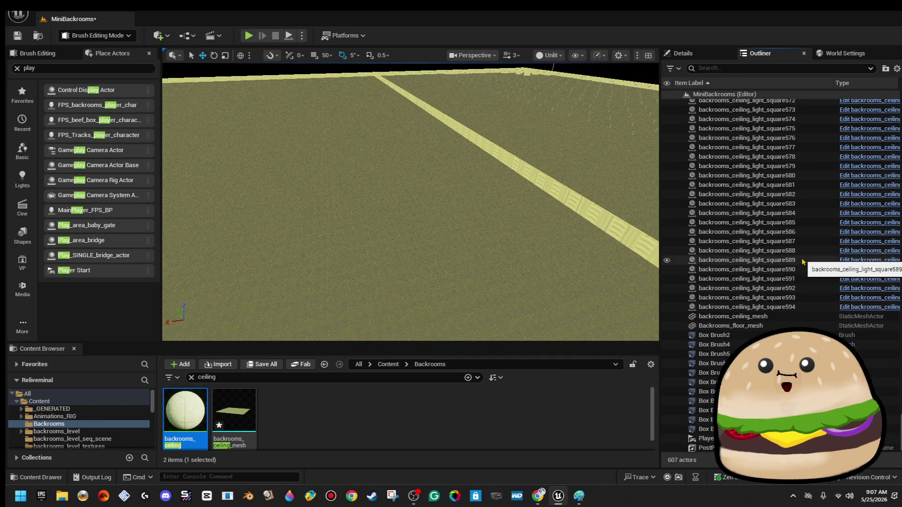
Pull back to view the light grid and Play From Here on the floor.
drag(515, 199, 515, 239)
scroll(411, 202, down, 5)
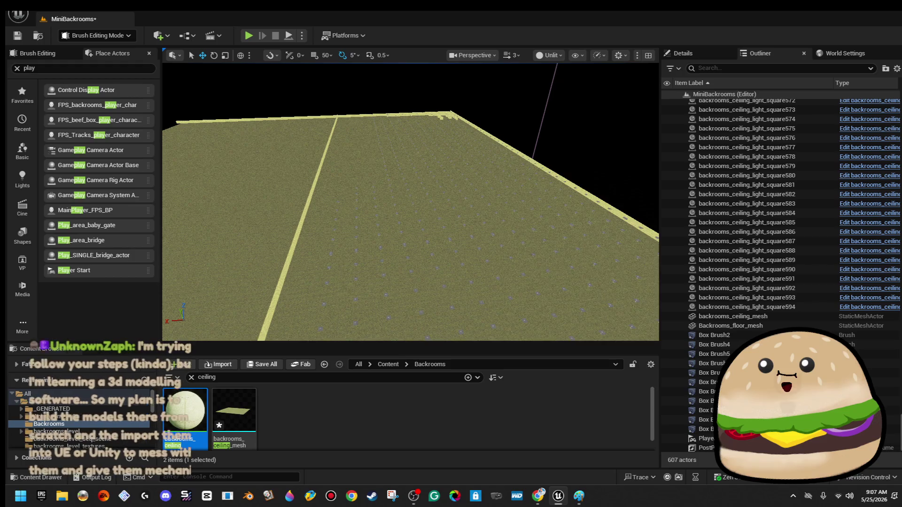
right_click(498, 161)
click(554, 475)
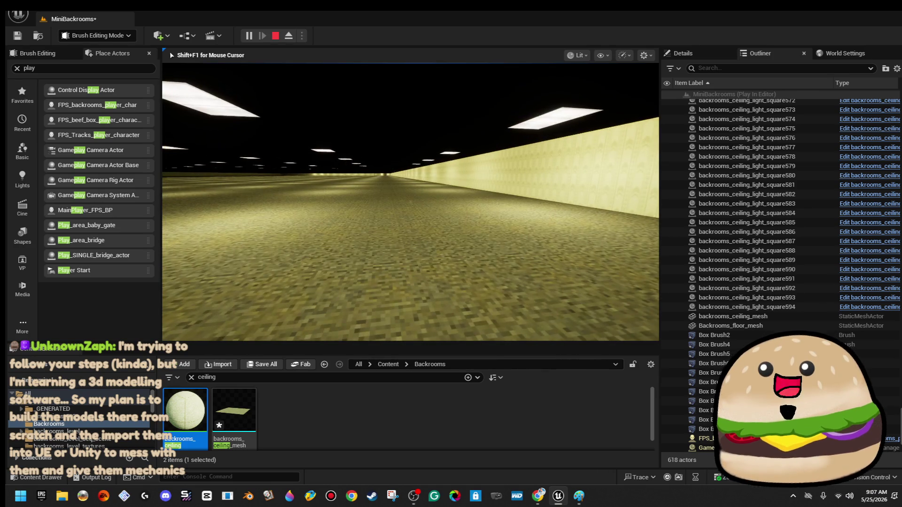
Playtest the level fullscreen with F11, end the session, and right-click a ceiling light.
key(F11)
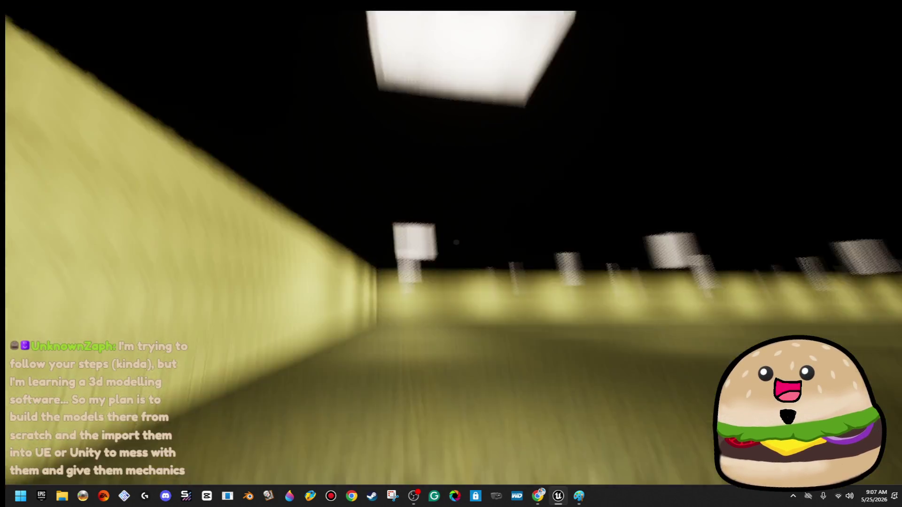
key(Escape)
right_click(386, 173)
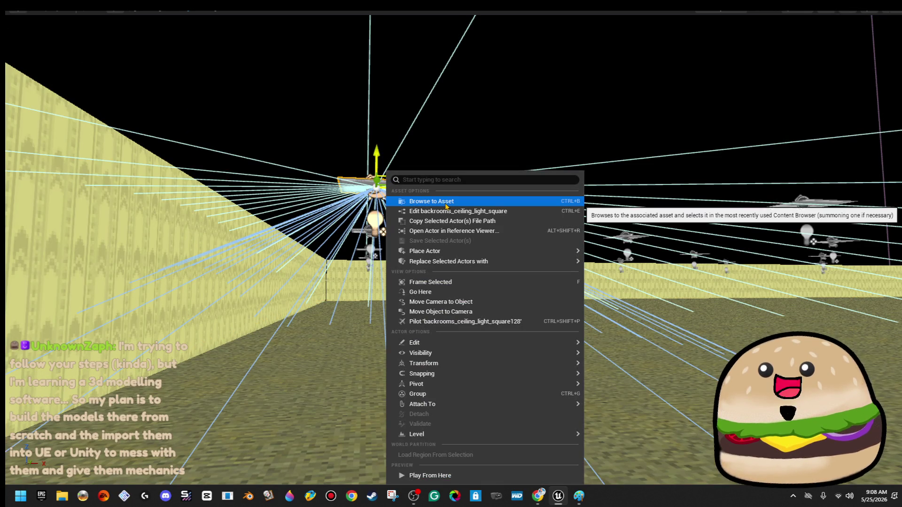
Open the backrooms_ceiling_light_square blueprint in a maximized editor window.
click(450, 212)
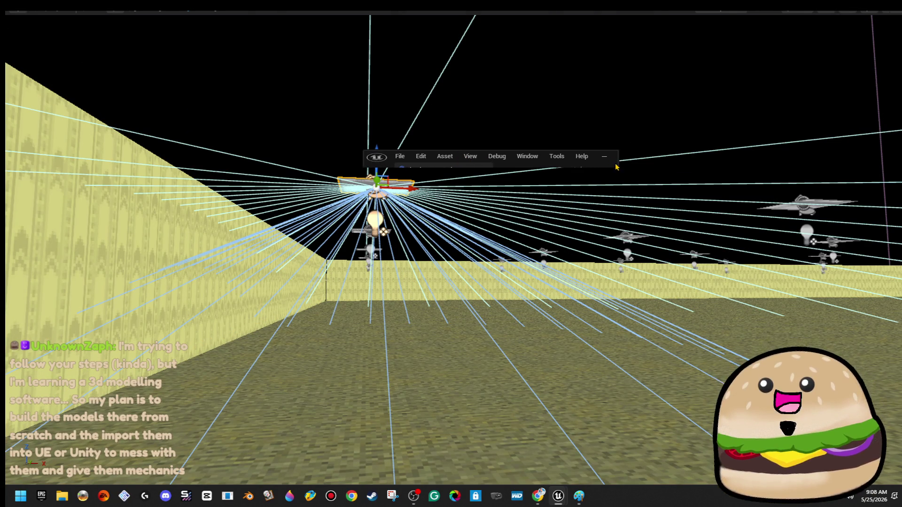
drag(617, 166, 789, 205)
click(764, 158)
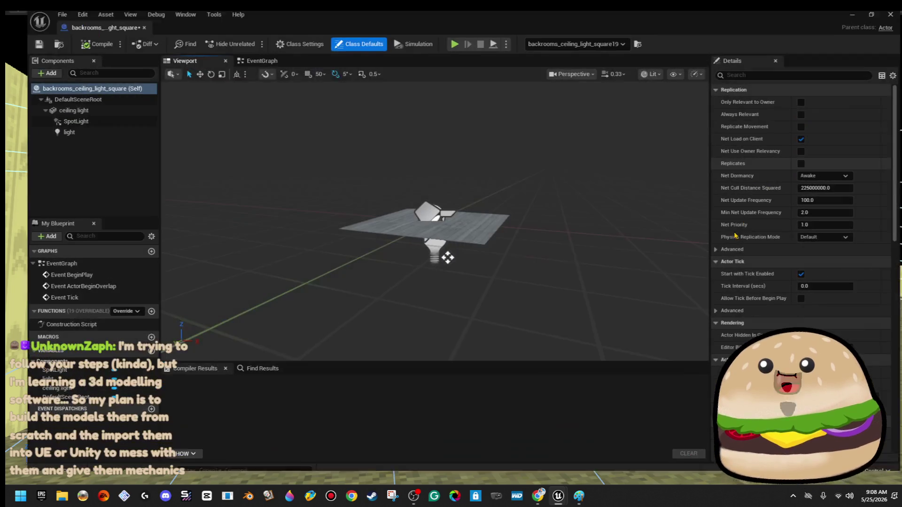
drag(413, 263, 413, 164)
Delete the SpotLight component from the blueprint and move the editor aside.
click(416, 160)
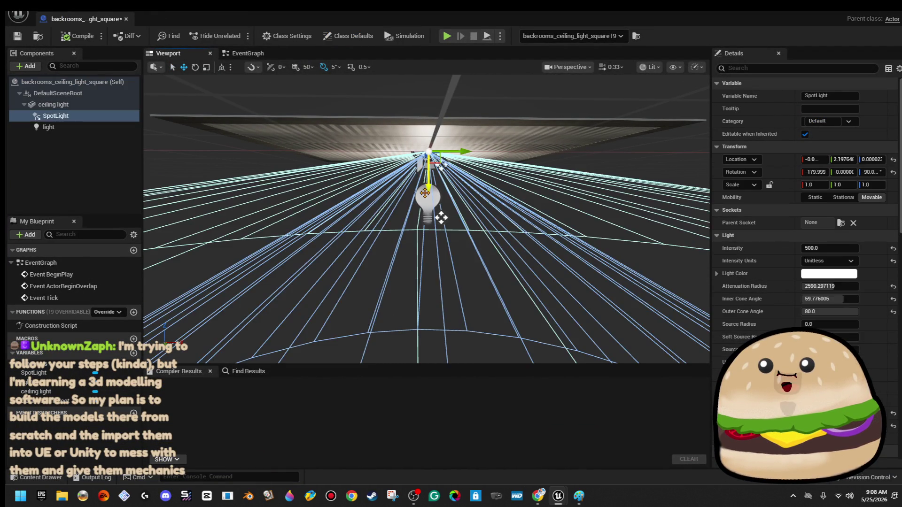
click(424, 193)
click(426, 163)
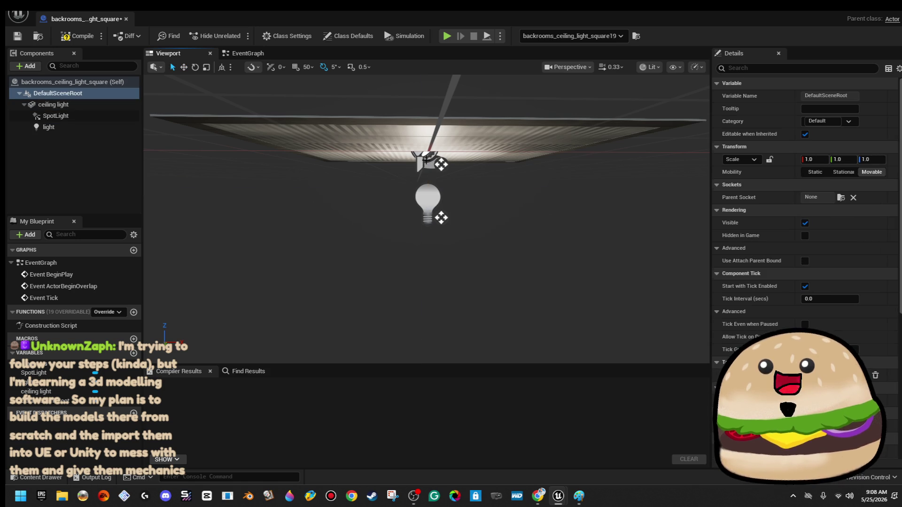
click(427, 155)
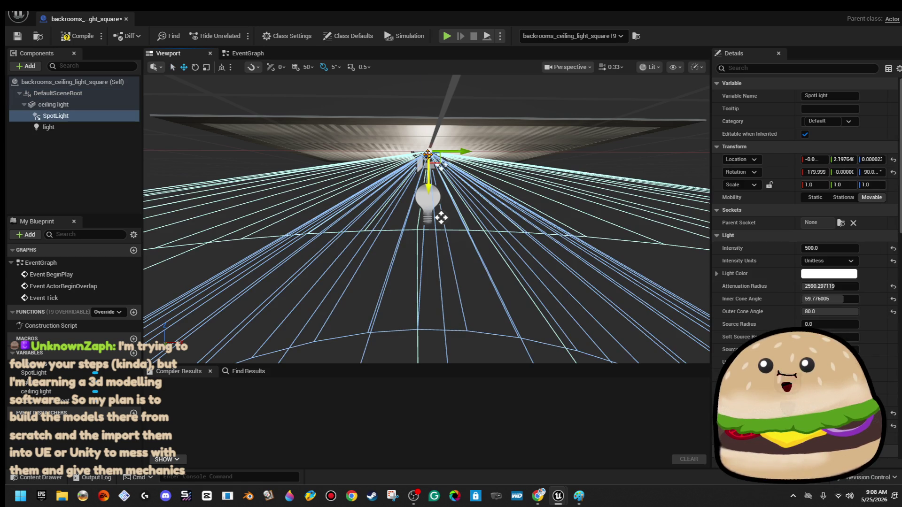
key(Delete)
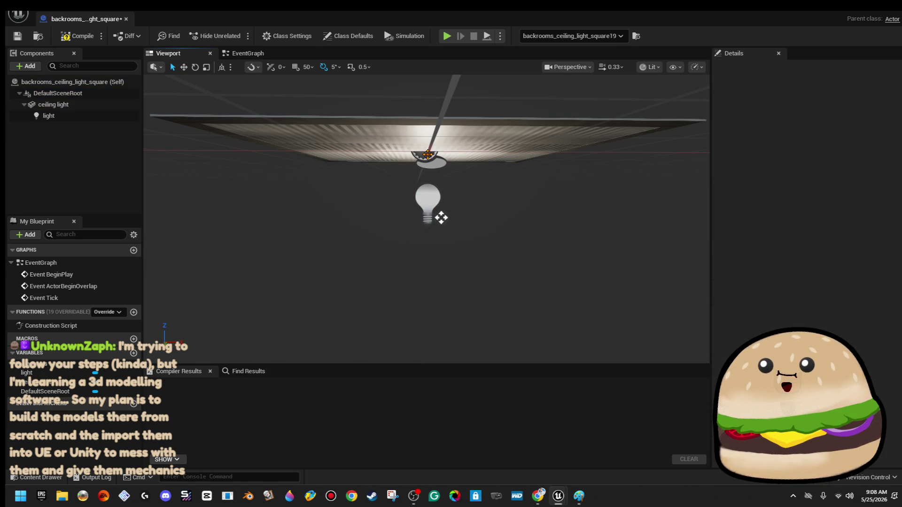
key(super+shift+Right)
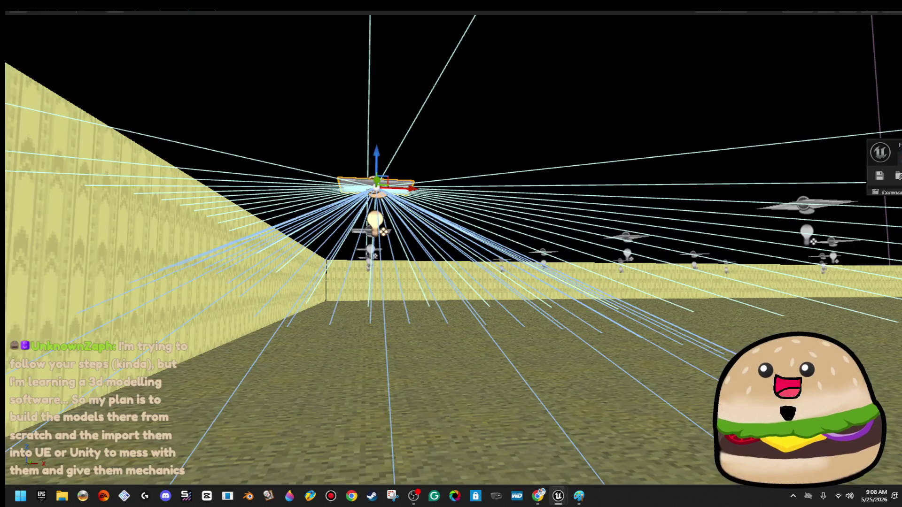
click(797, 12)
View the ceiling light grid in Lit mode over the floor, then exit fullscreen with F11.
click(828, 47)
drag(451, 253, 451, 254)
key(f)
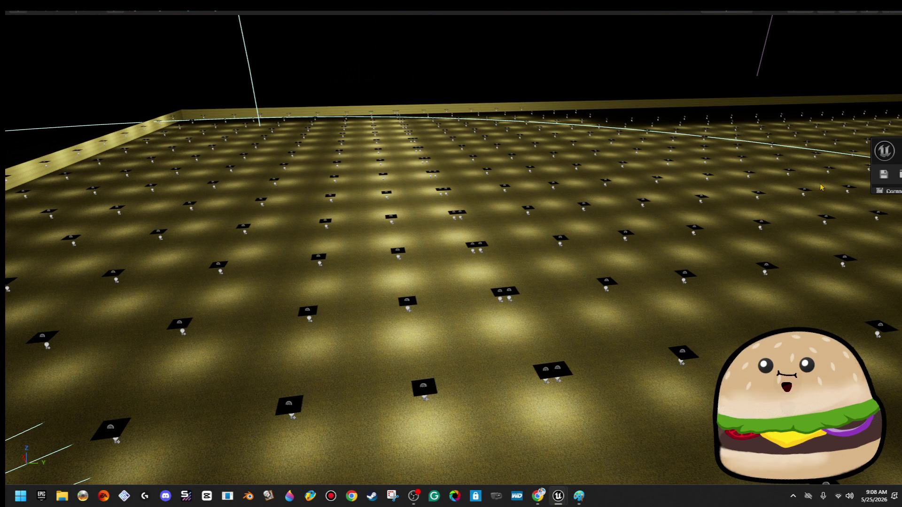
drag(526, 186, 526, 186)
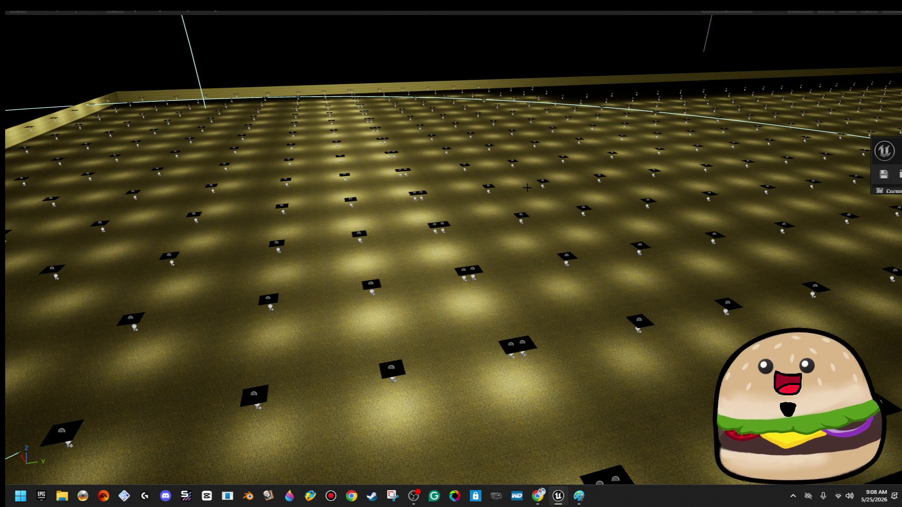
key(F11)
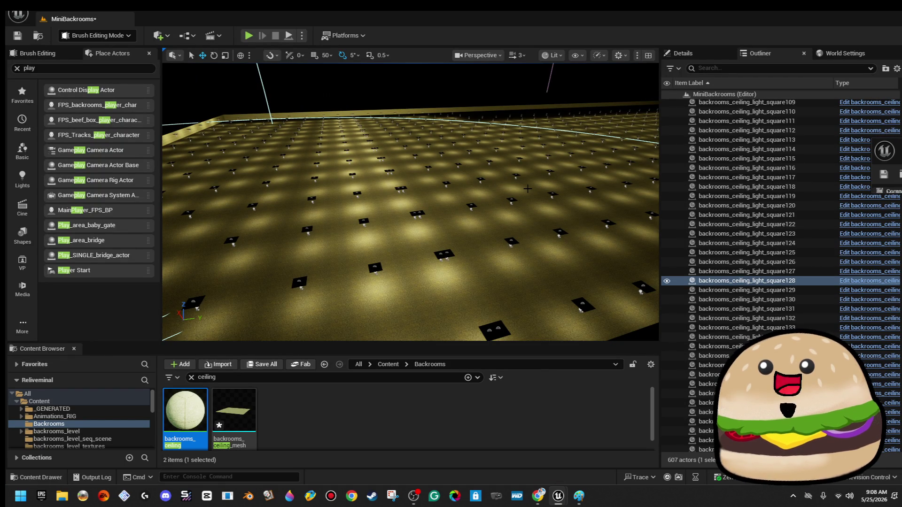
Range-select ceiling lights square3 through square594, delete them, then undo the deletion.
scroll(723, 309, down, 15)
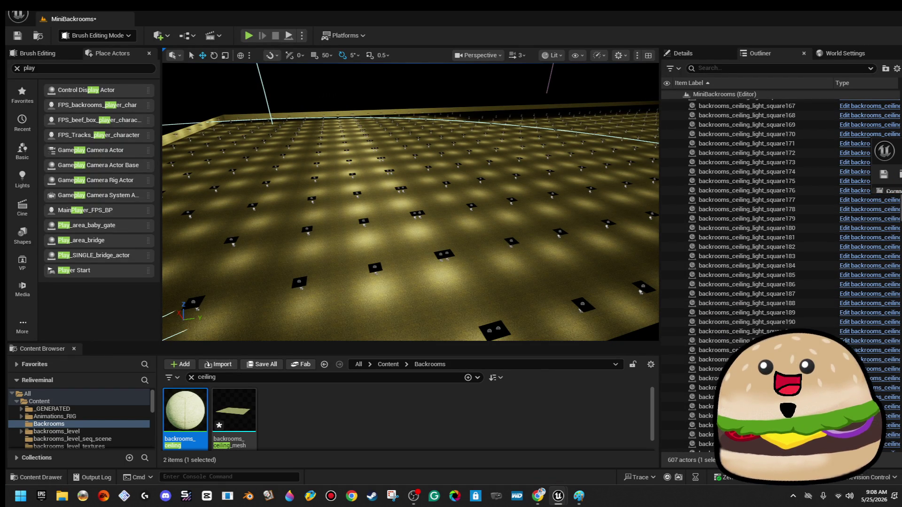
scroll(751, 272, down, 20)
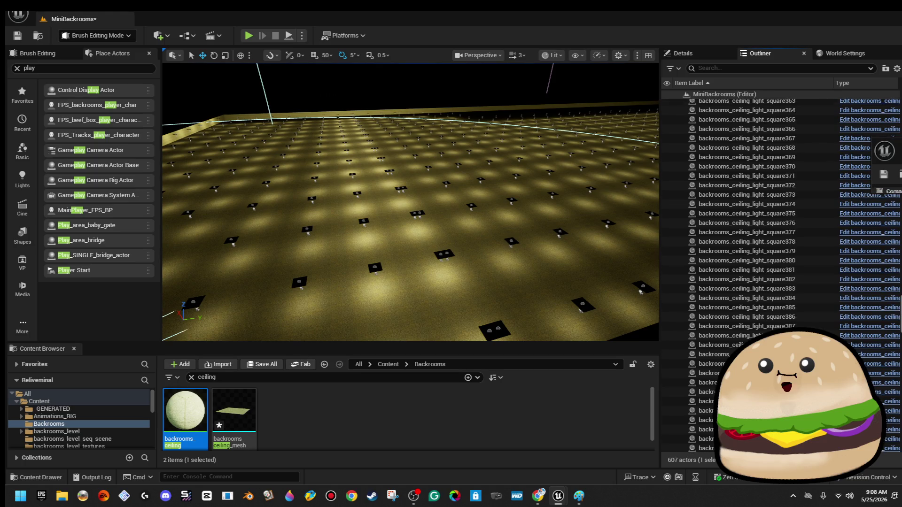
scroll(751, 216, down, 20)
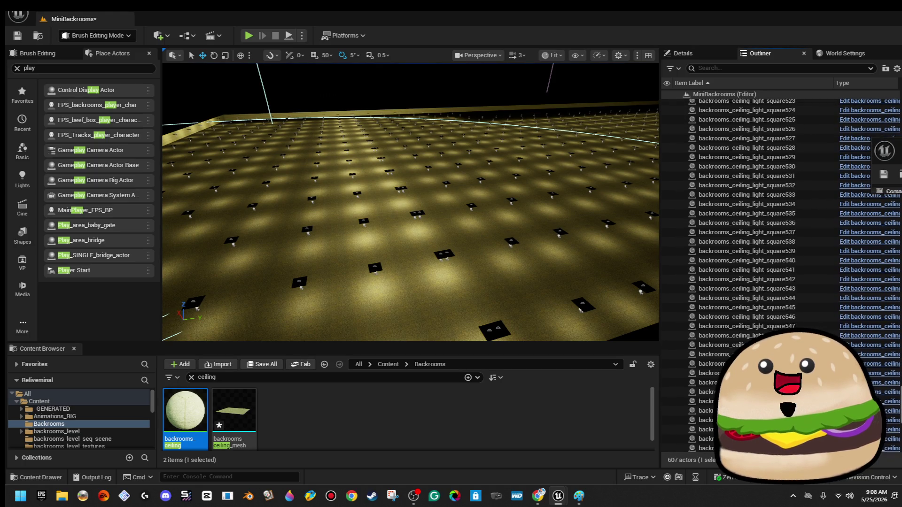
scroll(751, 216, down, 2)
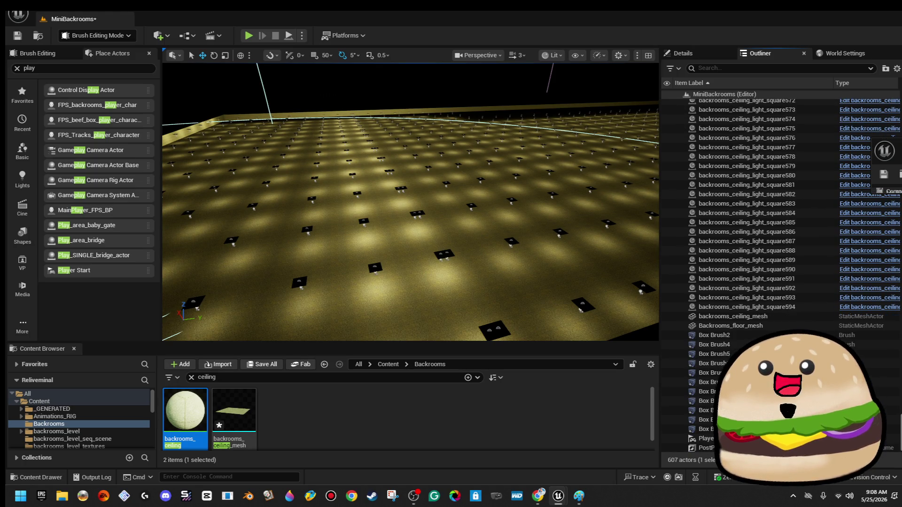
click(801, 308)
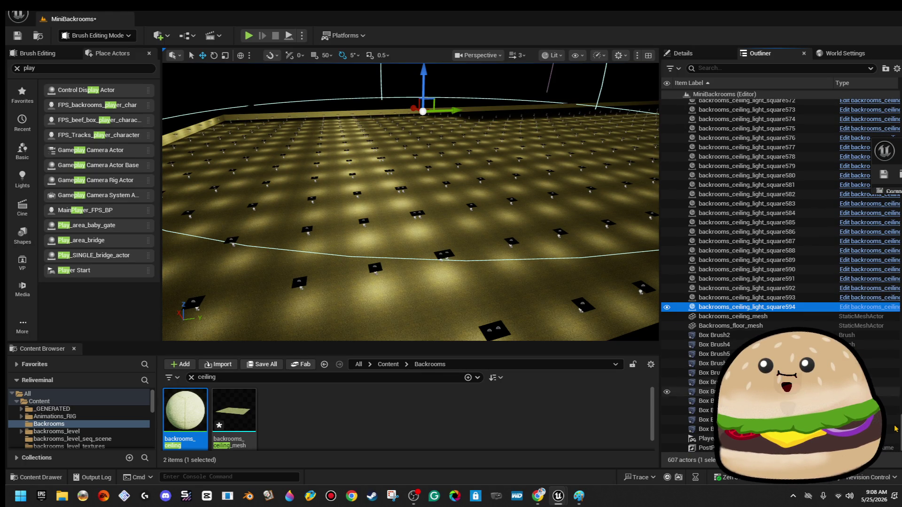
scroll(752, 216, up, 20)
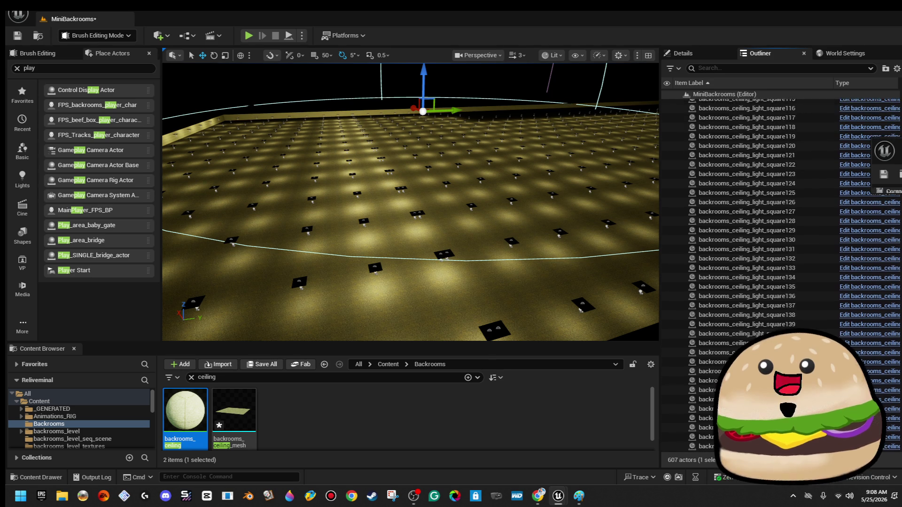
scroll(751, 216, up, 15)
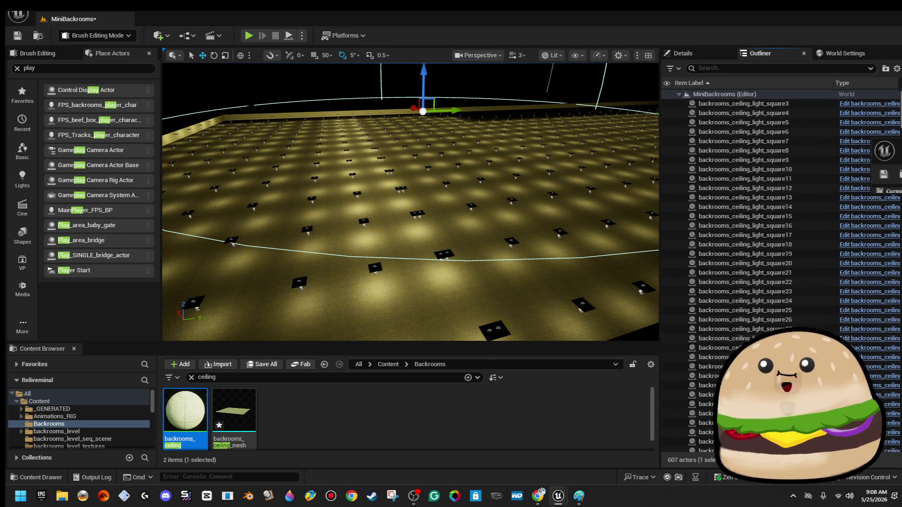
shift+click(759, 105)
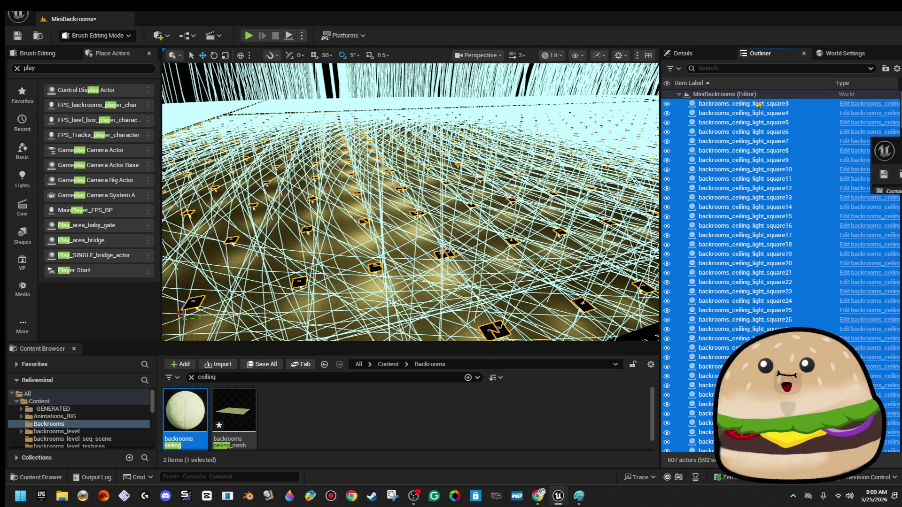
key(Delete)
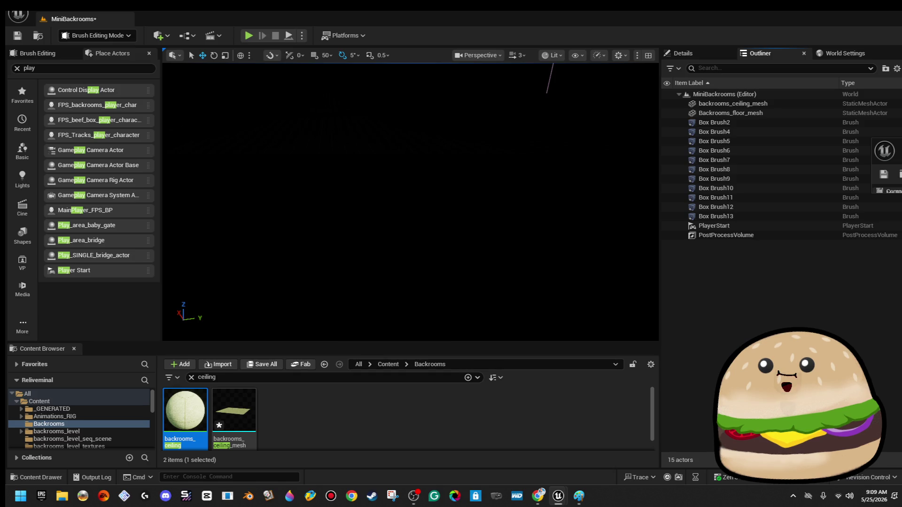
key(ctrl+z)
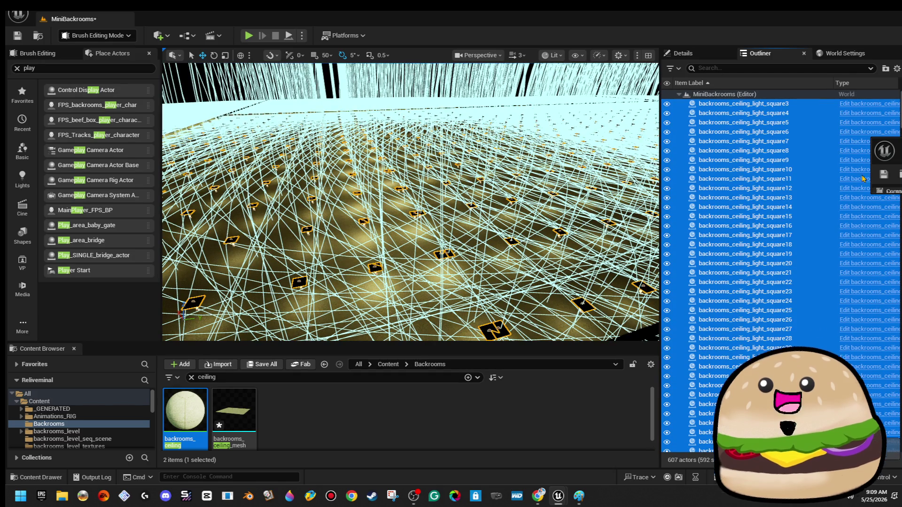
Deselect square3 and square4 and delete the other 590 ceiling lights.
ctrl+click(746, 104)
ctrl+click(751, 113)
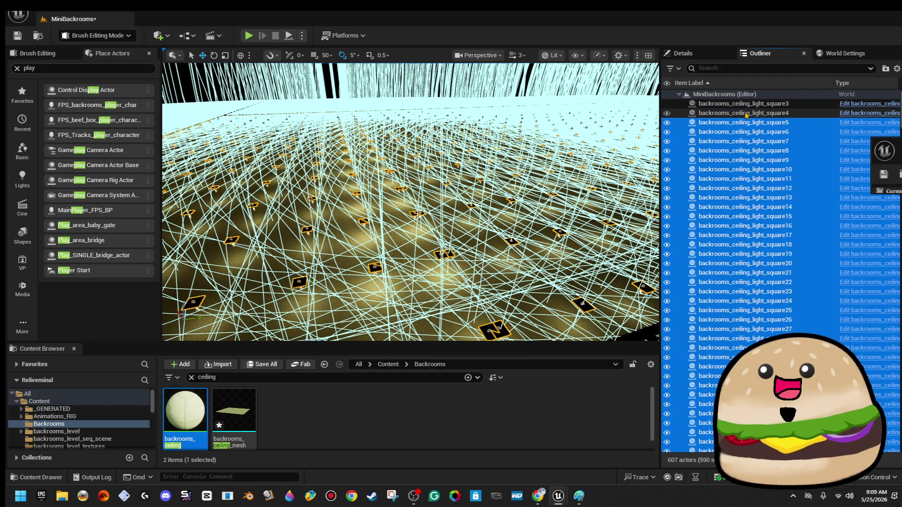
key(Delete)
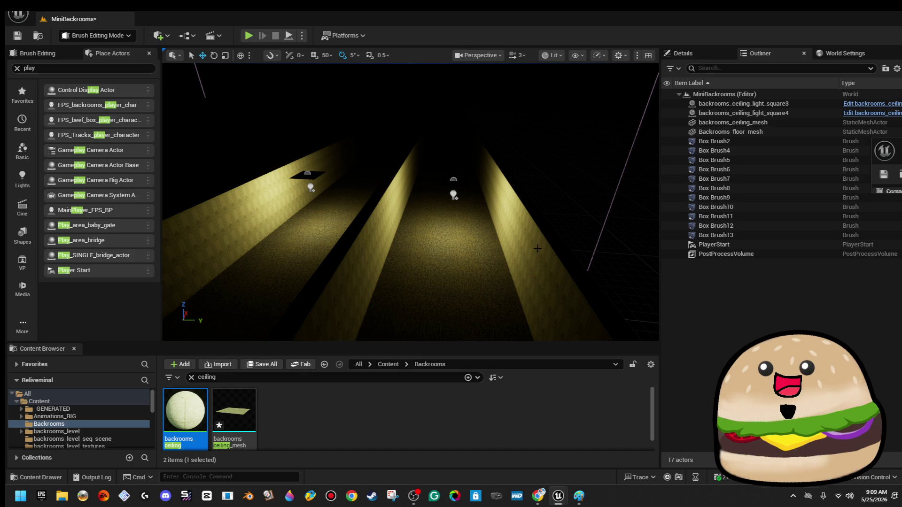
Open the backrooms_ceiling_light_square blueprint from a remaining light, then select light square4.
right_click(451, 187)
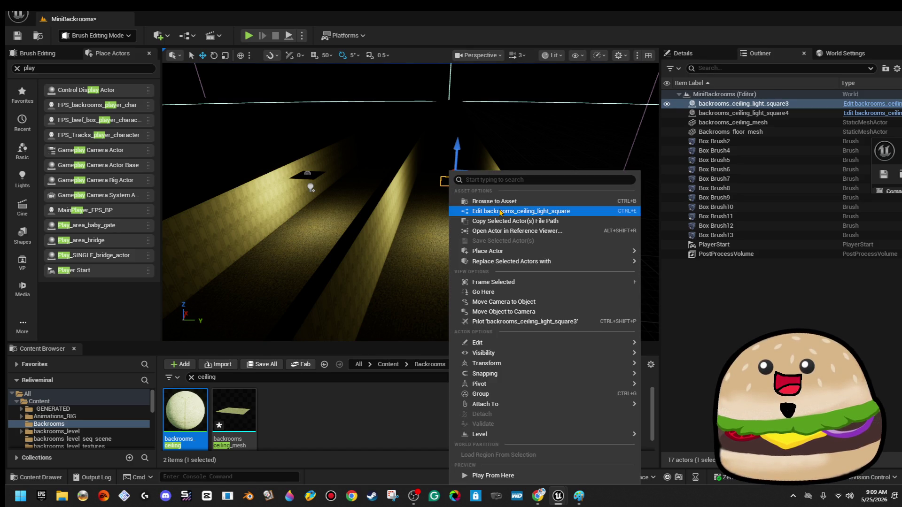
click(500, 209)
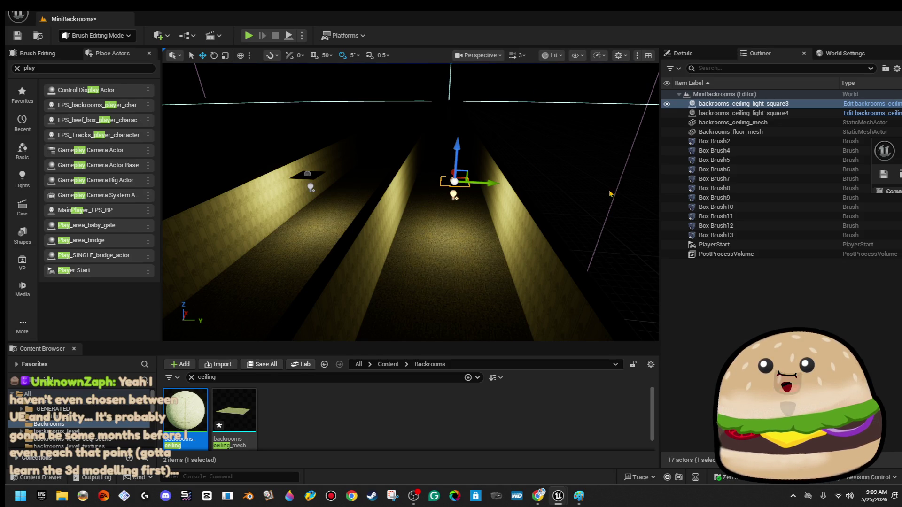
click(865, 114)
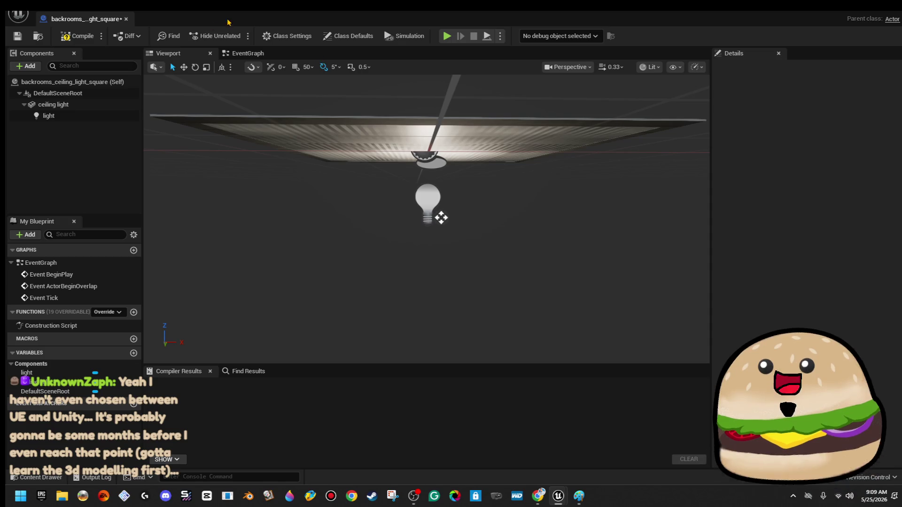
Give the bulb light Intensity 3000 and Attenuation Radius 50000, and compile the blueprint.
drag(447, 193, 438, 193)
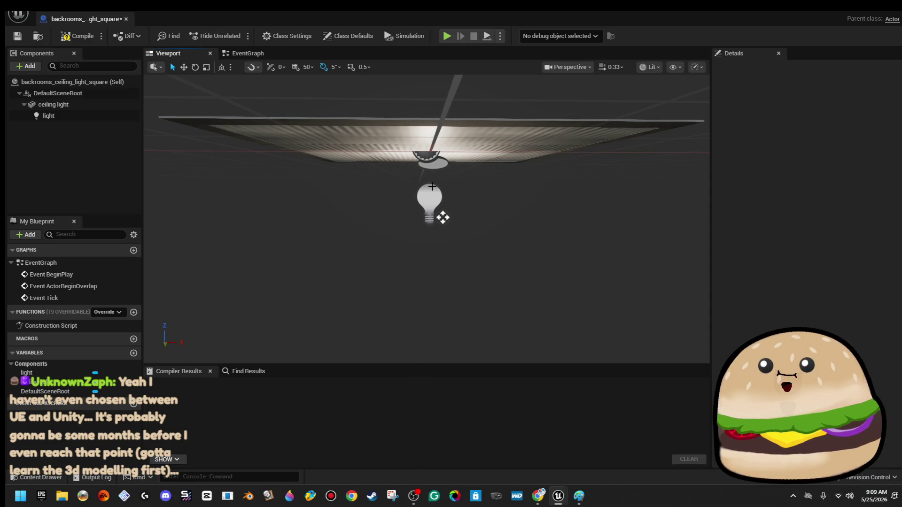
click(432, 186)
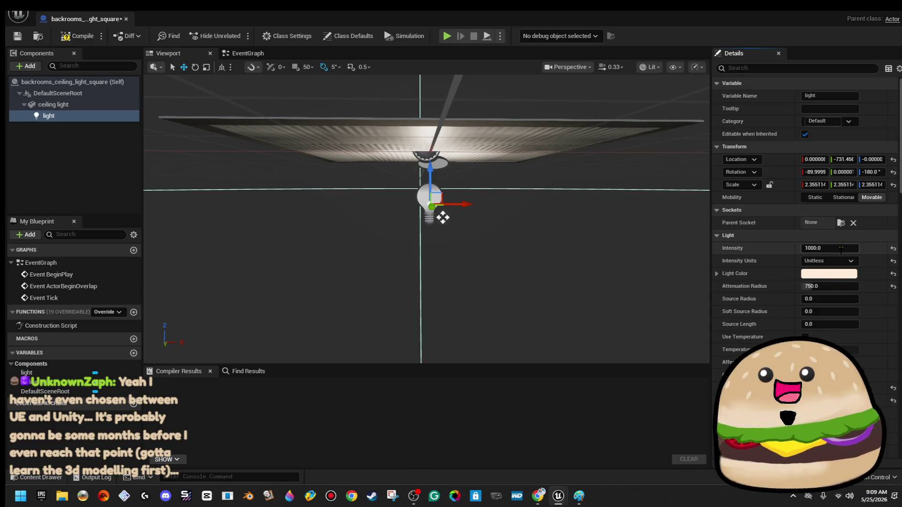
text(3000)
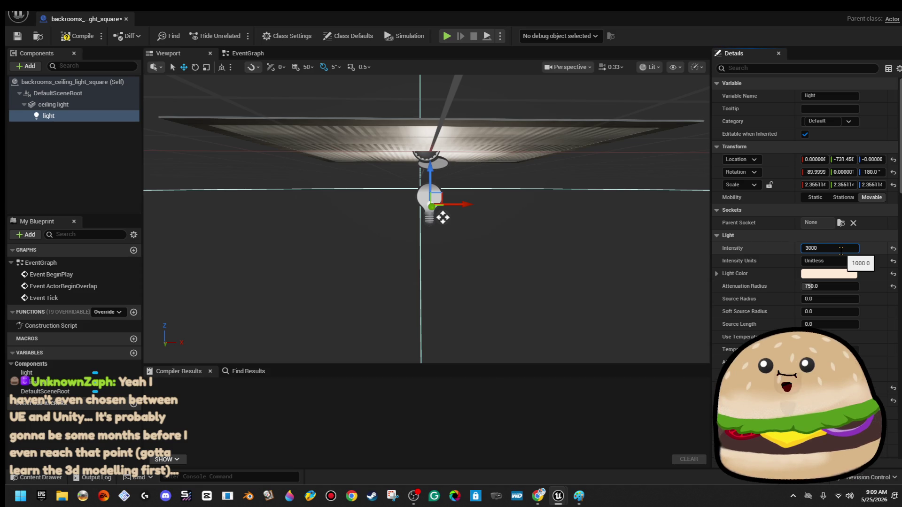
key(Tab)
key(Tab)
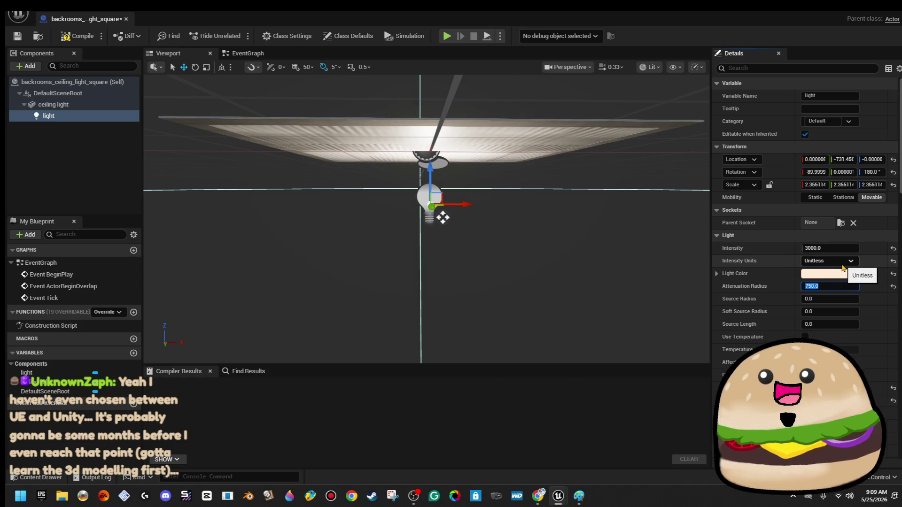
text(50000)
key(Return)
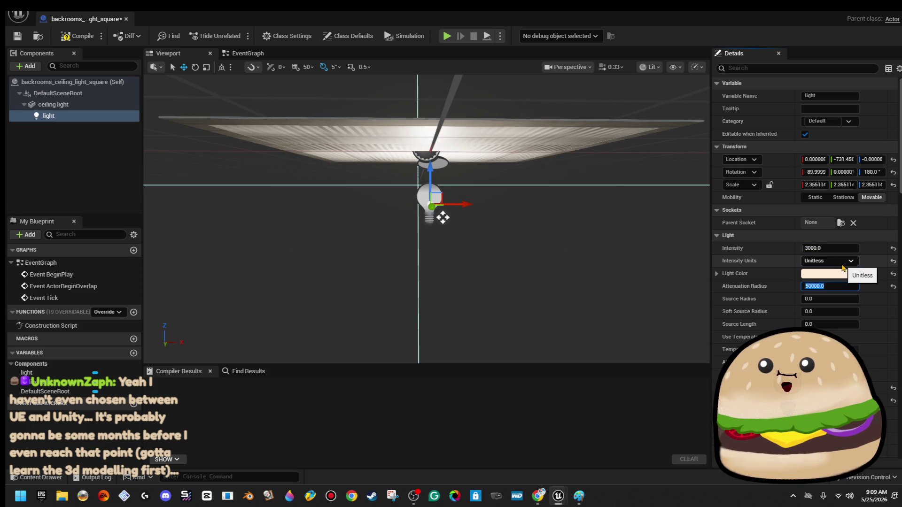
click(70, 41)
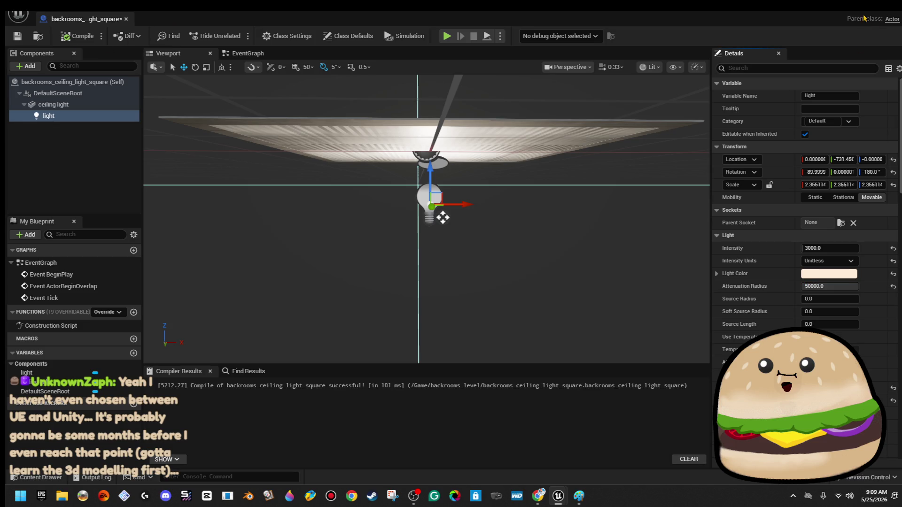
key(alt+Tab)
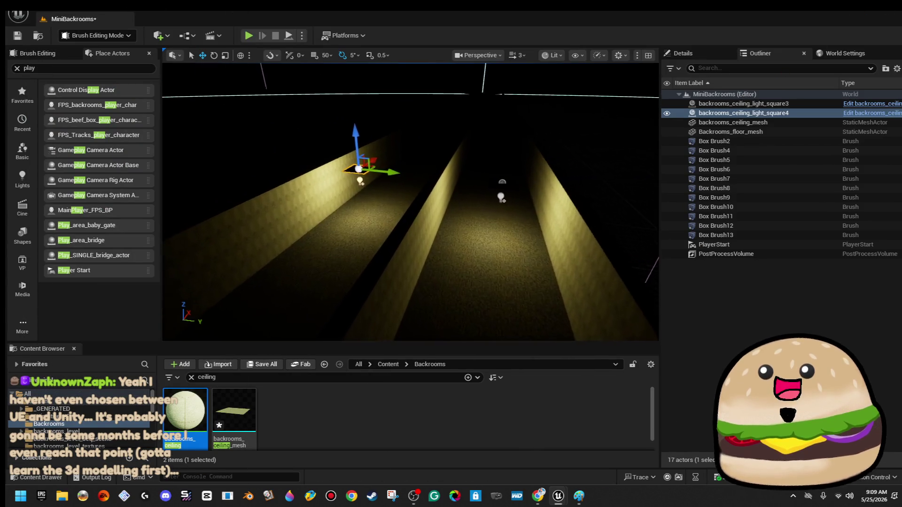
Frame the selected ceiling light, switch the viewport to Unlit, and select the ceiling mesh.
key(f)
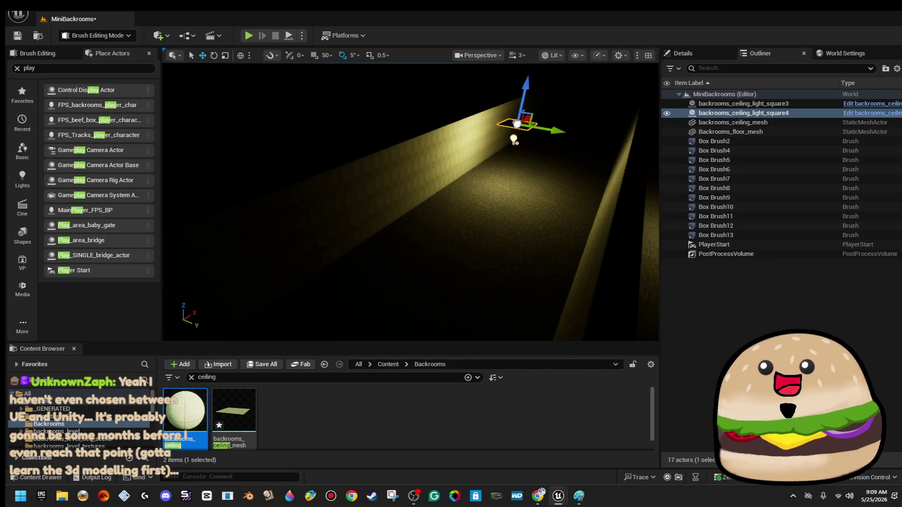
click(547, 56)
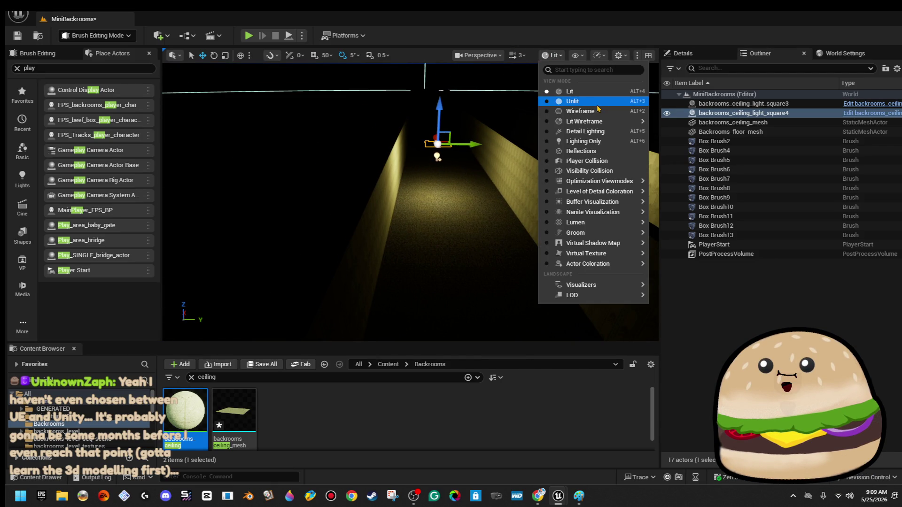
click(554, 103)
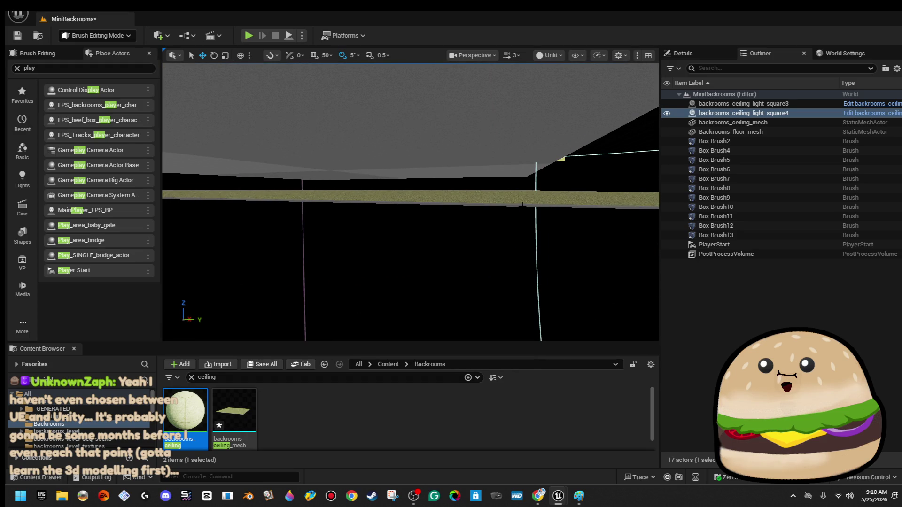
click(522, 199)
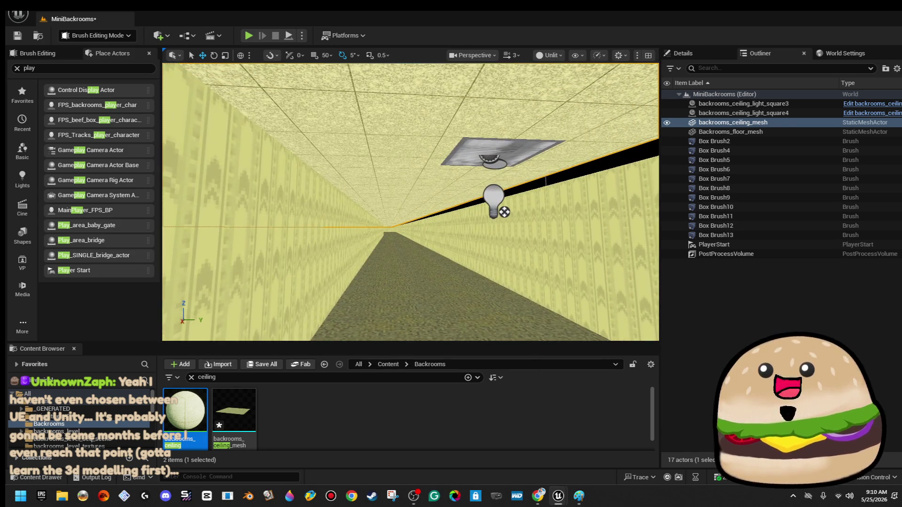
Select ceiling lights square3 and square4, frame them, and switch the viewport back to Lit.
click(493, 199)
ctrl+click(276, 134)
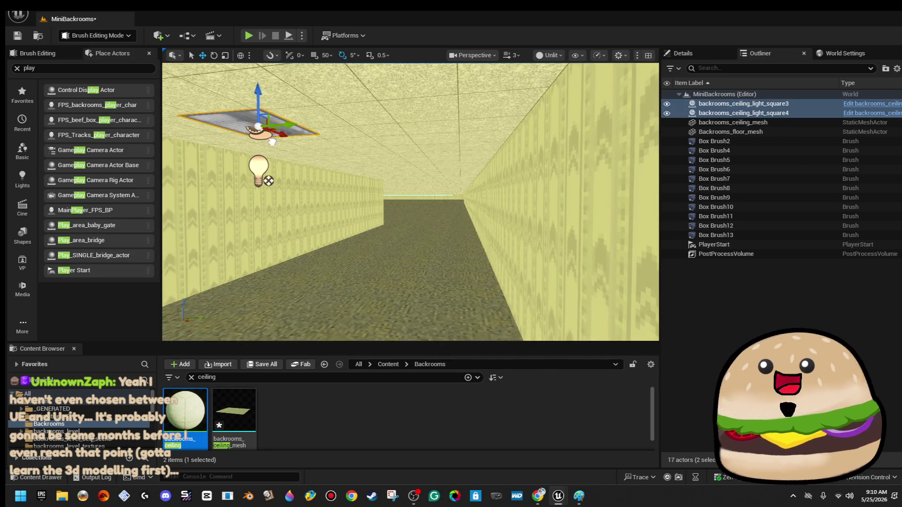
key(f)
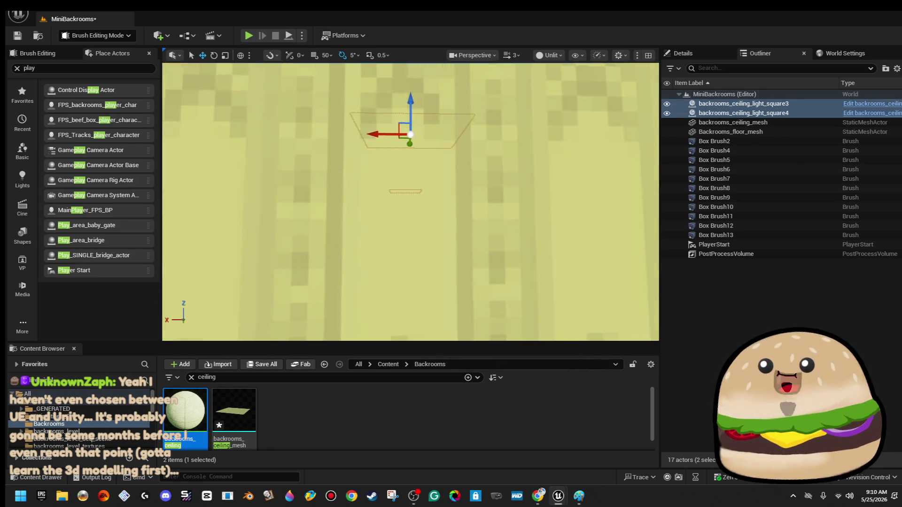
scroll(271, 171, down, 3)
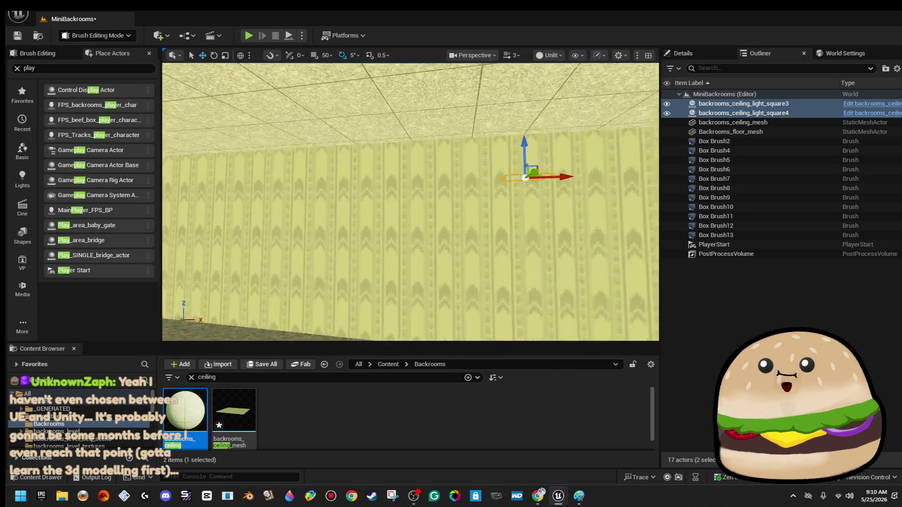
click(559, 56)
click(567, 89)
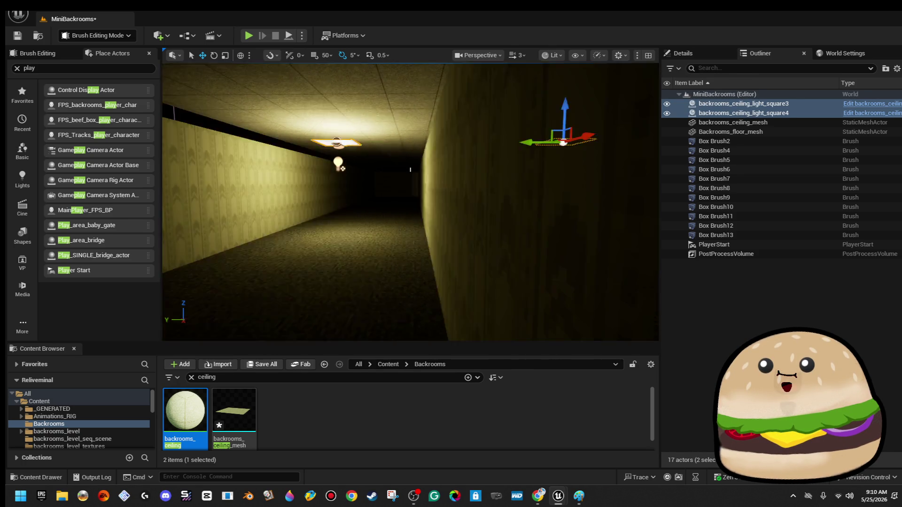
drag(499, 205, 229, 205)
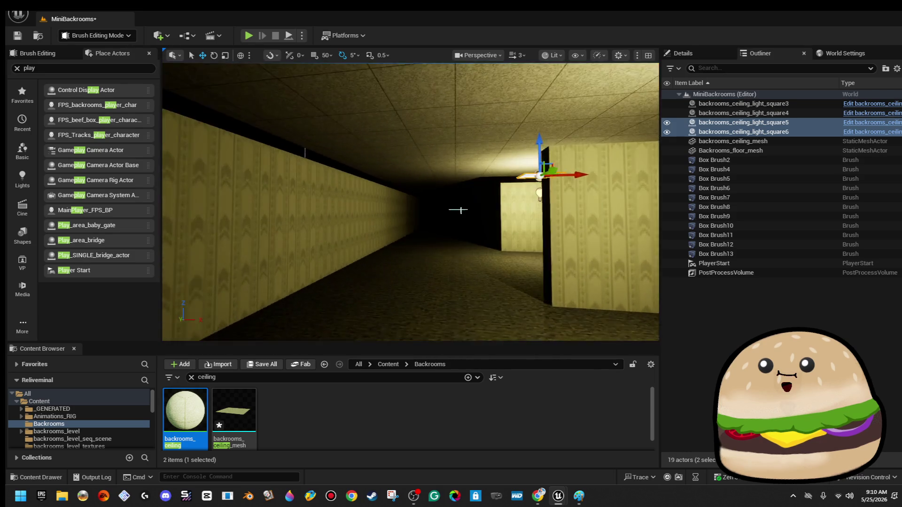
drag(525, 176, 452, 183)
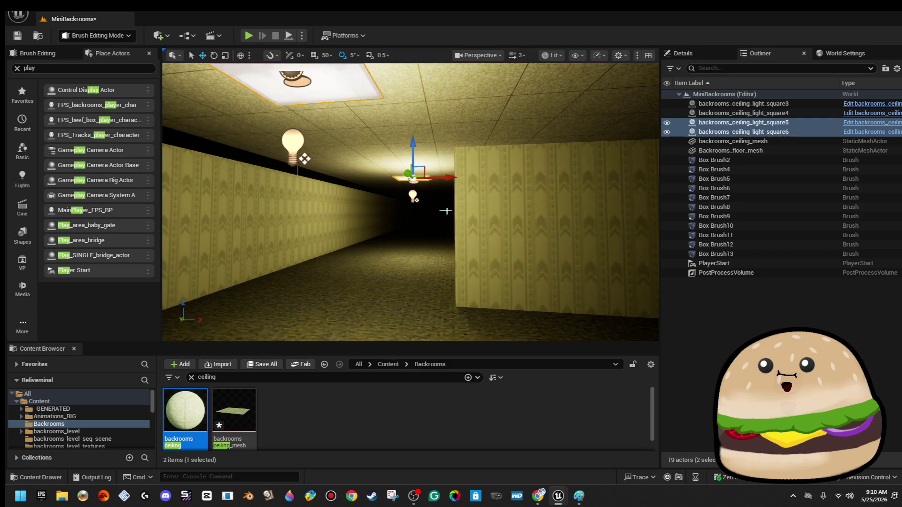
click(517, 180)
mouse_move(517, 181)
mouse_down()
mouse_move(539, 226)
mouse_move(463, 267)
mouse_up()
key(r)
mouse_move(408, 202)
mouse_down()
mouse_move(465, 256)
mouse_move(456, 257)
mouse_move(465, 247)
mouse_move(458, 230)
mouse_move(220, 209)
mouse_up()
click(270, 190)
ctrl+click(370, 299)
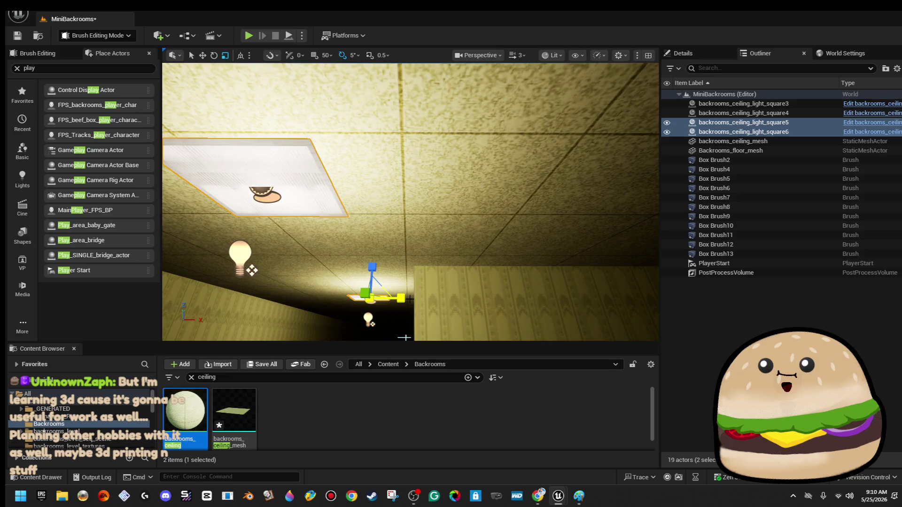
mouse_move(404, 337)
mouse_down()
mouse_move(463, 205)
mouse_move(451, 245)
mouse_up()
click(462, 205)
Set the ceiling mesh's height to 440 in the Details panel.
click(716, 56)
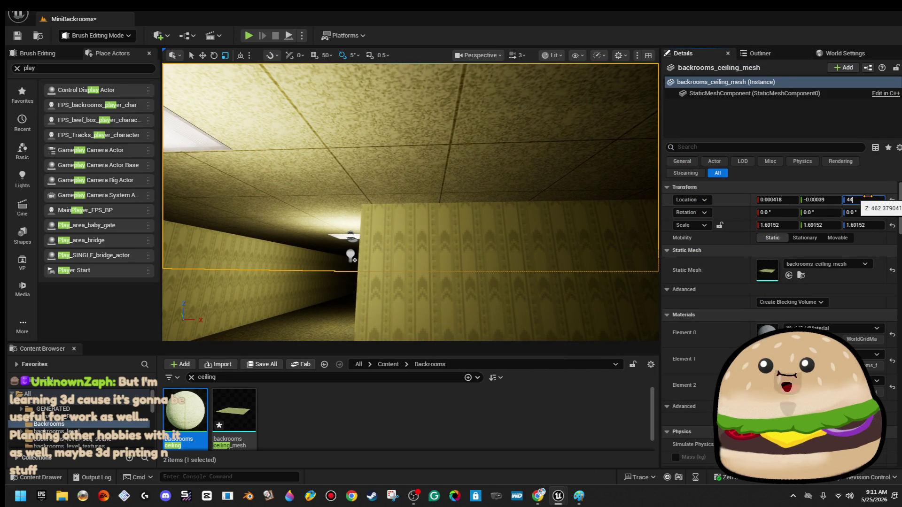
text(440)
key(Return)
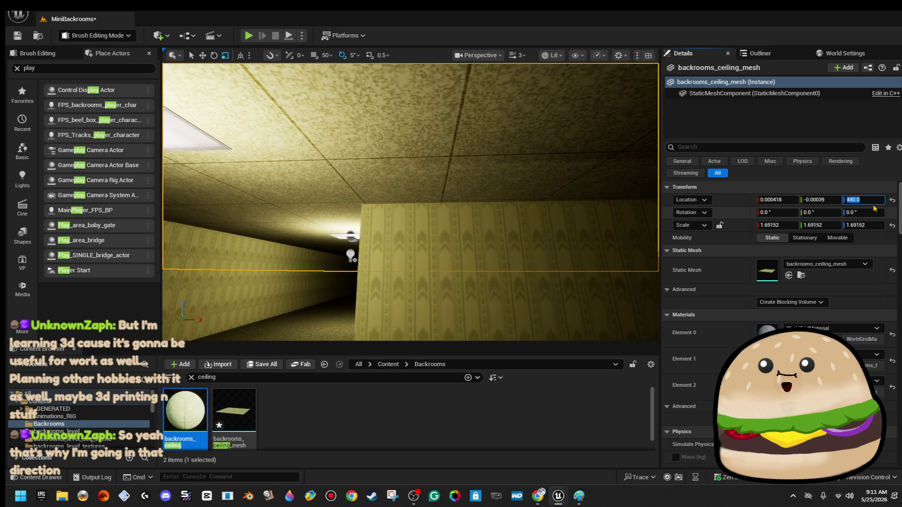
drag(554, 291, 535, 267)
click(404, 206)
mouse_move(404, 205)
mouse_down()
mouse_move(404, 197)
mouse_move(404, 206)
mouse_move(502, 215)
mouse_up()
Try ceiling scales 1.4 and 1.2, then reset the ceiling scale to 1.0.
click(419, 240)
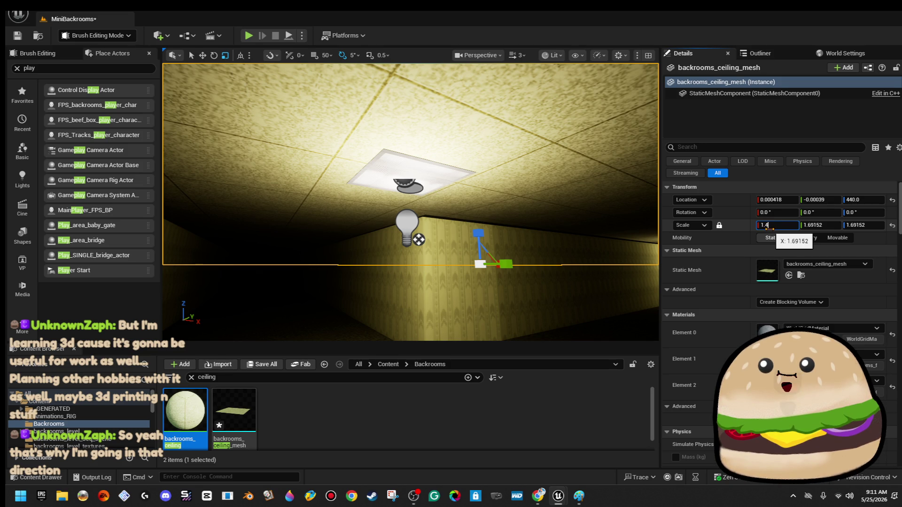
text(4)
key(Return)
text(.2)
key(Return)
drag(408, 291, 421, 267)
click(779, 225)
text(1)
key(Return)
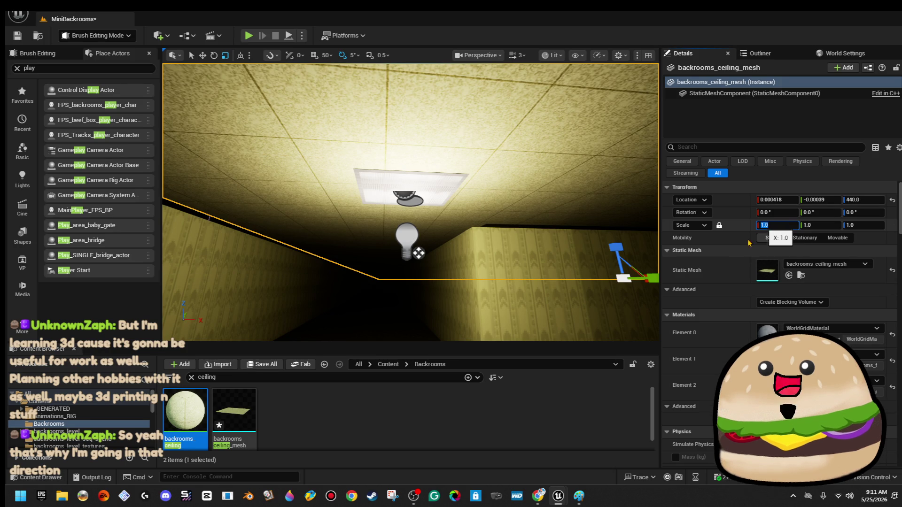
Try height 430, restore 440, then drag the ceiling mesh down to about Z -2311.5.
drag(458, 174, 475, 181)
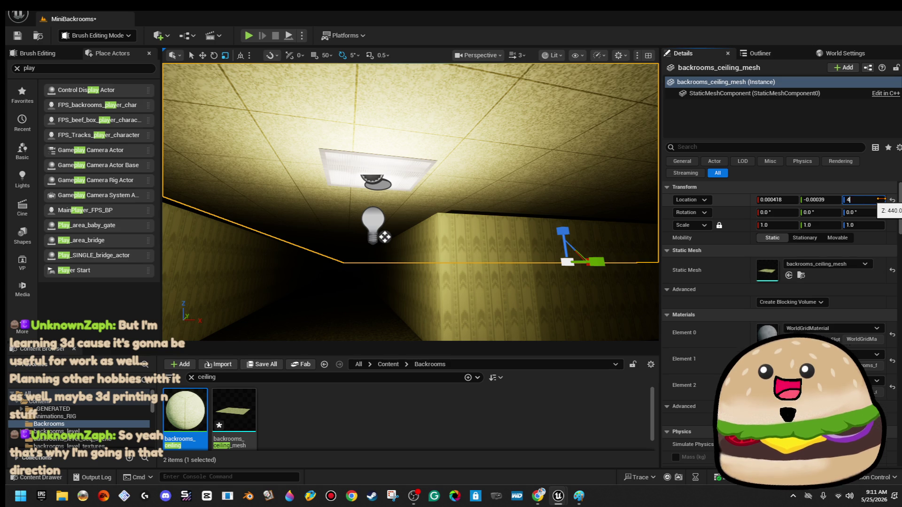
text(30)
key(Return)
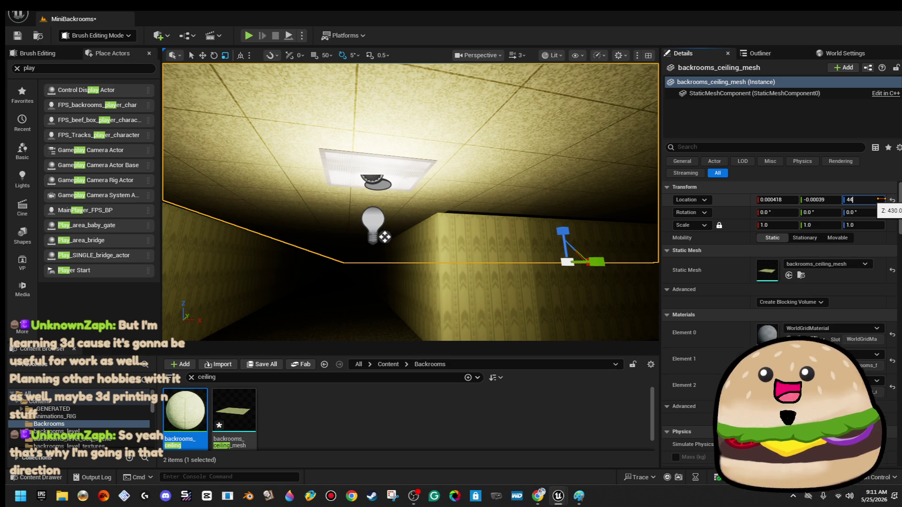
key(Return)
text(400)
key(Return)
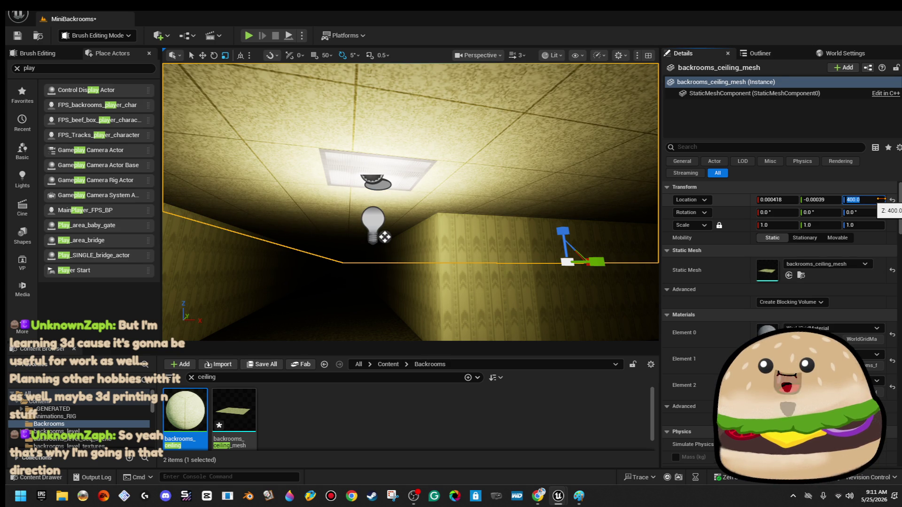
mouse_move(394, 156)
mouse_down()
mouse_move(497, 162)
mouse_move(226, 97)
mouse_move(227, 110)
mouse_up()
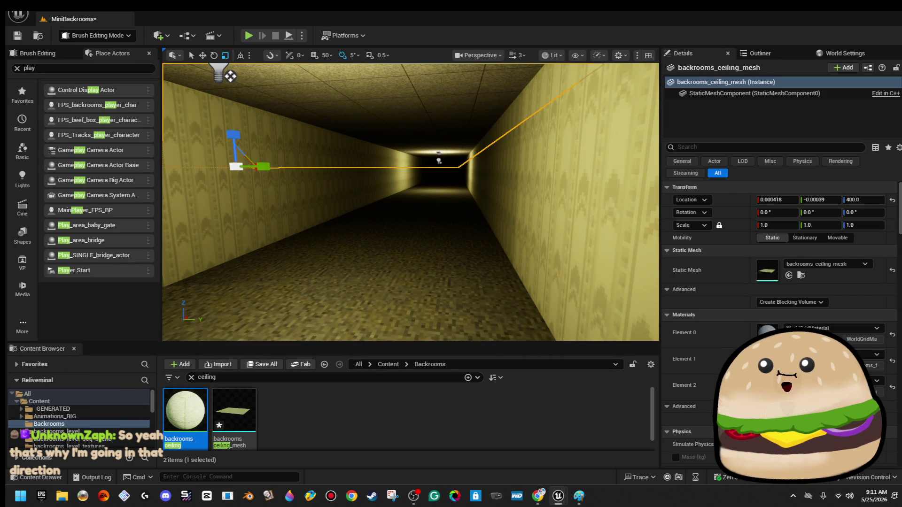
key(w)
key(f)
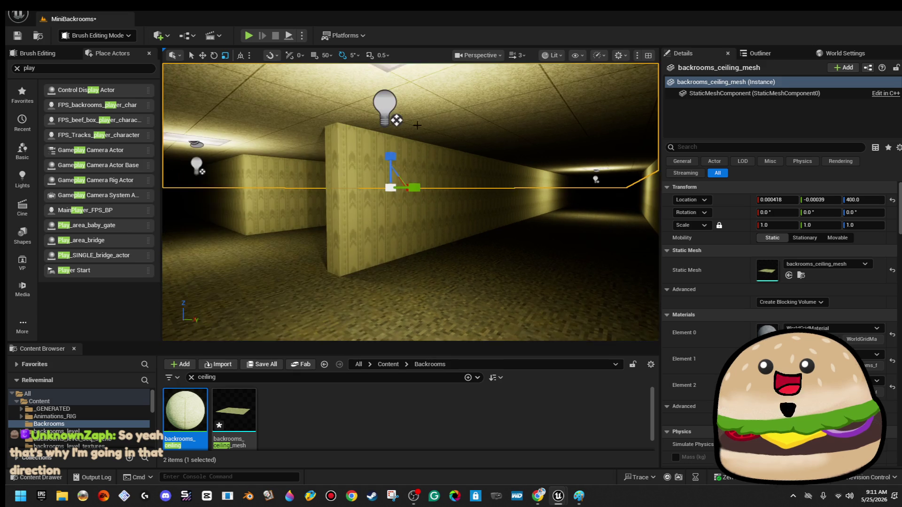
mouse_move(391, 153)
mouse_down()
mouse_move(418, 256)
mouse_move(404, 321)
mouse_move(414, 322)
mouse_up()
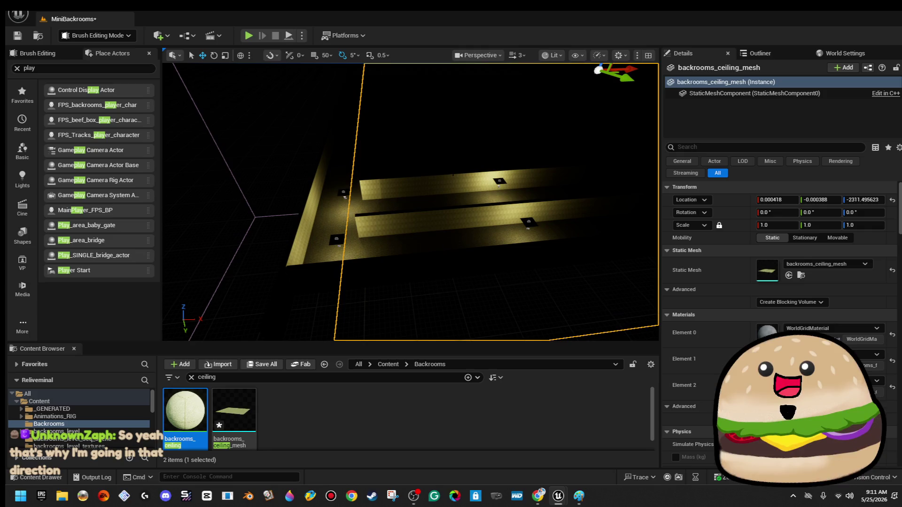
Select two ceiling lights and move them further along the corridor.
click(500, 183)
ctrl+click(529, 223)
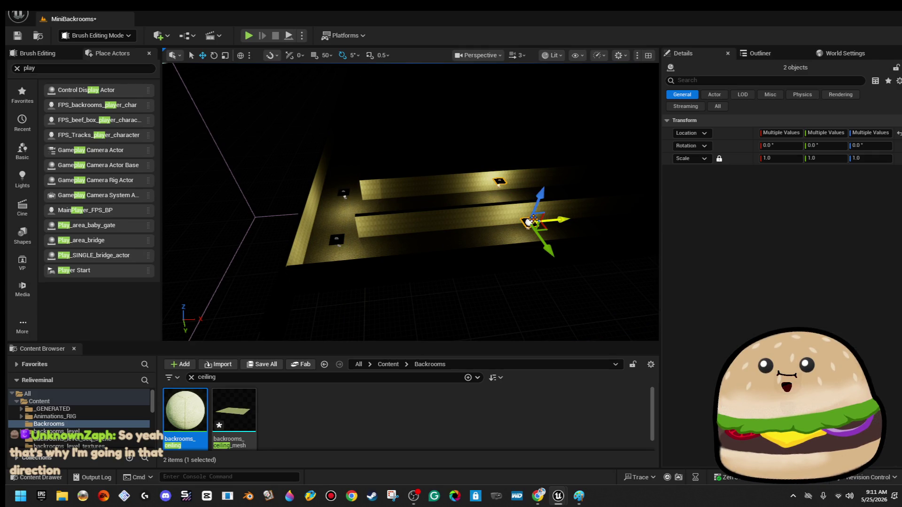
drag(556, 217, 499, 220)
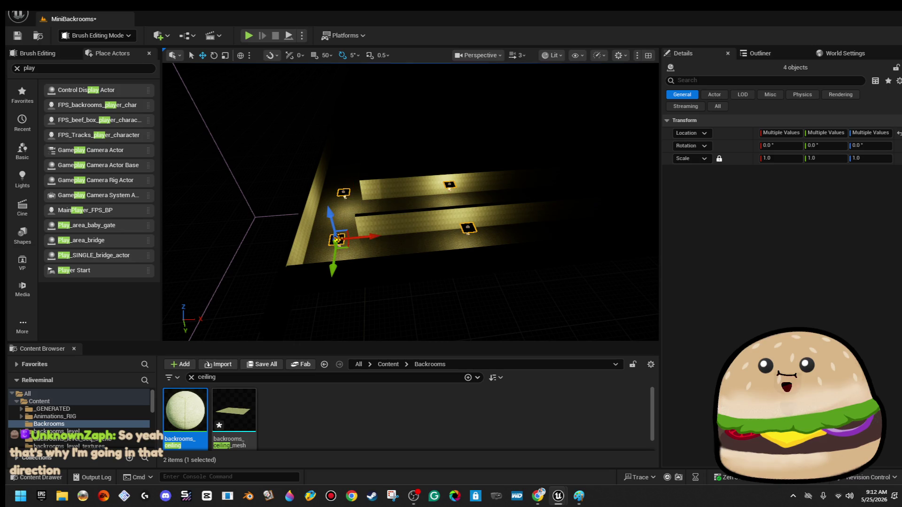
Set the ceiling light blueprint's light Mobility to Static and compile it.
click(757, 53)
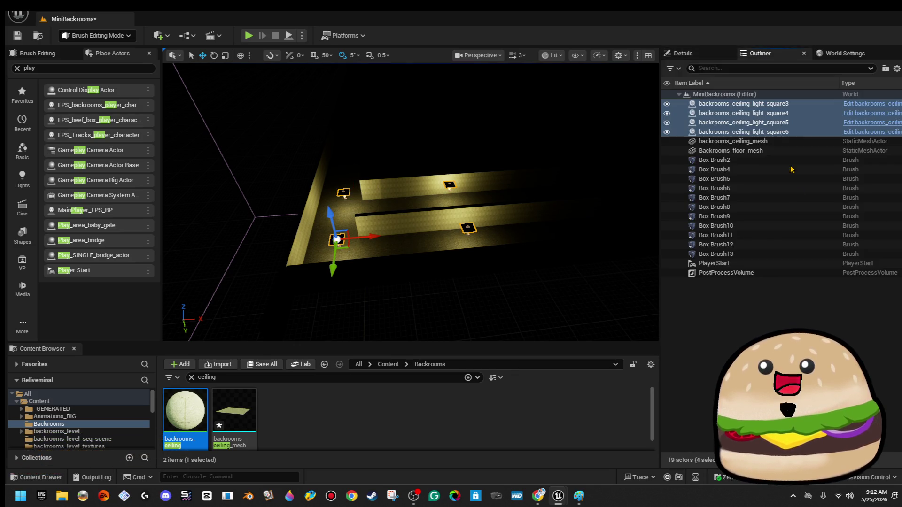
click(863, 118)
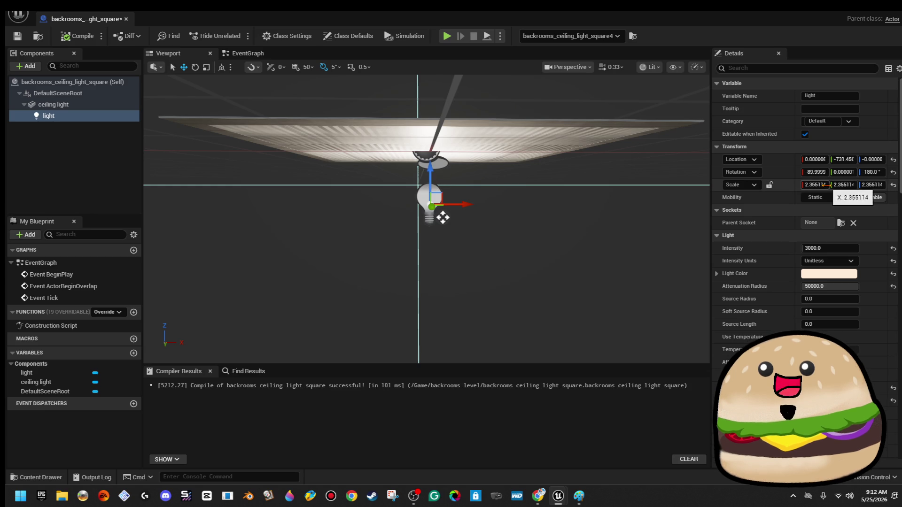
click(815, 197)
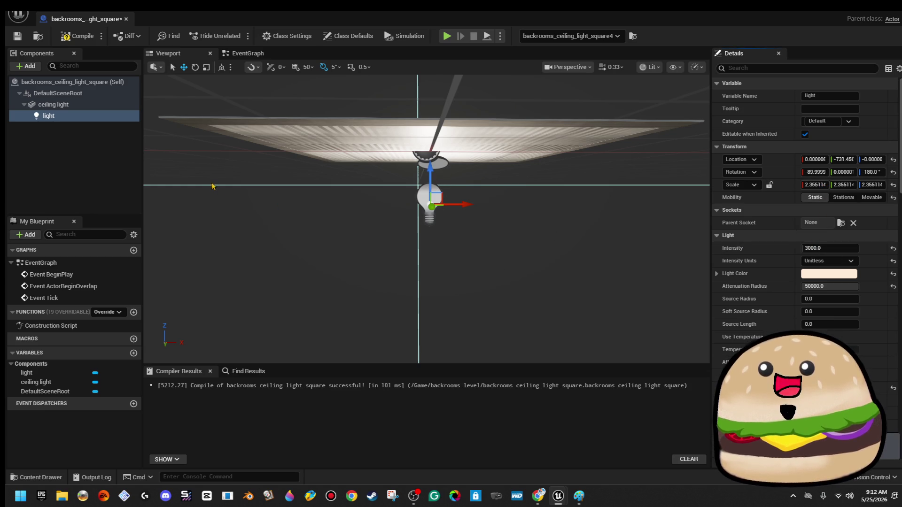
click(66, 38)
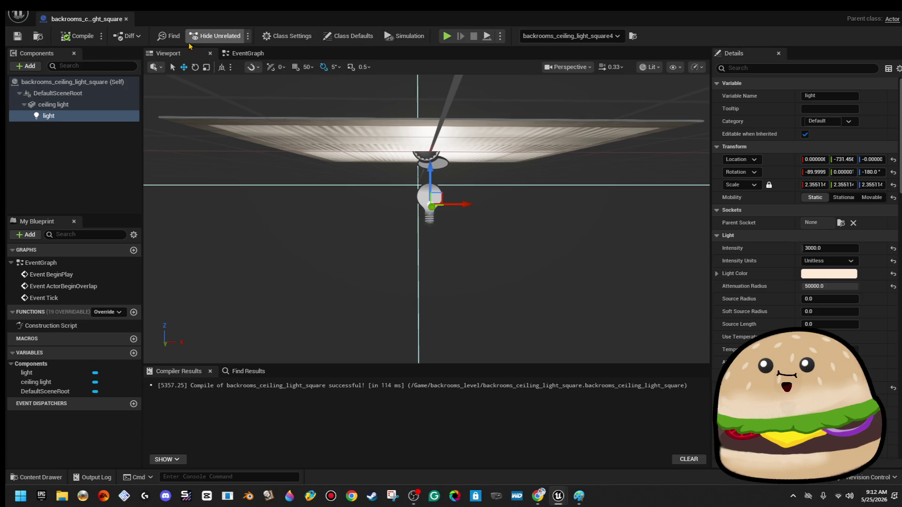
click(126, 19)
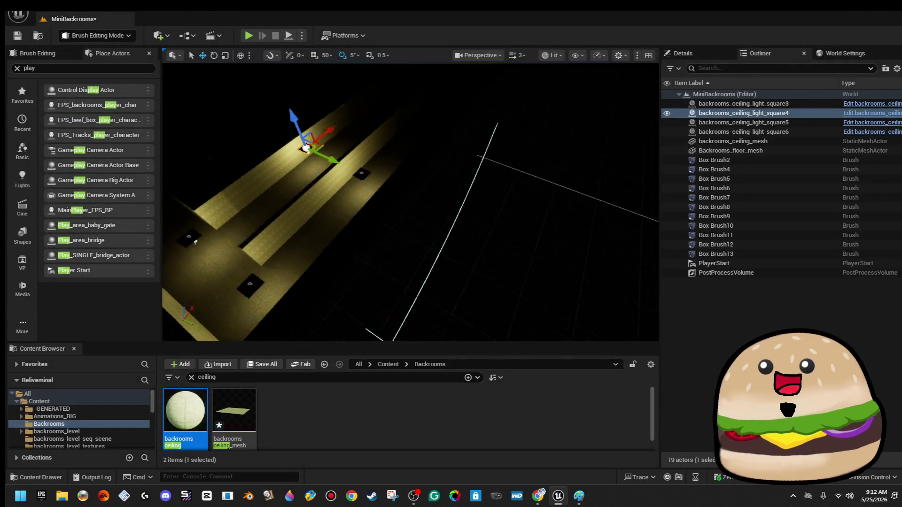
Select four ceiling lights and Alt-drag a copy of them along the corridor.
drag(503, 179, 449, 168)
key(ctrl+z)
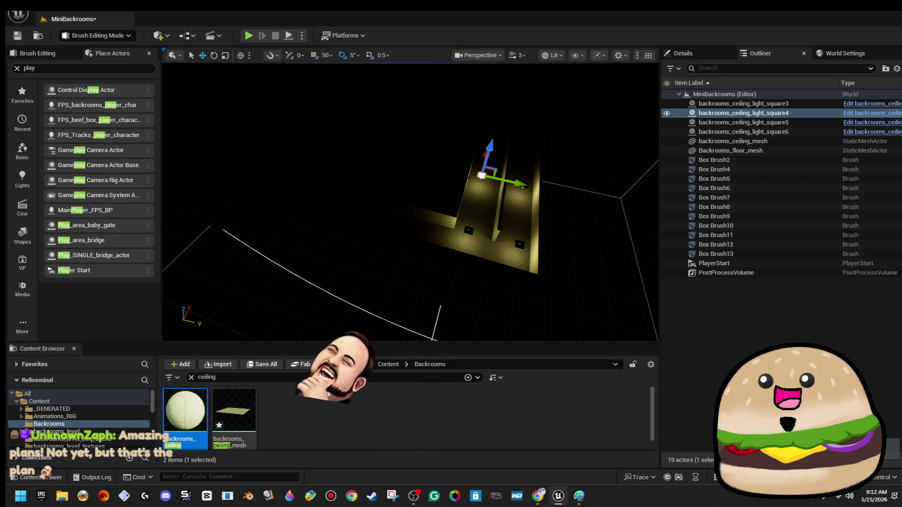
drag(475, 188, 475, 172)
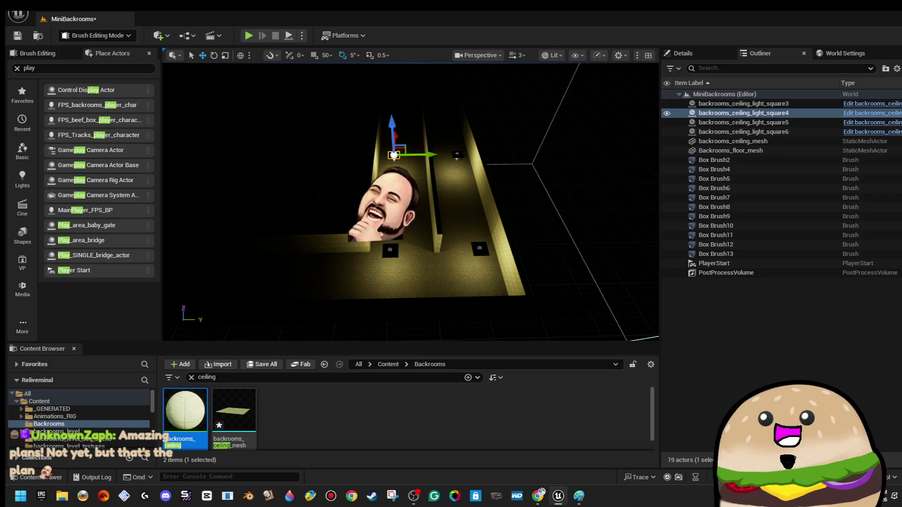
ctrl+click(457, 155)
ctrl+click(482, 250)
ctrl+click(393, 245)
drag(511, 264, 312, 224)
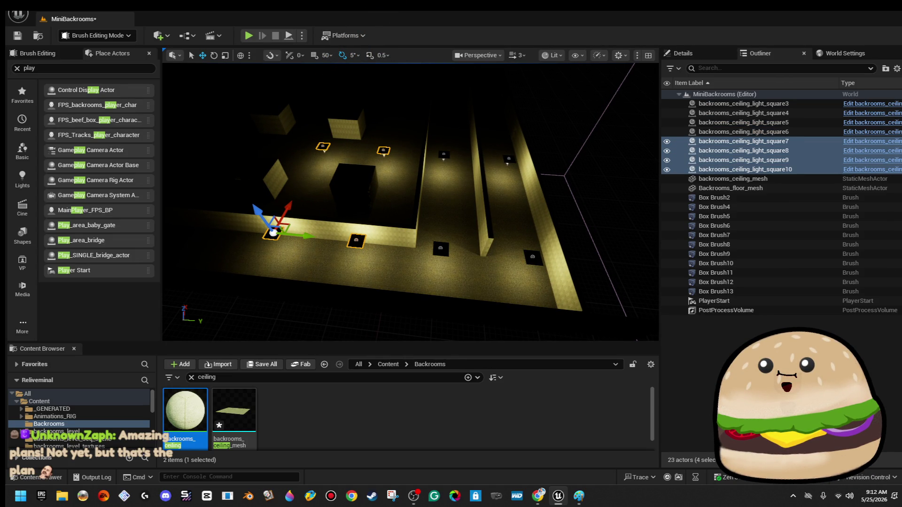
Select eight lights, including square5 and square6, and copy them three more times down the corridor.
ctrl+click(443, 155)
ctrl+click(509, 159)
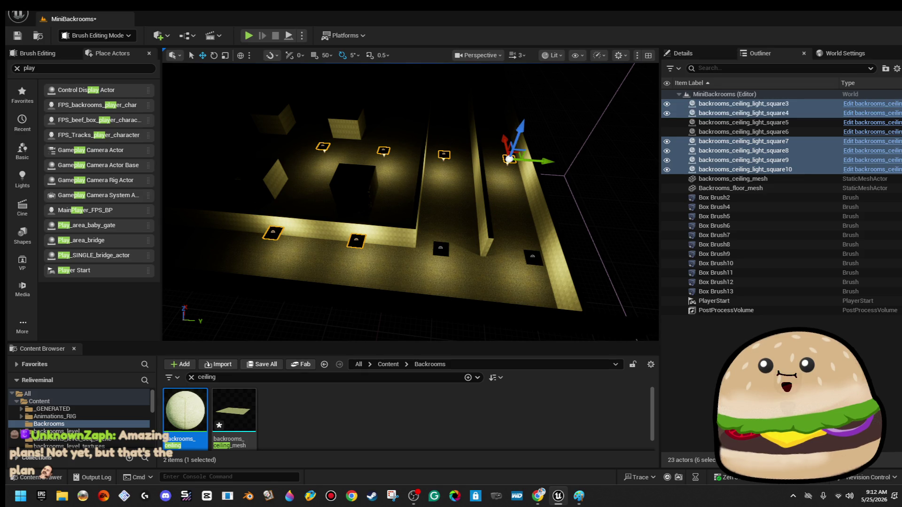
ctrl+click(533, 256)
ctrl+click(440, 249)
scroll(536, 235, down, 5)
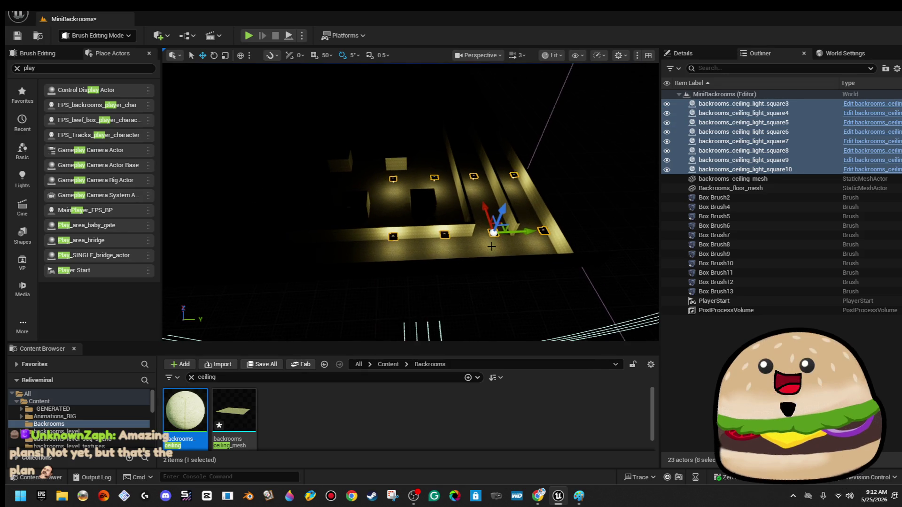
alt+drag(533, 232, 332, 254)
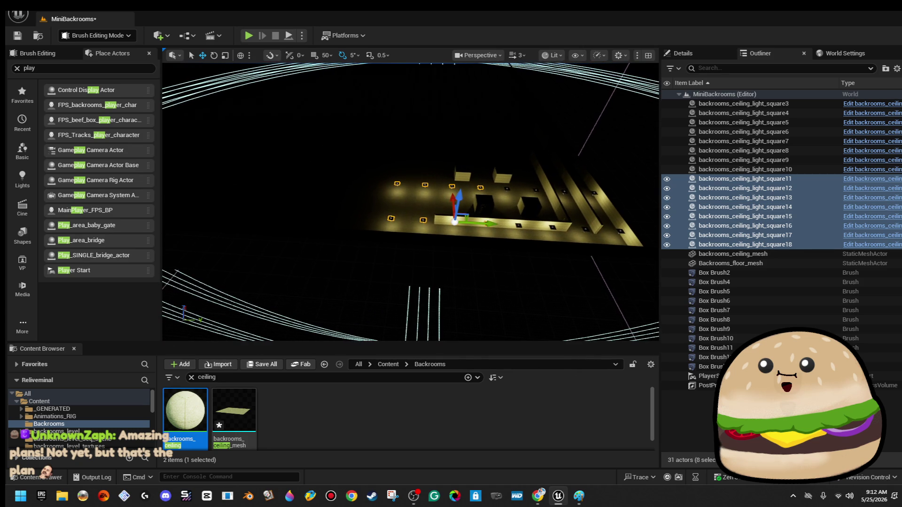
mouse_move(491, 226)
alt+mouse_down()
mouse_move(362, 226)
mouse_move(372, 228)
alt+mouse_up()
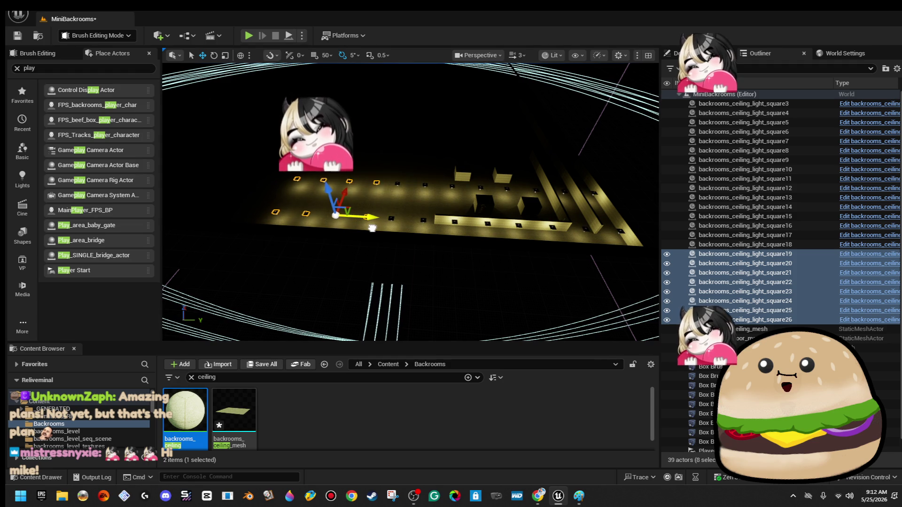
alt+drag(373, 229, 254, 215)
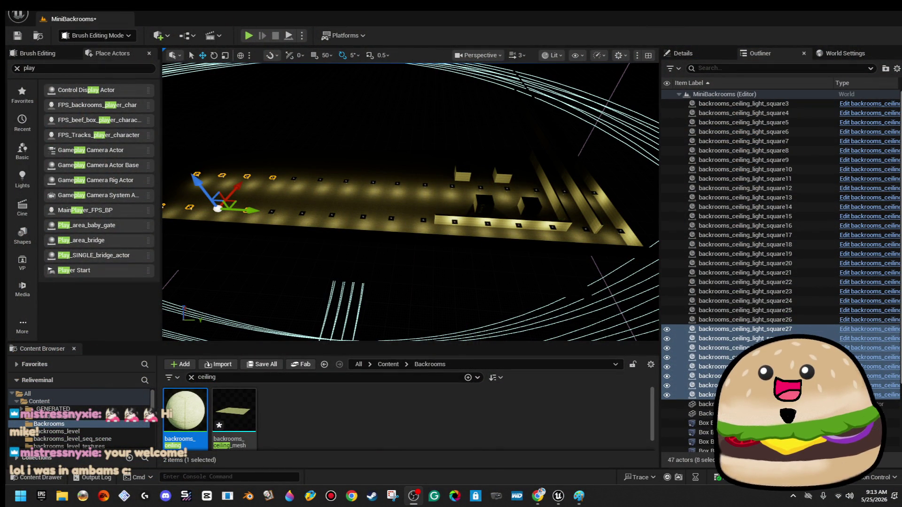
drag(415, 201, 416, 258)
right_click(418, 233)
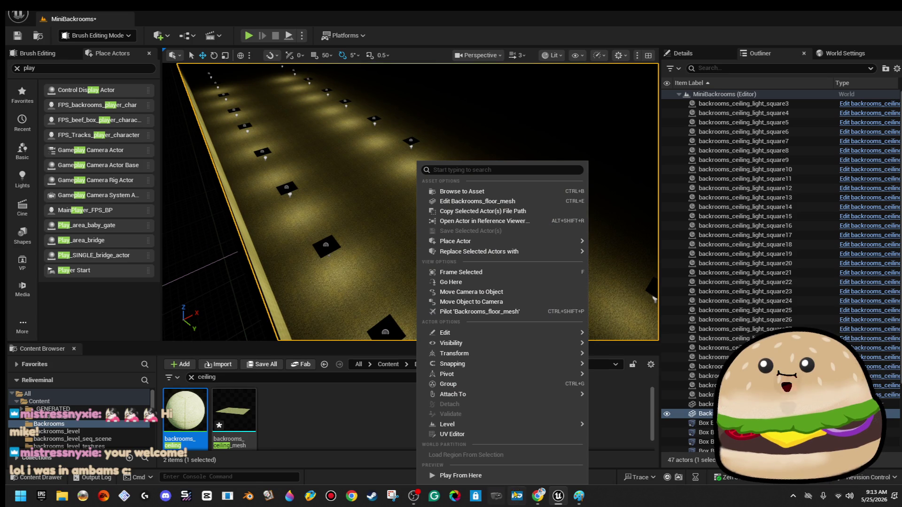
click(461, 475)
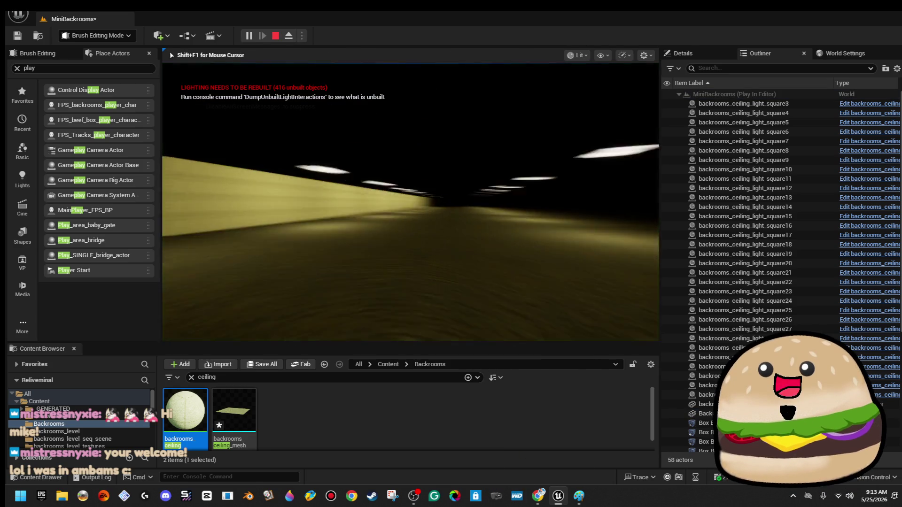
key(Escape)
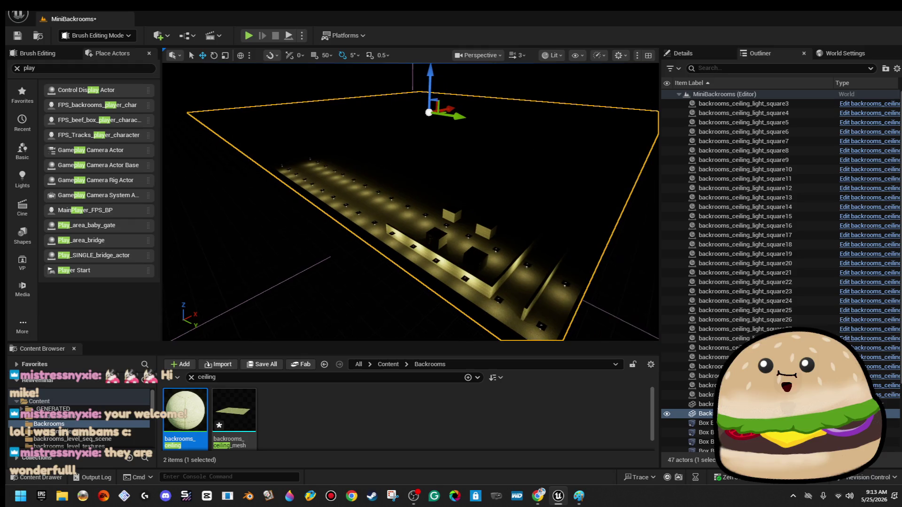
click(751, 394)
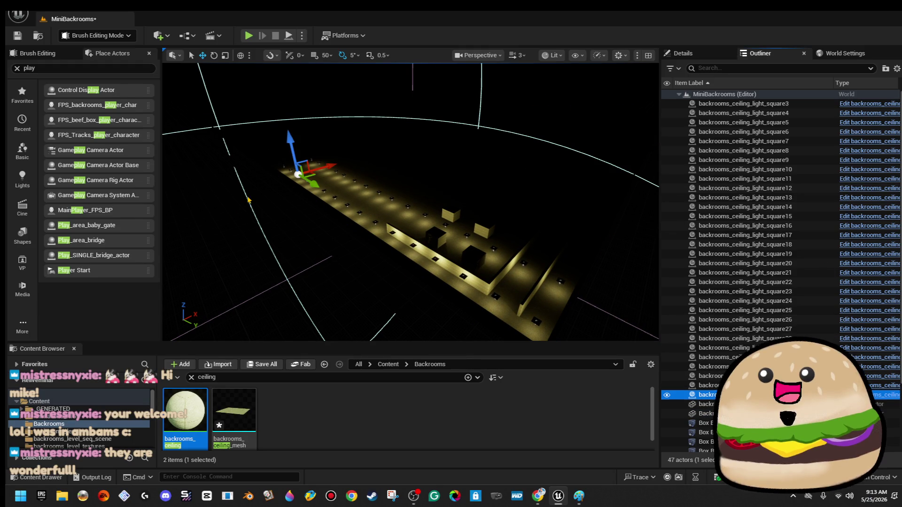
Select the row of 32 ceiling light squares and duplicate it three times side by side.
shift+click(777, 106)
key(f)
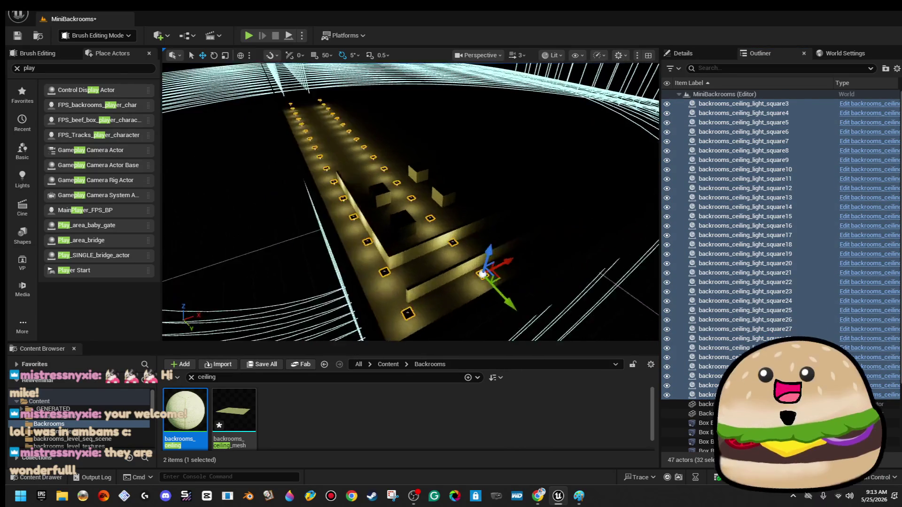
mouse_move(419, 280)
mouse_down()
mouse_move(596, 261)
mouse_move(634, 267)
mouse_up()
key(f)
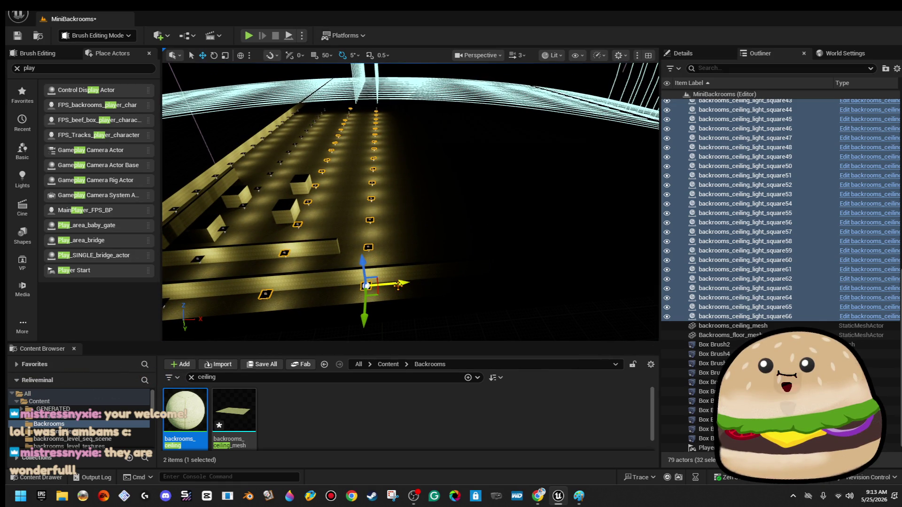
drag(399, 286, 577, 282)
key(f)
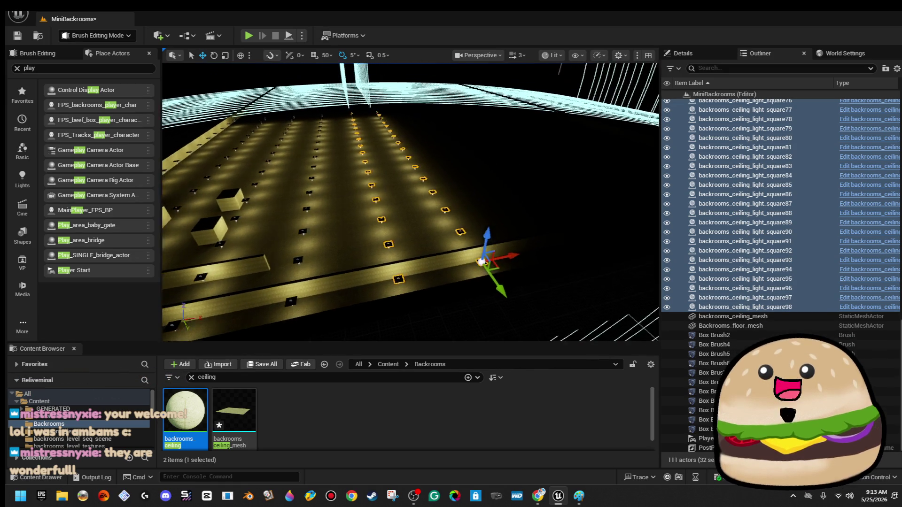
mouse_move(374, 282)
mouse_down()
mouse_move(550, 282)
mouse_move(528, 284)
mouse_up()
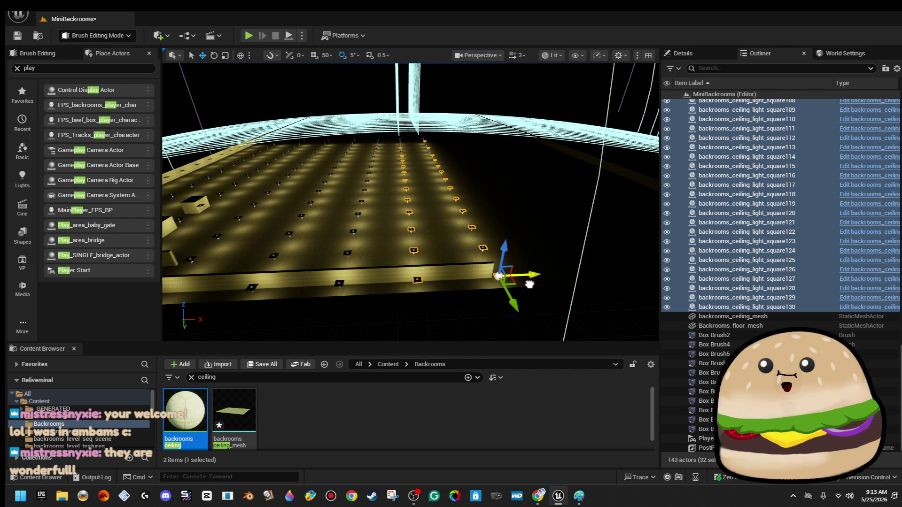
Duplicate the light row three more times, reaching 239 actors.
key(f)
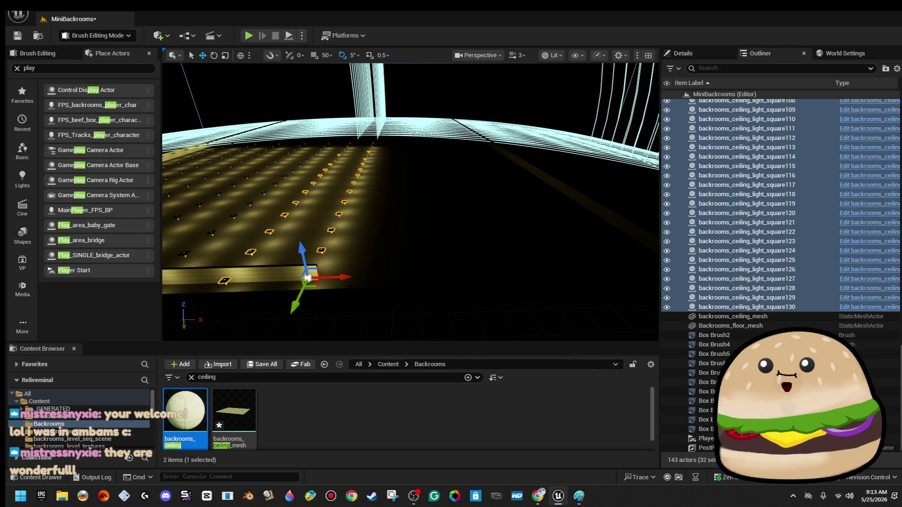
drag(343, 279, 506, 278)
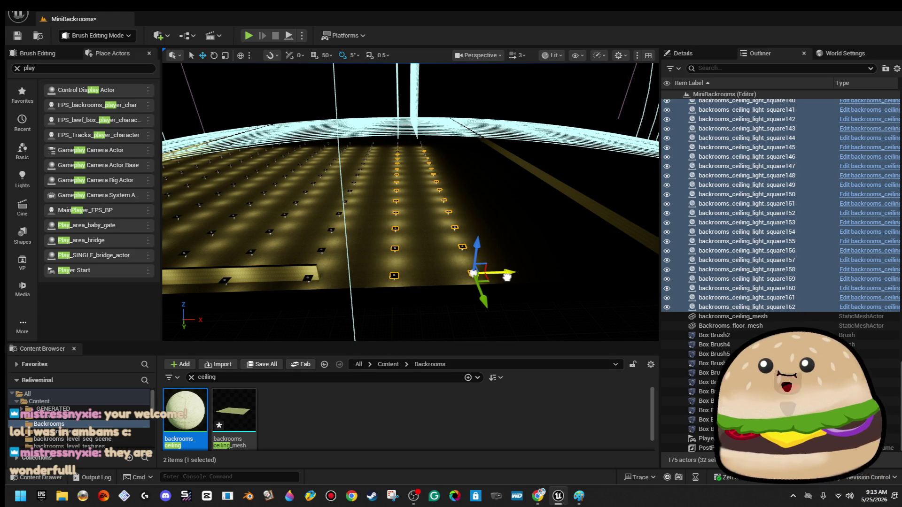
key(f)
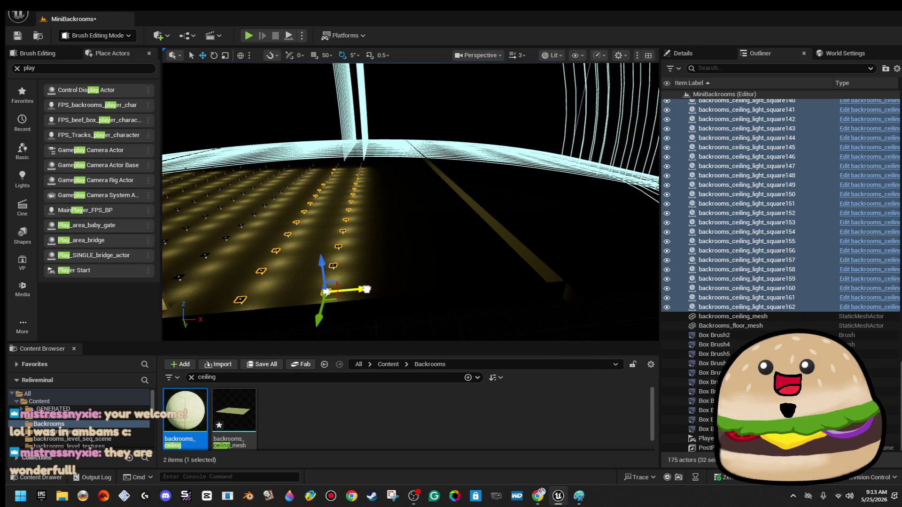
drag(366, 289, 470, 279)
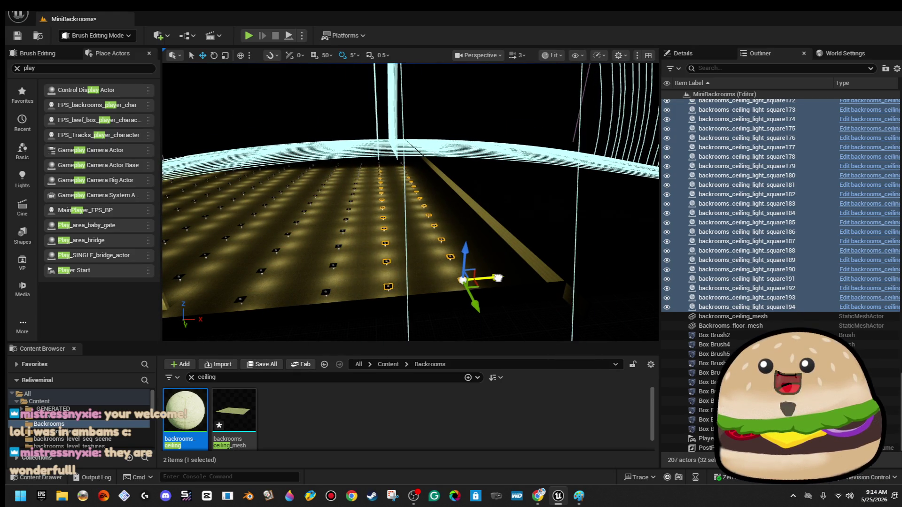
key(f)
drag(408, 272, 525, 273)
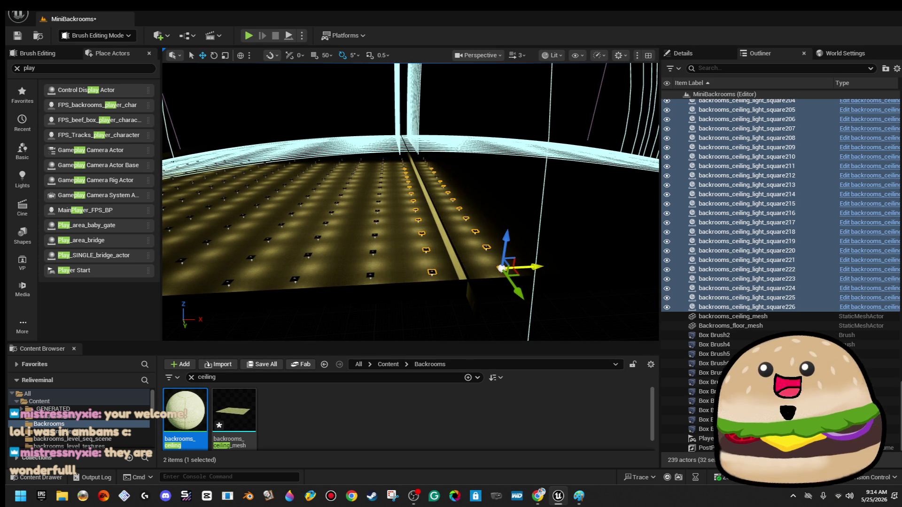
key(f)
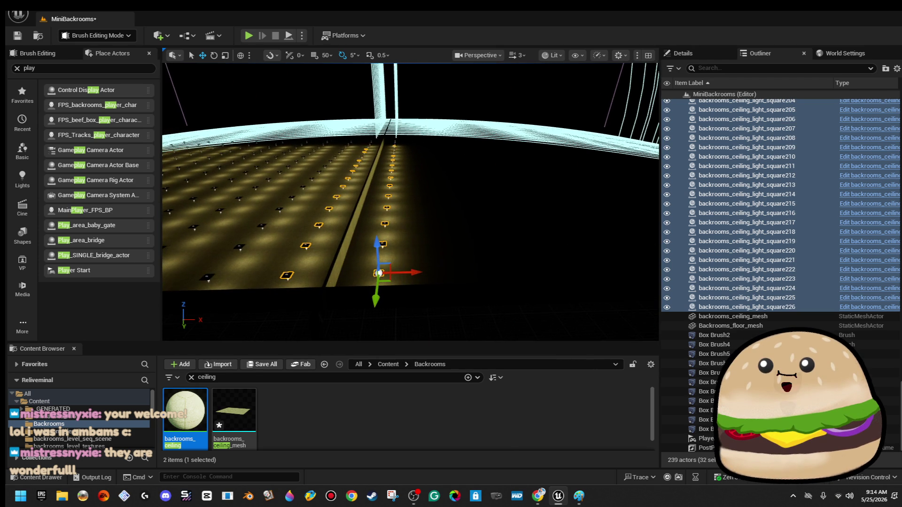
click(552, 55)
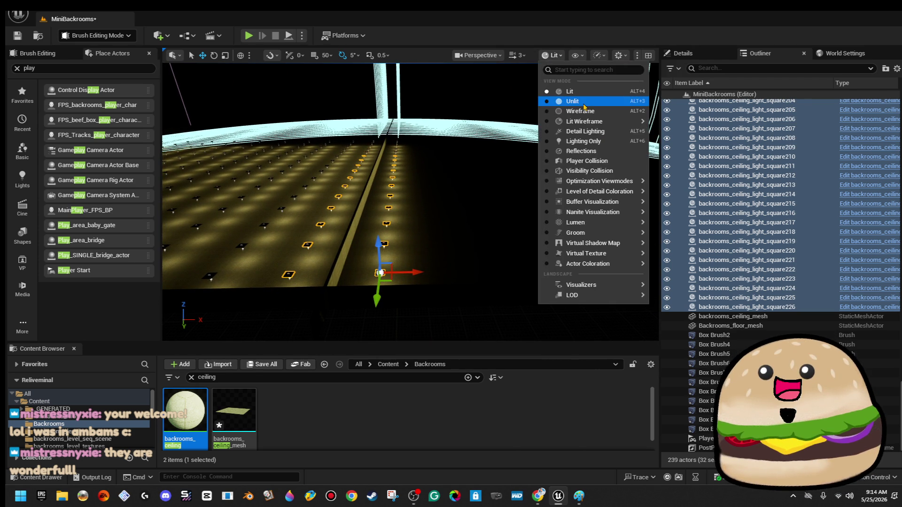
Switch to Unlit, clear the selection, then select every ceiling light square in the Outliner.
click(572, 101)
scroll(411, 202, down, 3)
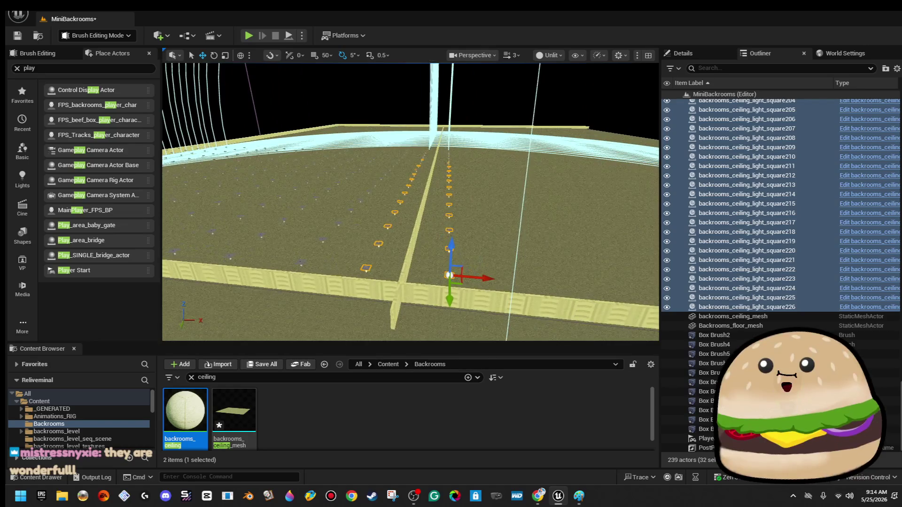
key(Escape)
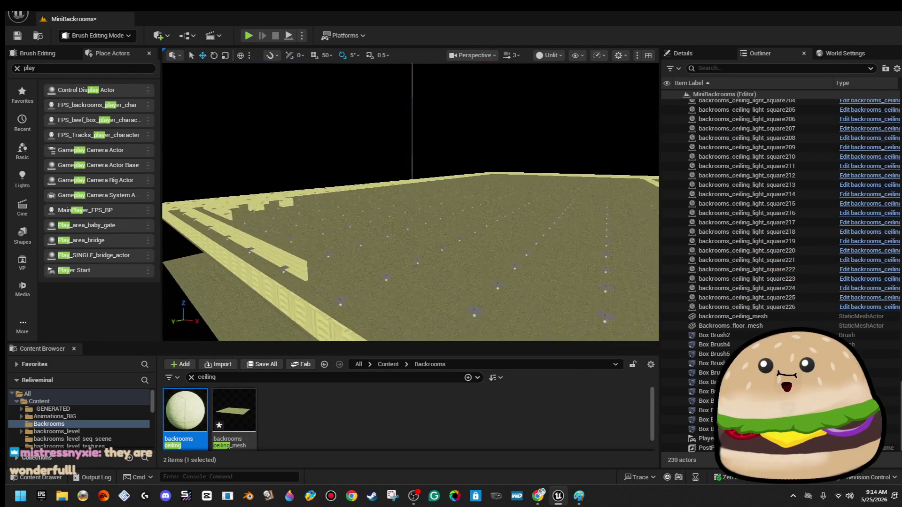
scroll(411, 202, up, 10)
scroll(411, 202, down, 5)
drag(411, 202, 350, 195)
scroll(411, 202, down, 8)
drag(411, 202, 389, 195)
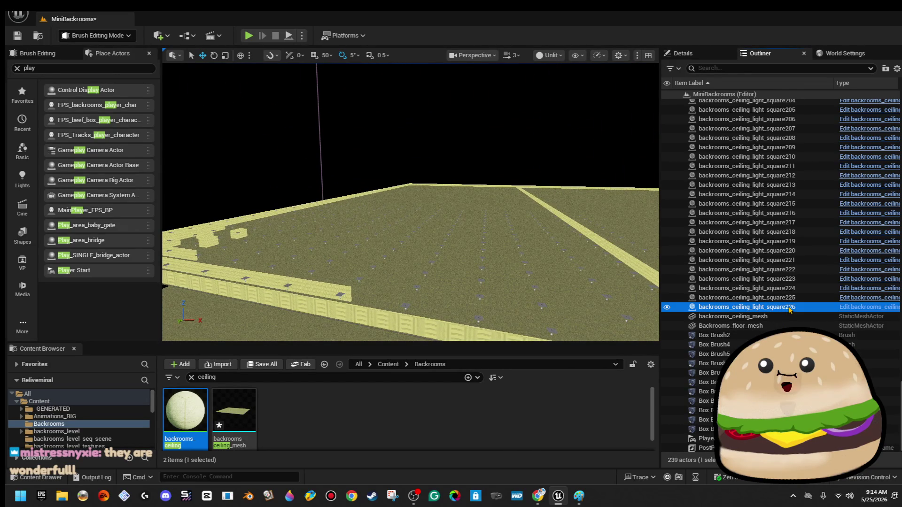
scroll(821, 150, up, 15)
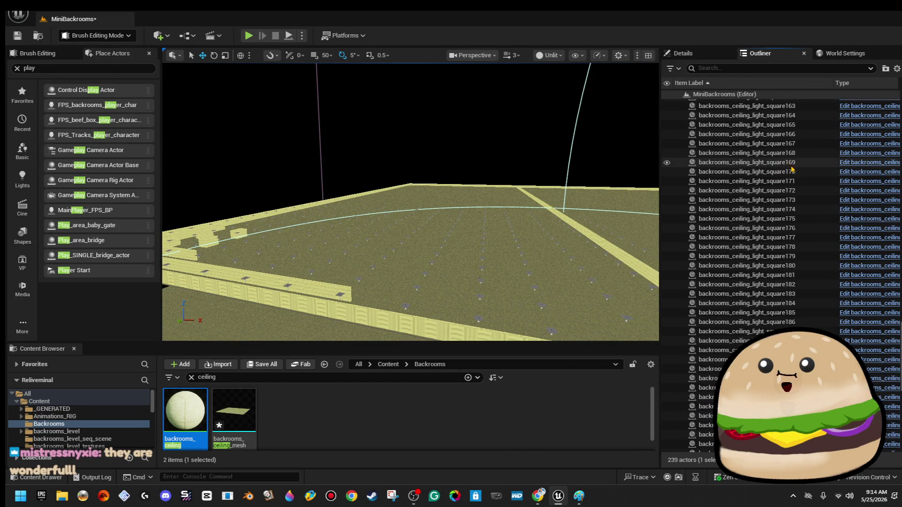
scroll(795, 172, up, 6)
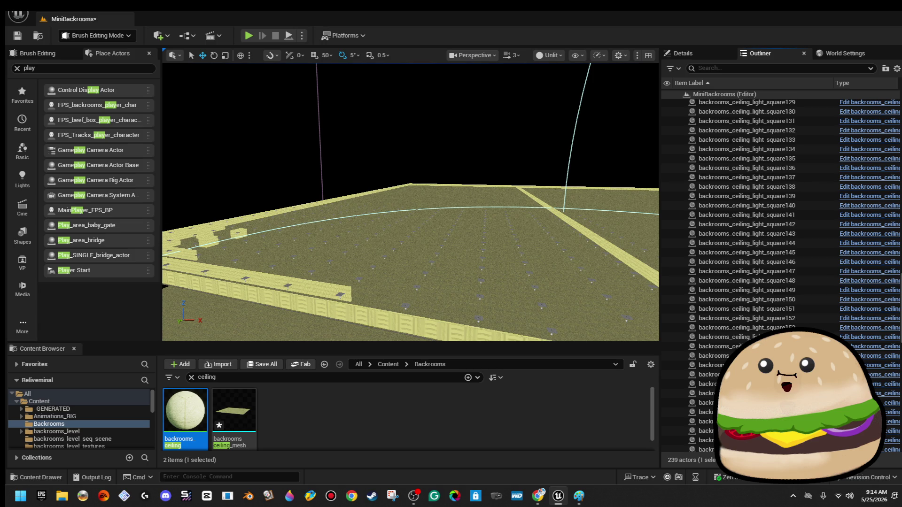
scroll(794, 212, up, 20)
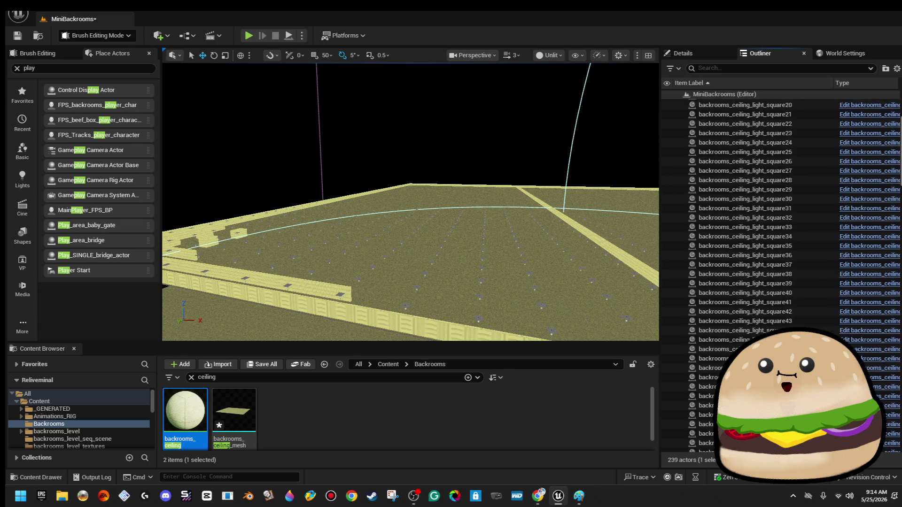
shift+click(818, 107)
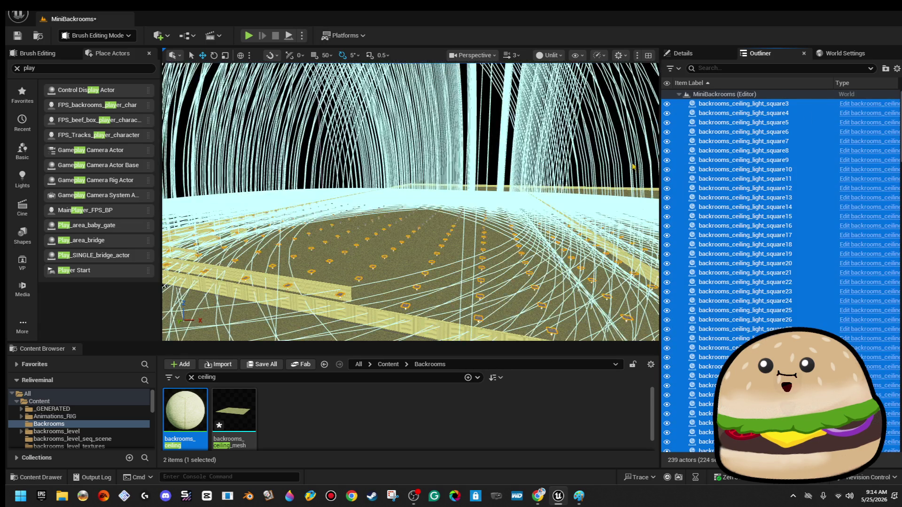
Alt-drag the selected light grid to copy it across the ceiling, reaching 463 actors, then deselect.
drag(410, 202, 395, 169)
drag(229, 180, 230, 169)
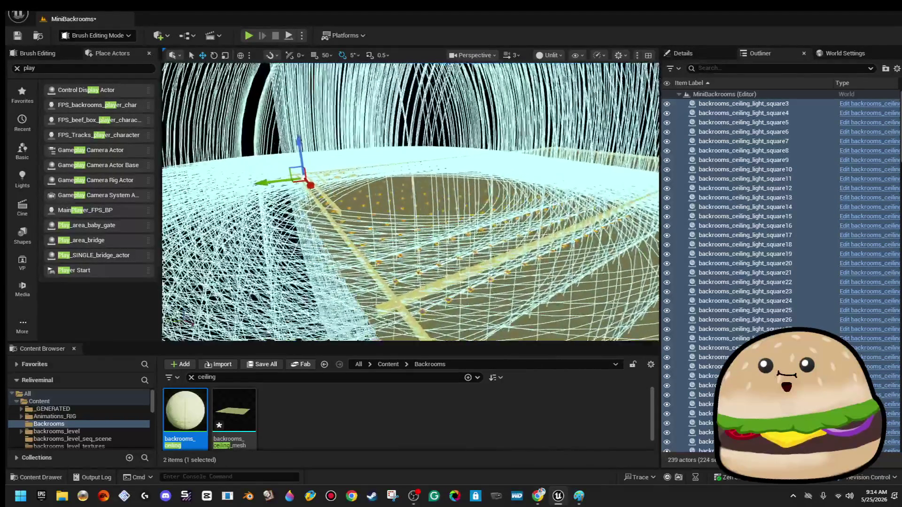
drag(411, 202, 411, 187)
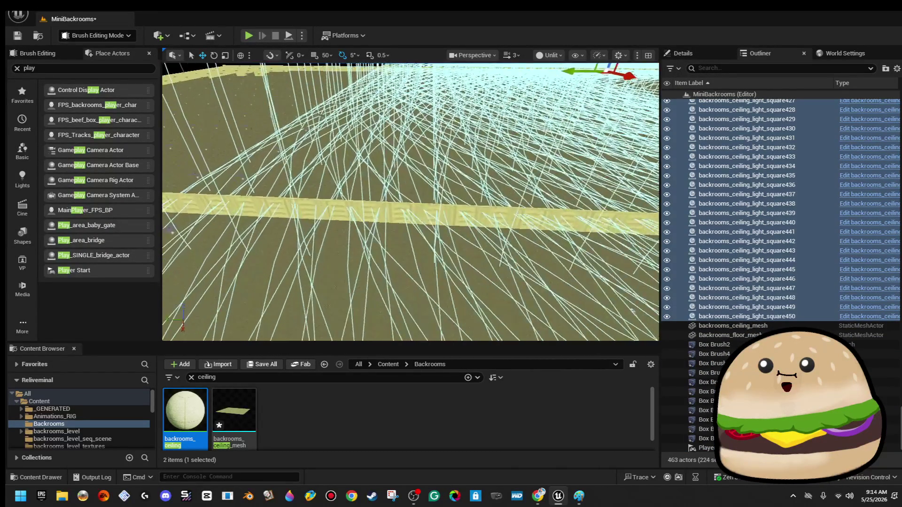
key(f)
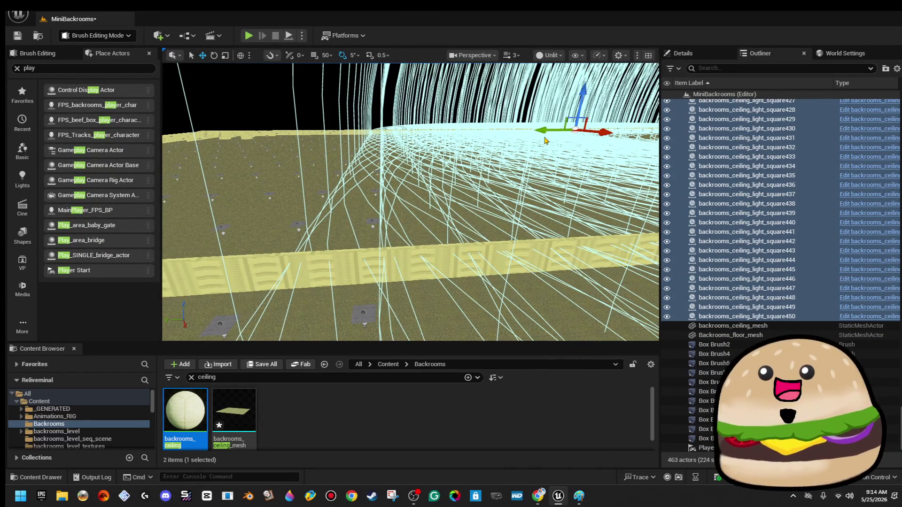
drag(571, 133, 396, 153)
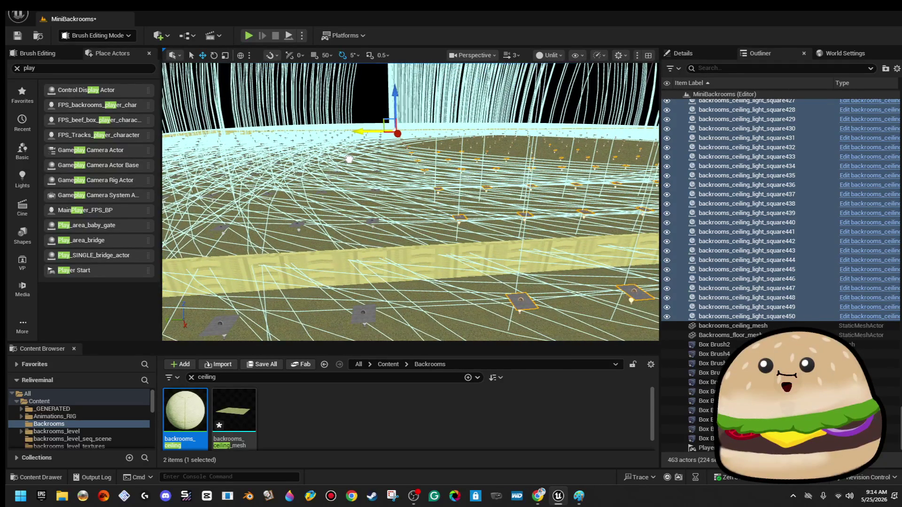
drag(343, 160, 347, 160)
click(355, 109)
Play from a spot on the floor in fullscreen to see the lit ceiling grid, then return to the editor.
drag(364, 100, 373, 109)
right_click(374, 109)
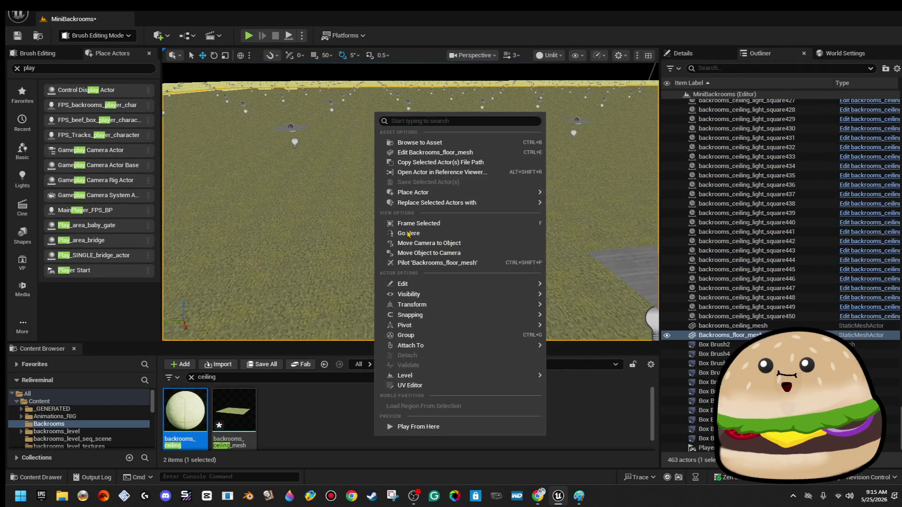
click(432, 256)
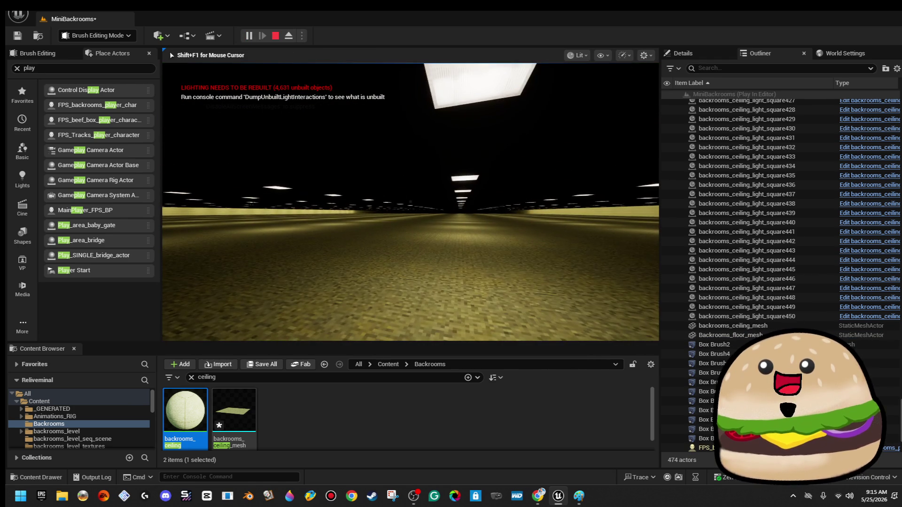
key(F11)
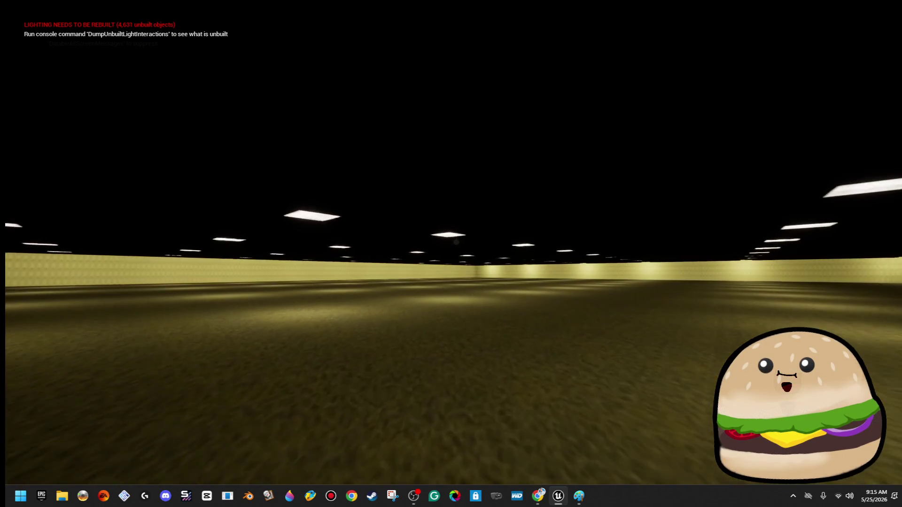
key(Escape)
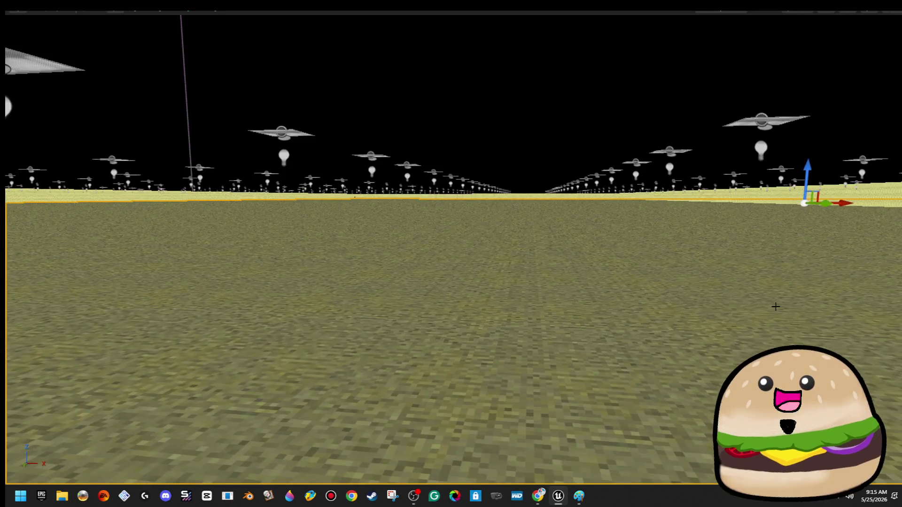
key(F11)
mouse_move(498, 240)
mouse_down()
mouse_move(499, 188)
mouse_move(507, 244)
mouse_move(479, 226)
mouse_move(479, 249)
mouse_move(449, 250)
mouse_up()
Select Box Brush5 and drag its X-axis arrow to stretch the wall further along the floor.
click(382, 224)
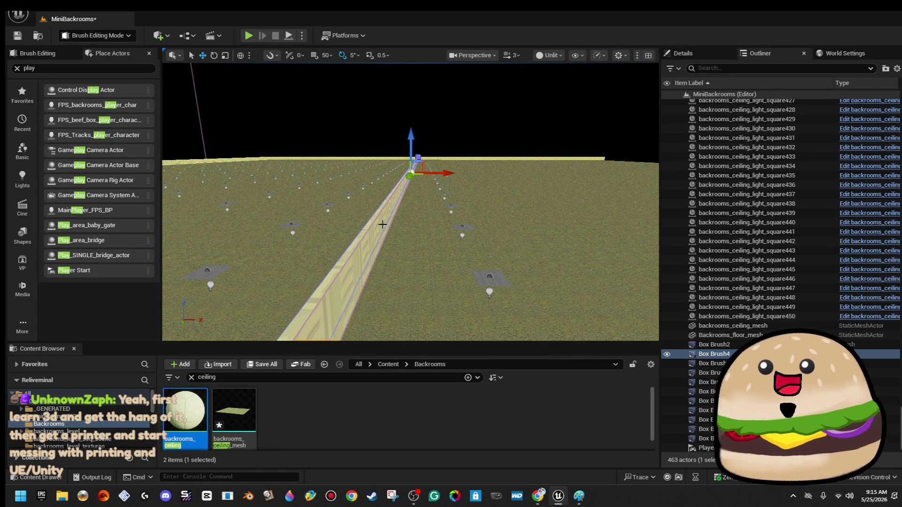
mouse_move(382, 224)
mouse_down()
mouse_move(394, 226)
mouse_move(391, 217)
mouse_up()
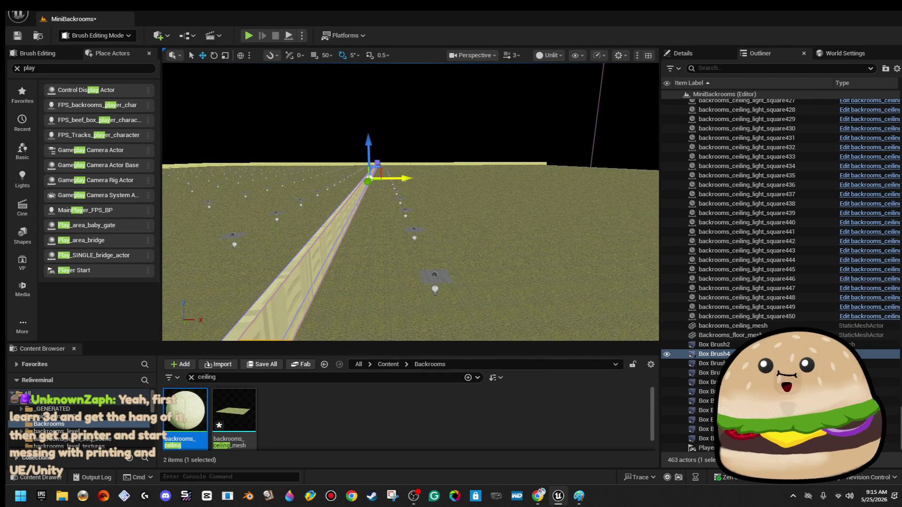
drag(433, 180, 433, 179)
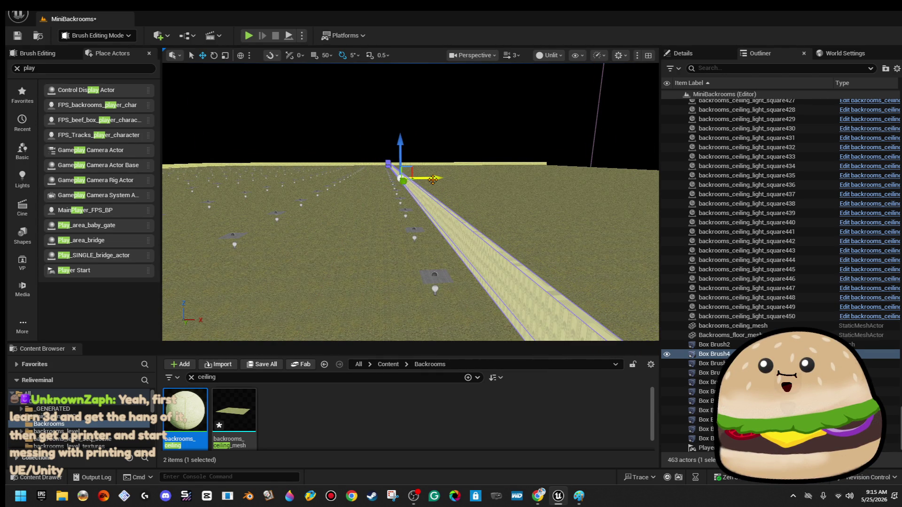
drag(439, 132, 439, 125)
drag(417, 205, 425, 180)
drag(330, 230, 330, 230)
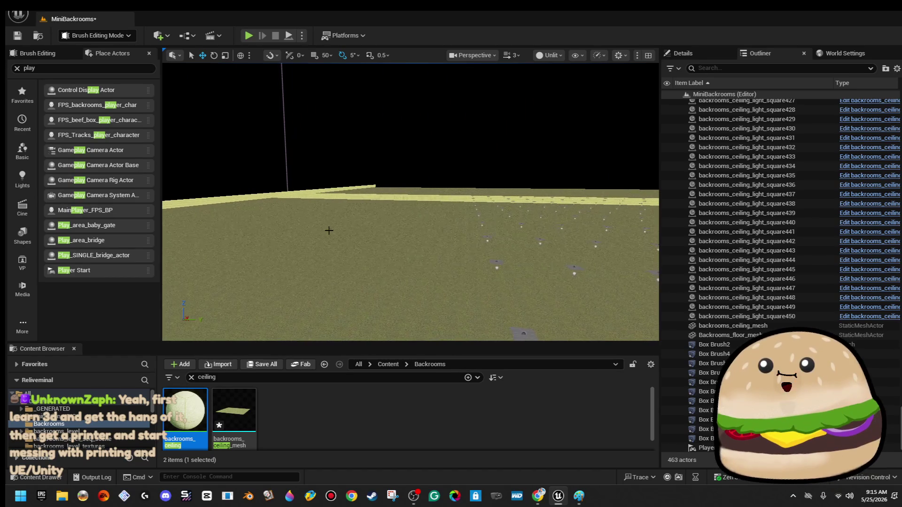
mouse_move(315, 195)
mouse_down()
mouse_move(515, 201)
mouse_move(465, 215)
mouse_move(527, 137)
mouse_up()
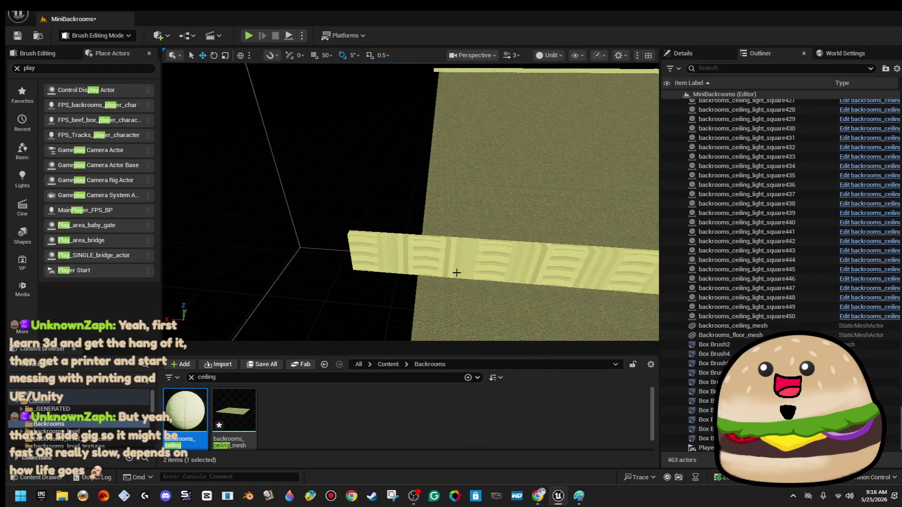
Fly along the walls and select another wall brush's end vertices.
click(371, 249)
drag(363, 313, 361, 308)
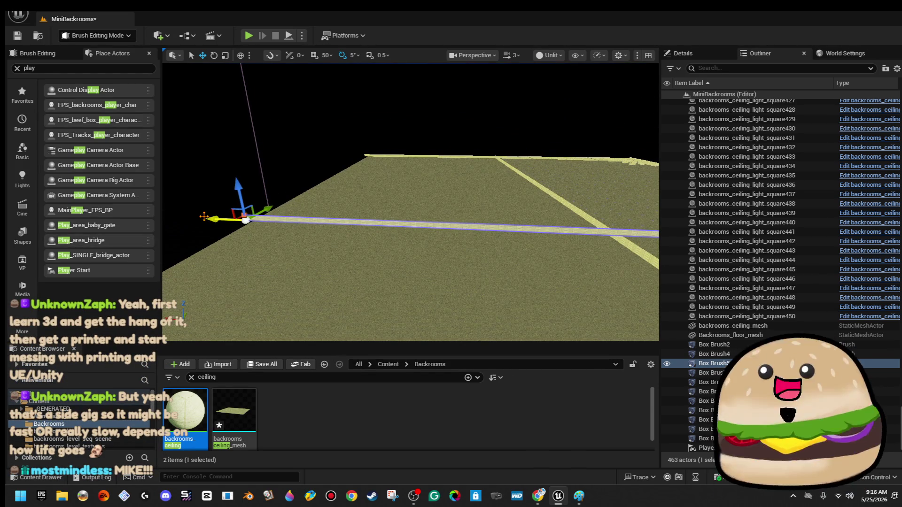
drag(360, 308, 345, 281)
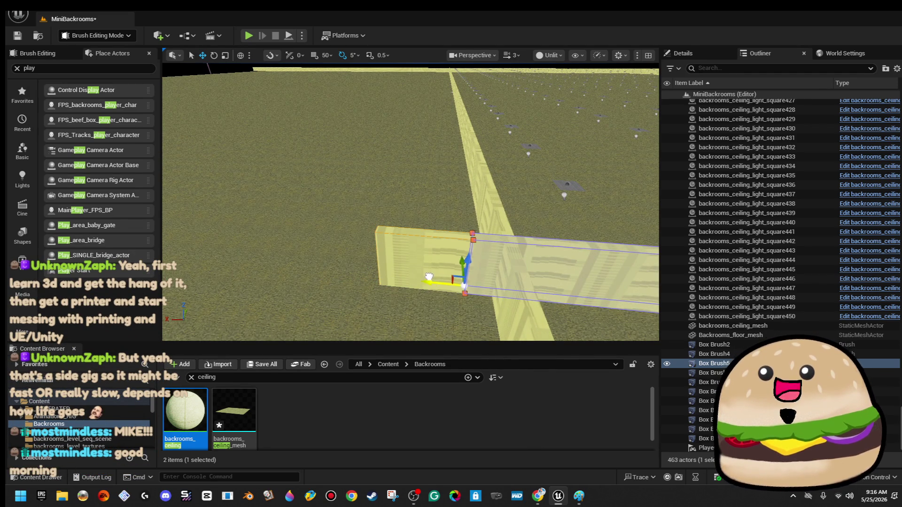
drag(457, 279, 457, 279)
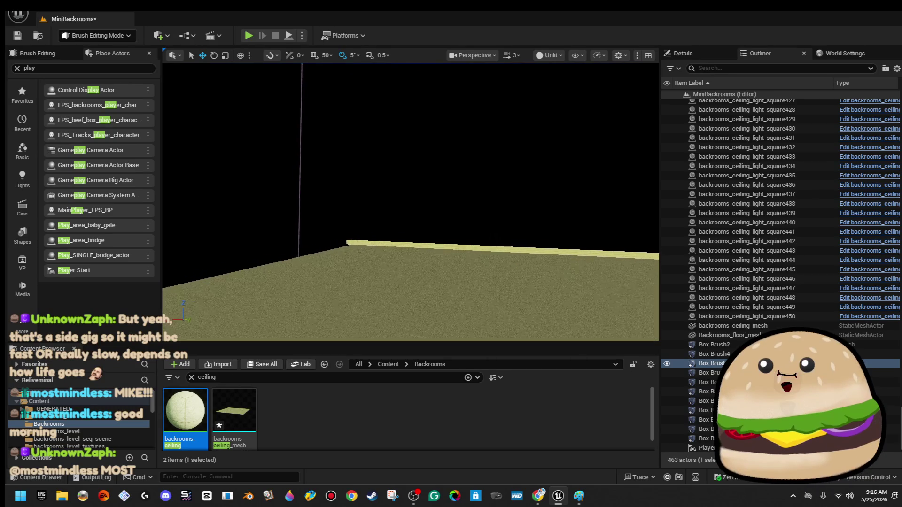
drag(403, 275, 384, 245)
click(412, 210)
drag(384, 245, 384, 245)
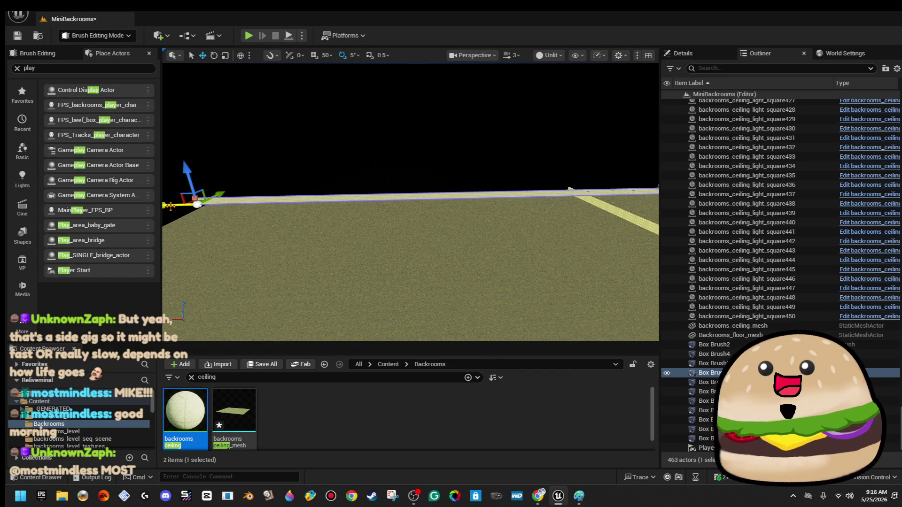
drag(383, 245, 384, 245)
Drag the wall brush's Y-axis arrow to shift it sideways toward the corridor.
drag(438, 266, 438, 266)
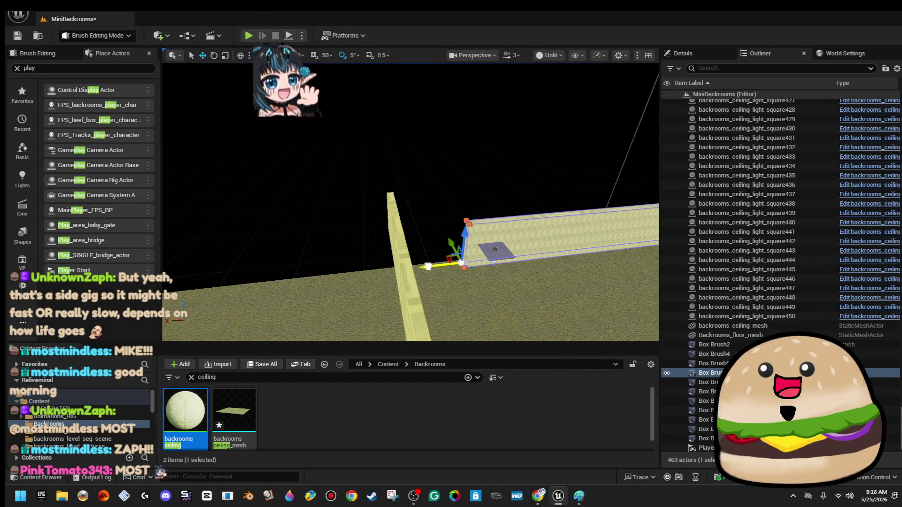
mouse_move(378, 125)
mouse_down()
mouse_move(432, 235)
mouse_move(437, 221)
mouse_up()
click(436, 220)
drag(493, 222, 494, 222)
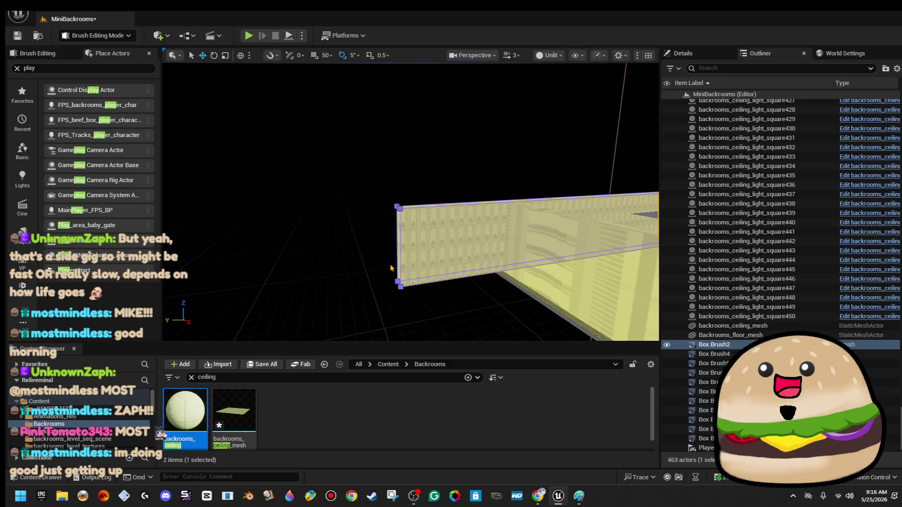
mouse_move(371, 292)
mouse_down()
mouse_move(433, 285)
mouse_move(433, 295)
mouse_up()
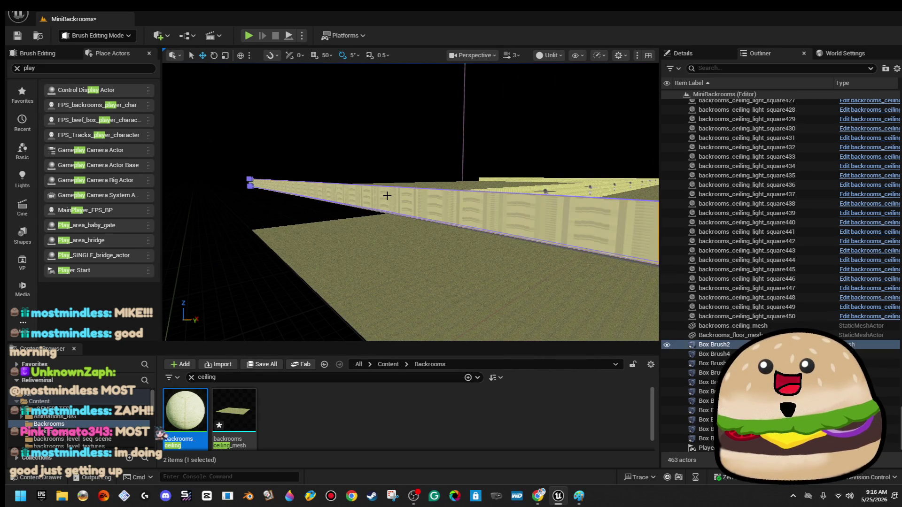
Select Box Brush4 and fly around it to view the whole walled room.
drag(282, 233, 283, 233)
drag(256, 174, 256, 173)
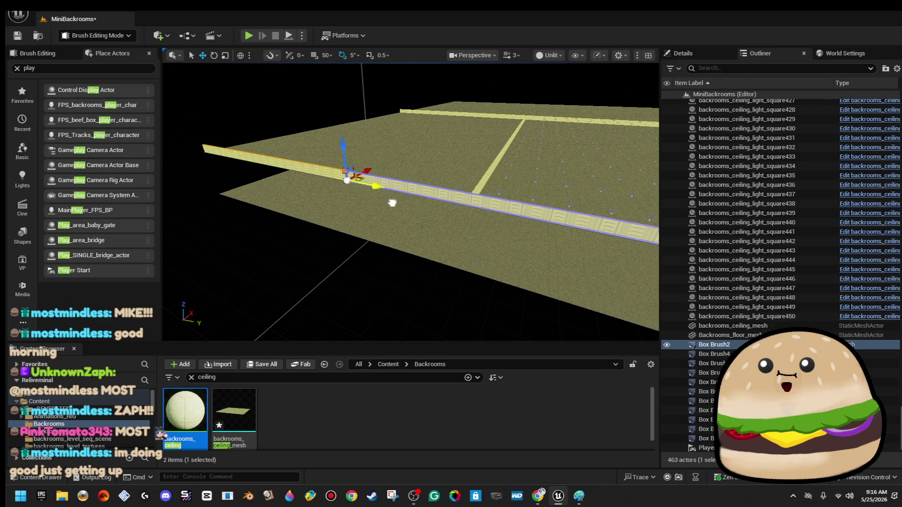
drag(395, 274, 443, 312)
click(435, 256)
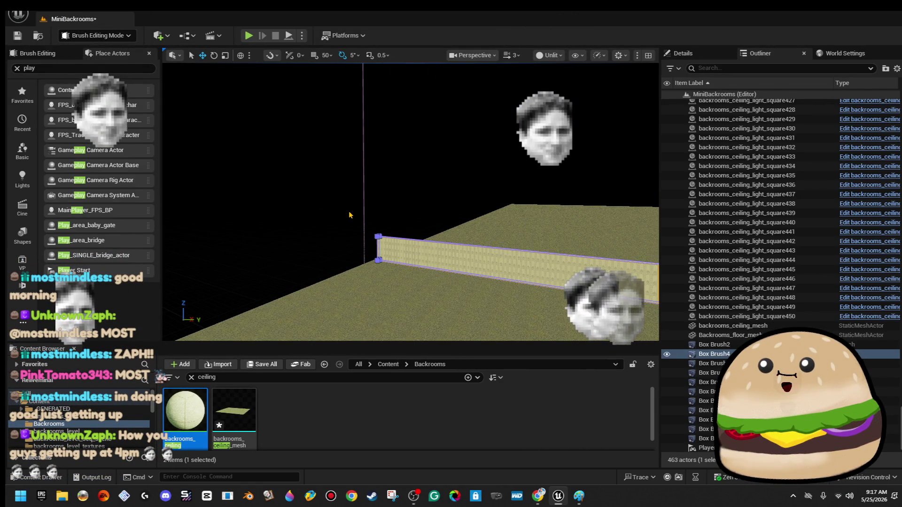
drag(396, 273, 396, 273)
drag(276, 194, 284, 195)
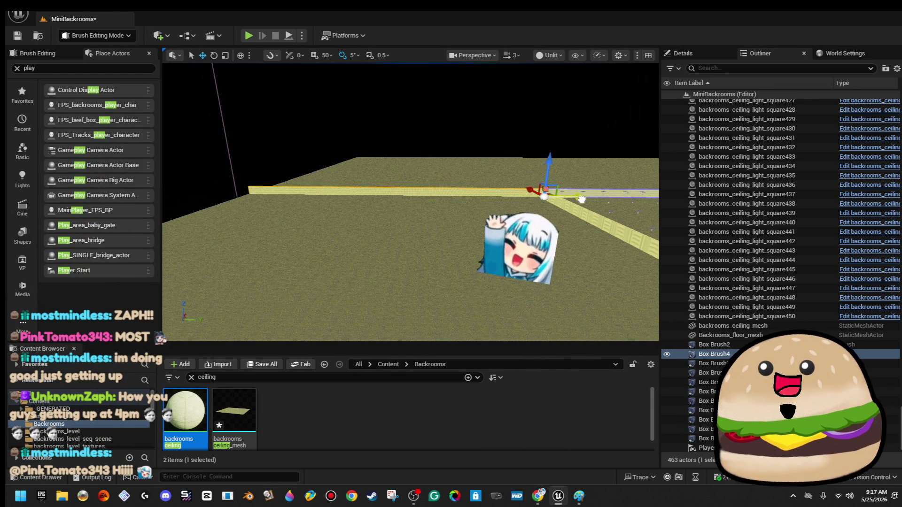
scroll(410, 198, up, 8)
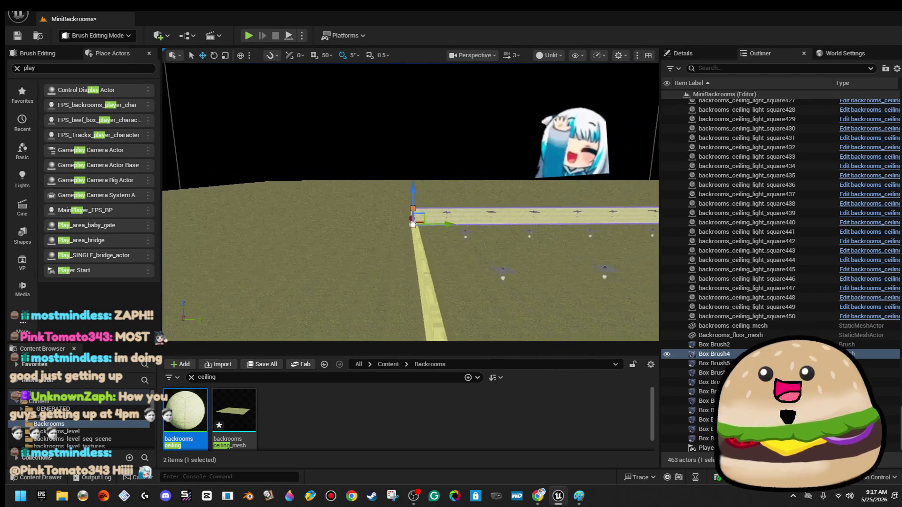
drag(457, 265, 463, 263)
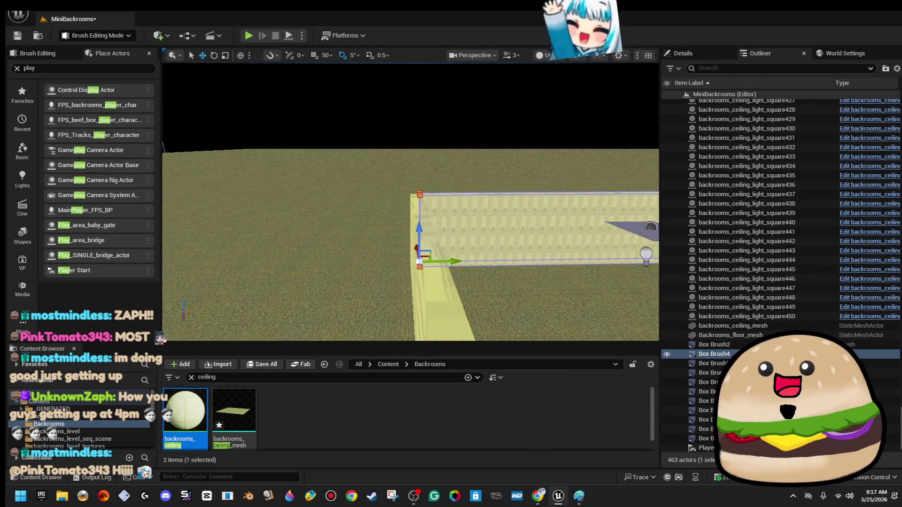
mouse_move(479, 118)
mouse_down()
mouse_move(479, 166)
mouse_move(479, 141)
mouse_move(469, 141)
mouse_up()
mouse_move(409, 202)
mouse_down()
mouse_move(362, 188)
mouse_move(507, 113)
mouse_up()
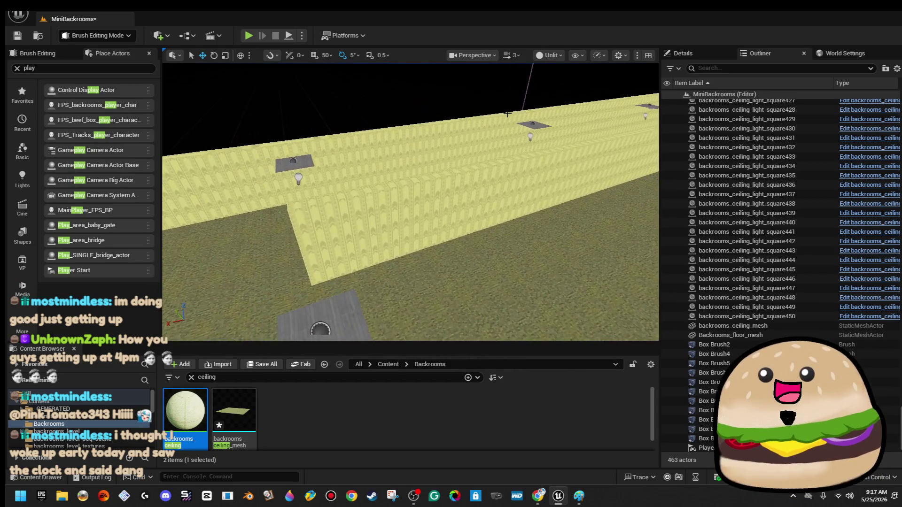
Pick out a wall brush and rise to an overhead view of the maze.
click(339, 232)
drag(339, 231, 301, 180)
drag(390, 287, 227, 221)
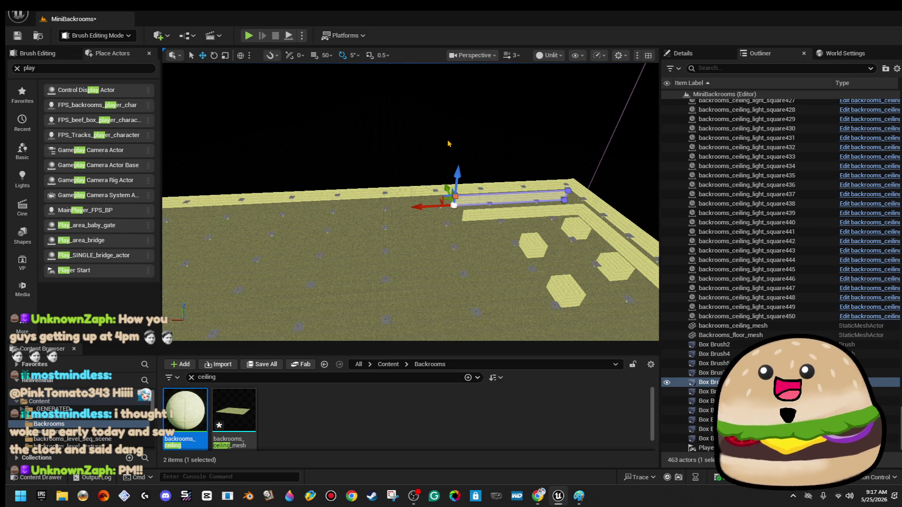
mouse_move(423, 207)
mouse_down()
mouse_move(422, 169)
mouse_move(463, 144)
mouse_up()
click(451, 253)
mouse_move(451, 253)
mouse_down()
mouse_move(458, 218)
mouse_move(499, 166)
mouse_up()
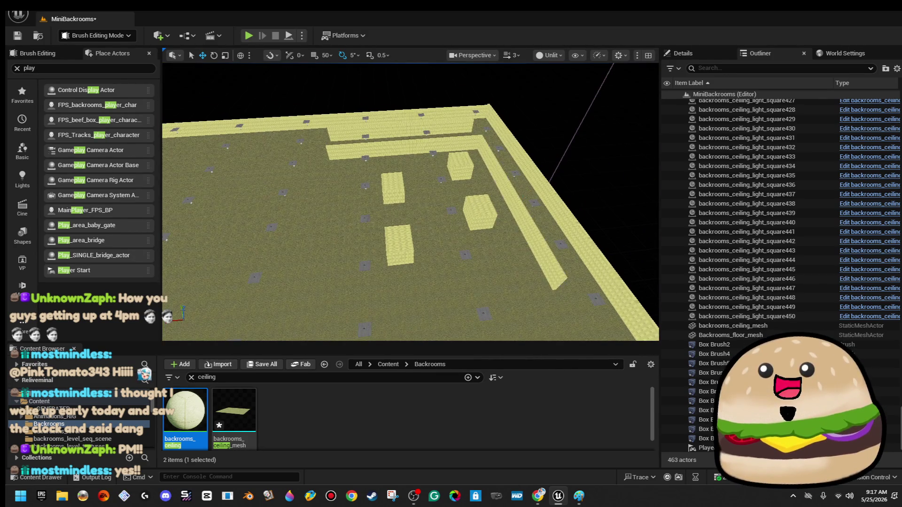
Alt-drag the long right-side wall twice to place two copies inside the room.
click(512, 211)
mouse_move(490, 214)
alt+mouse_down()
mouse_move(312, 219)
mouse_move(460, 188)
alt+mouse_up()
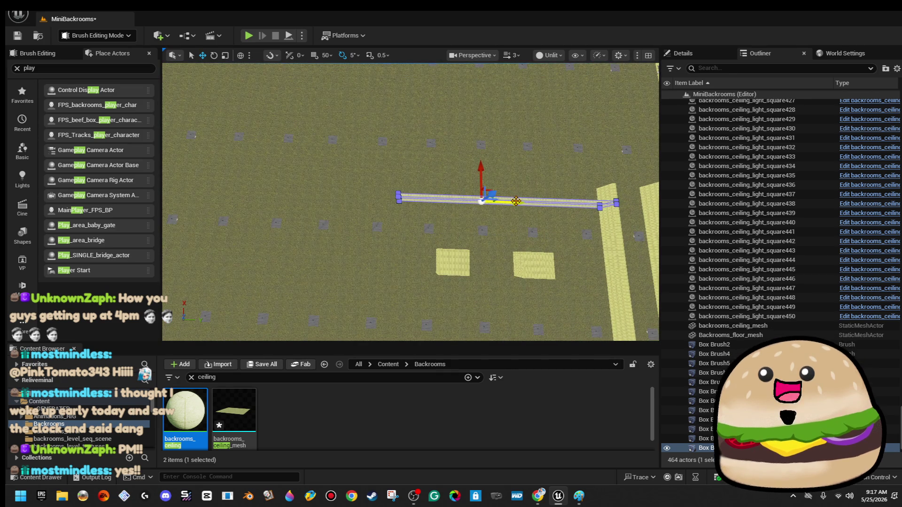
drag(502, 148, 512, 178)
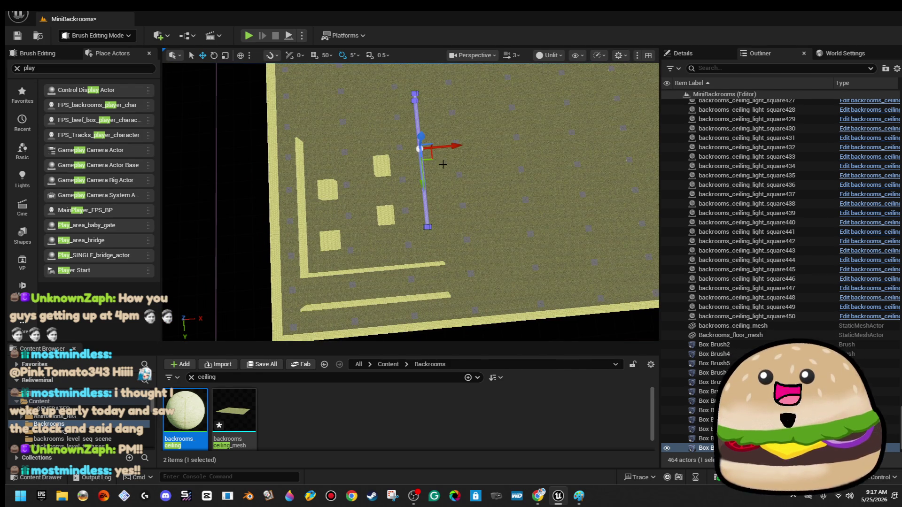
mouse_move(434, 159)
alt+mouse_down()
mouse_move(507, 246)
mouse_move(493, 206)
alt+mouse_up()
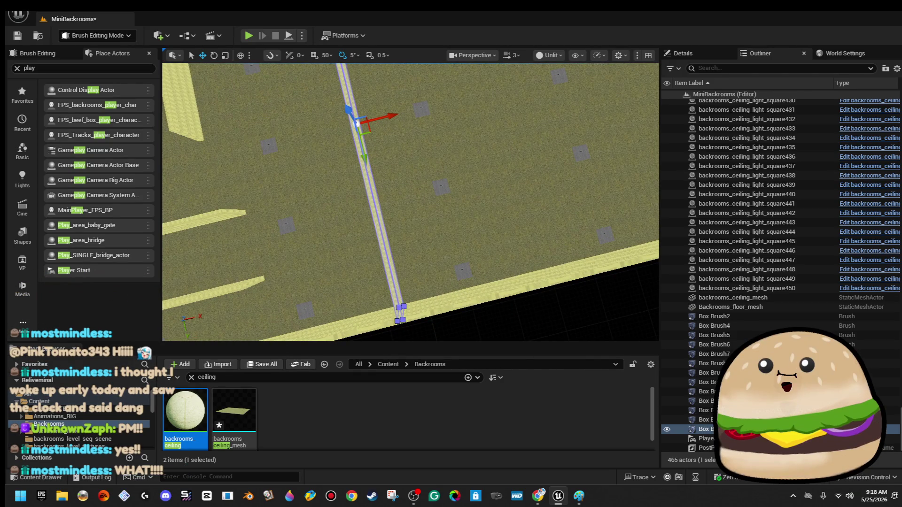
key(alt+Tab)
Search for 'a24 poster' and open the A24 Shop posters page.
text(a24 [o)
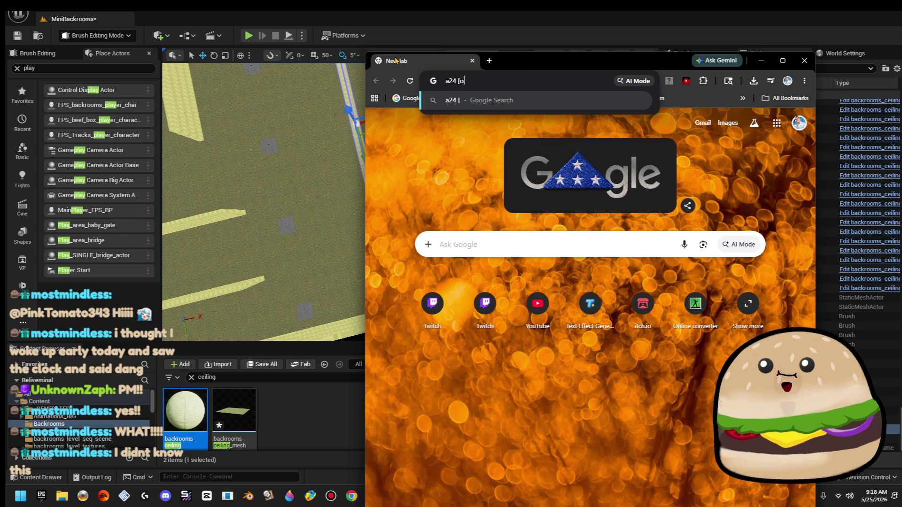
key(BackSpace)
key(BackSpace)
key(BackSpace)
text(poster)
key(Return)
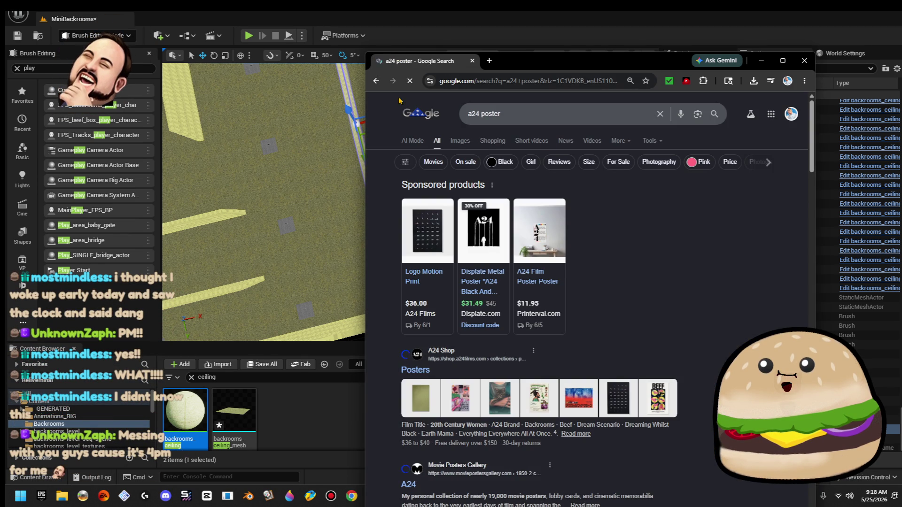
scroll(421, 376, down, 3)
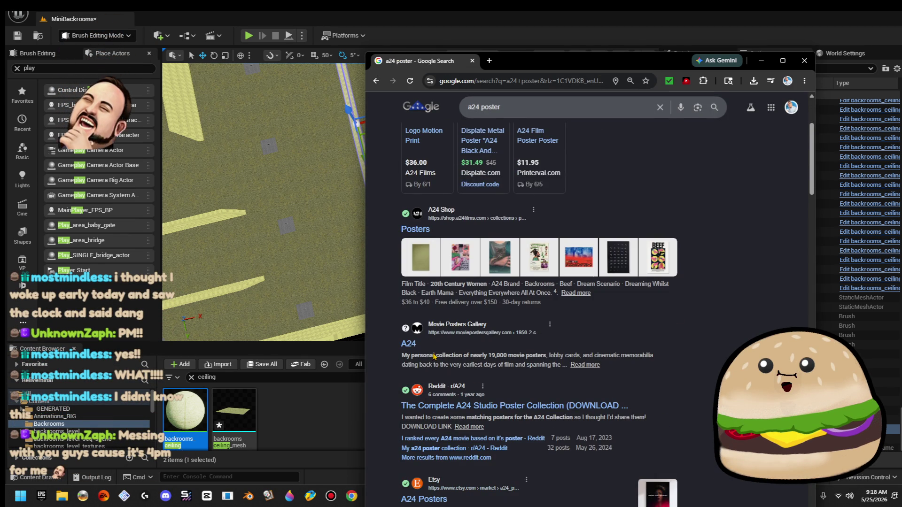
click(450, 401)
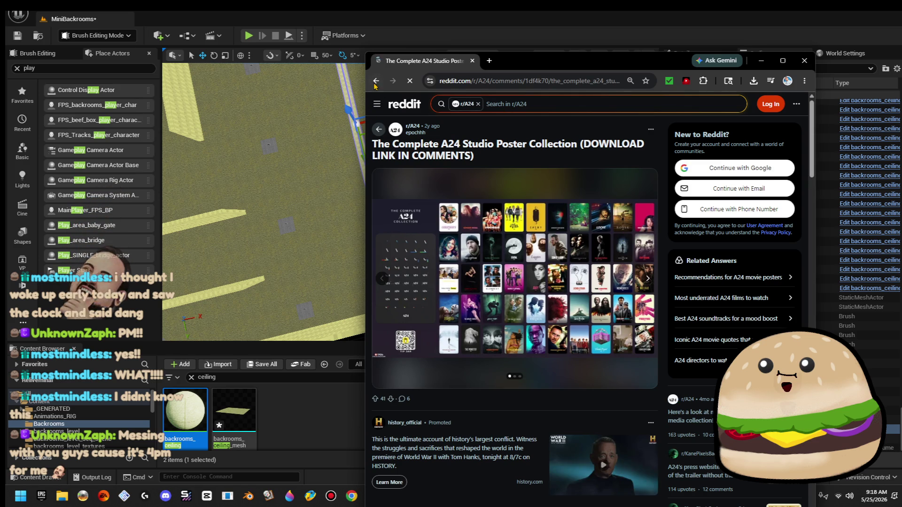
key(alt+Left)
click(516, 258)
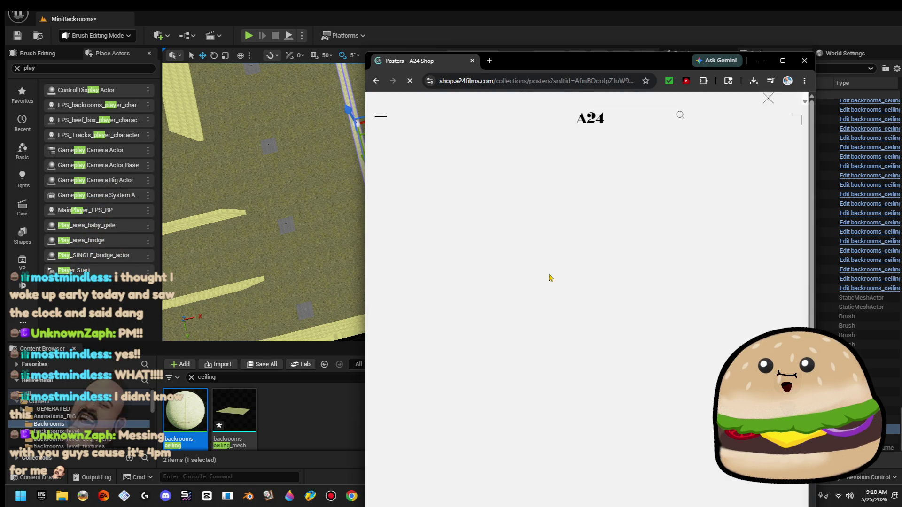
Open the Backrooms Adhesive Poster product page in a maximized window and dismiss the newsletter popup.
click(782, 60)
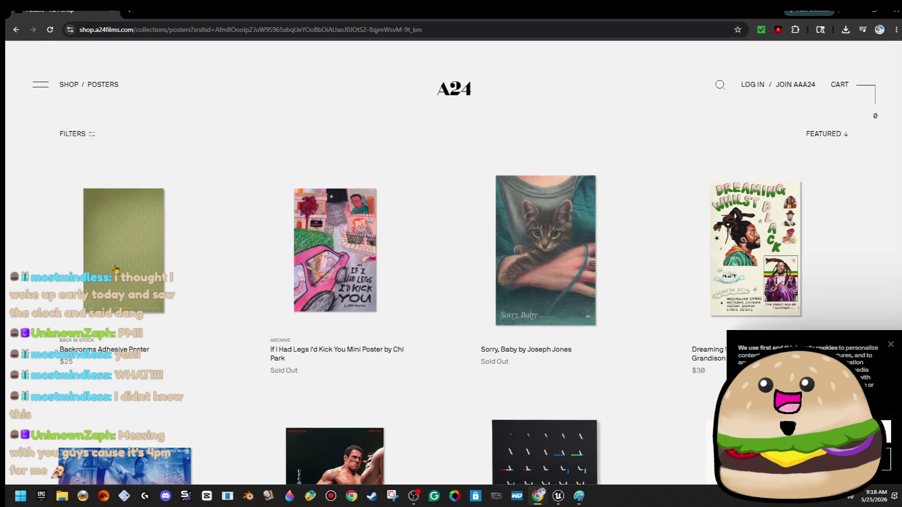
click(115, 270)
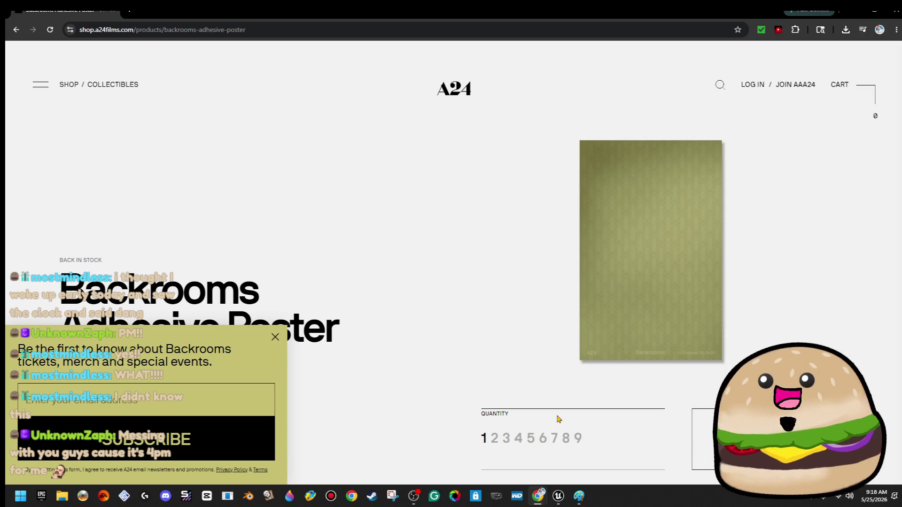
click(275, 338)
scroll(414, 306, down, 7)
scroll(413, 307, down, 5)
scroll(446, 319, up, 6)
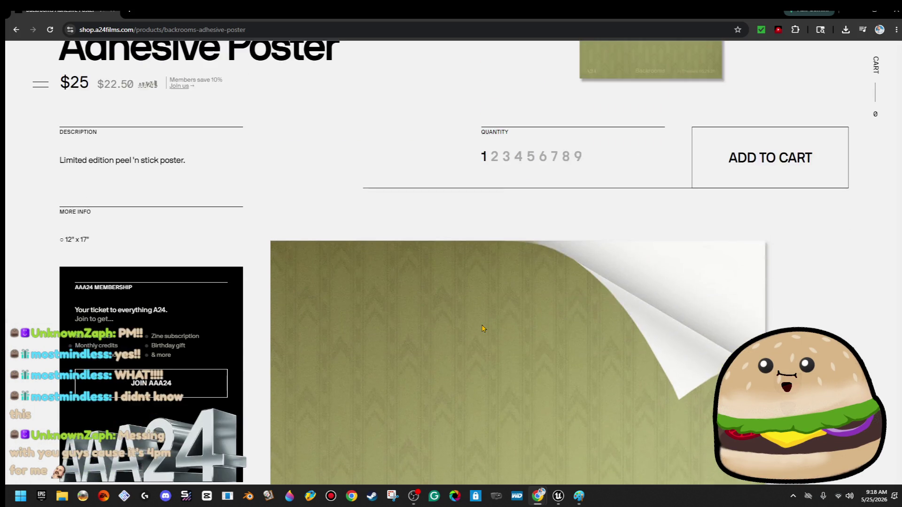
scroll(484, 335, down, 6)
Browse the Cap'n Clark's Tee product page.
click(185, 352)
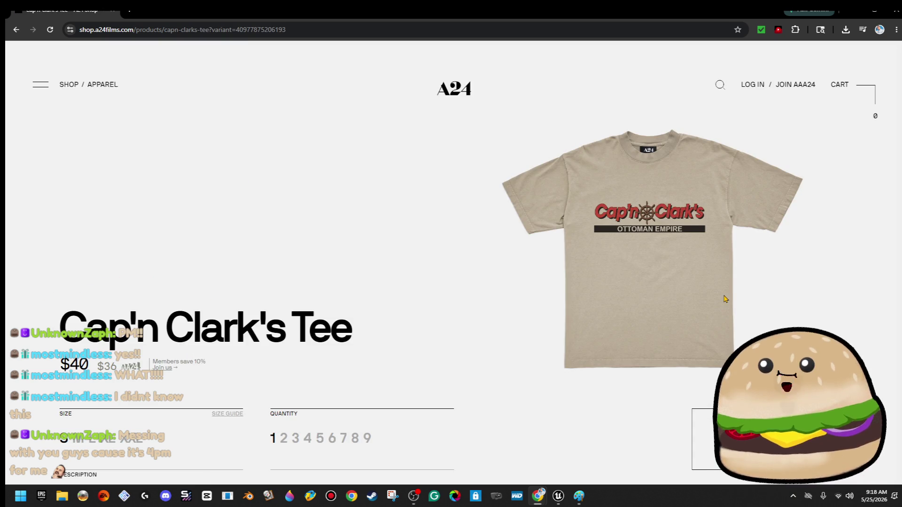
scroll(727, 263, down, 4)
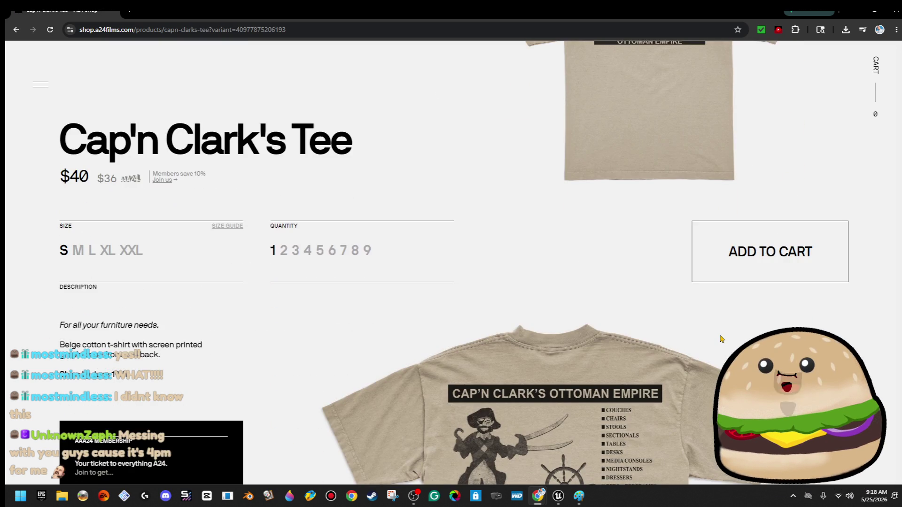
scroll(726, 320, down, 4)
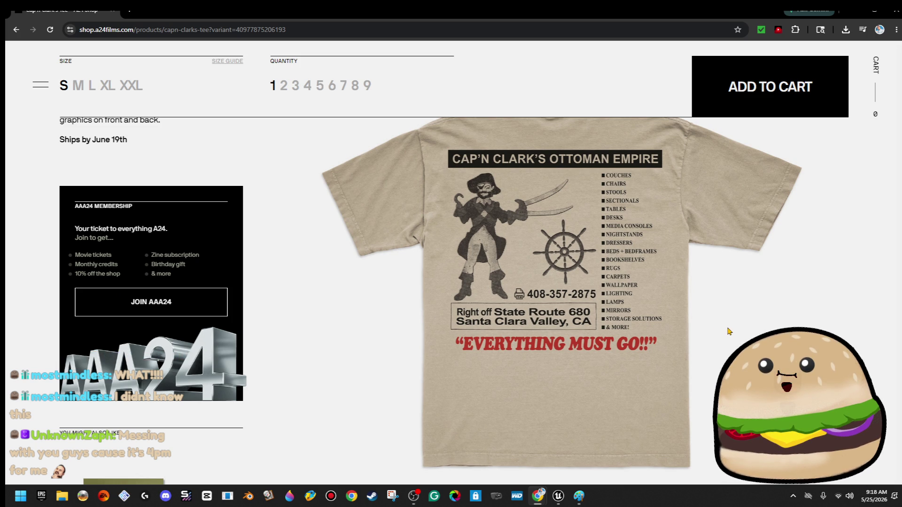
scroll(725, 334, down, 4)
scroll(725, 336, up, 10)
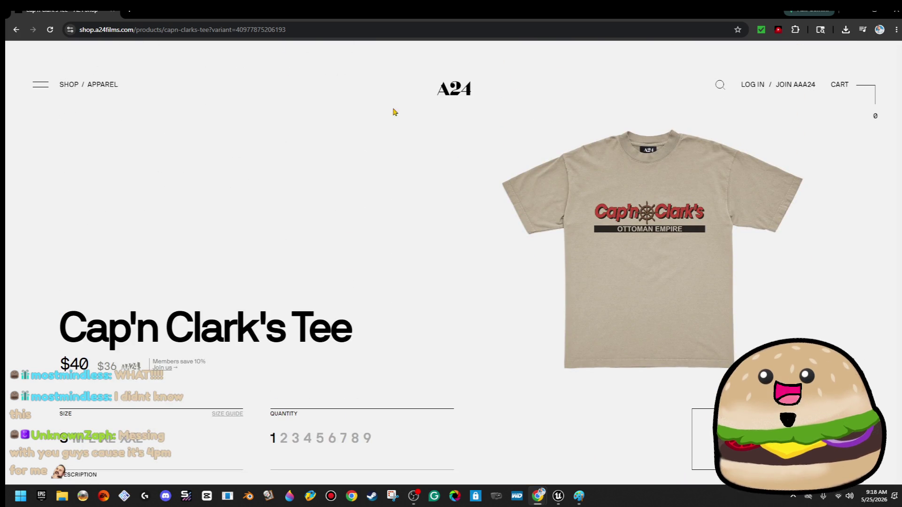
Return to the Backrooms poster page and copy its web address.
click(15, 30)
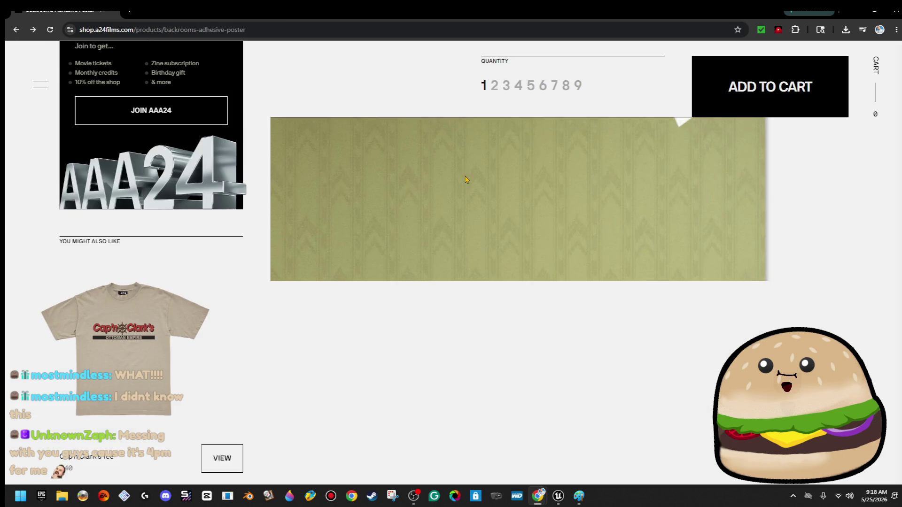
click(263, 33)
right_click(263, 36)
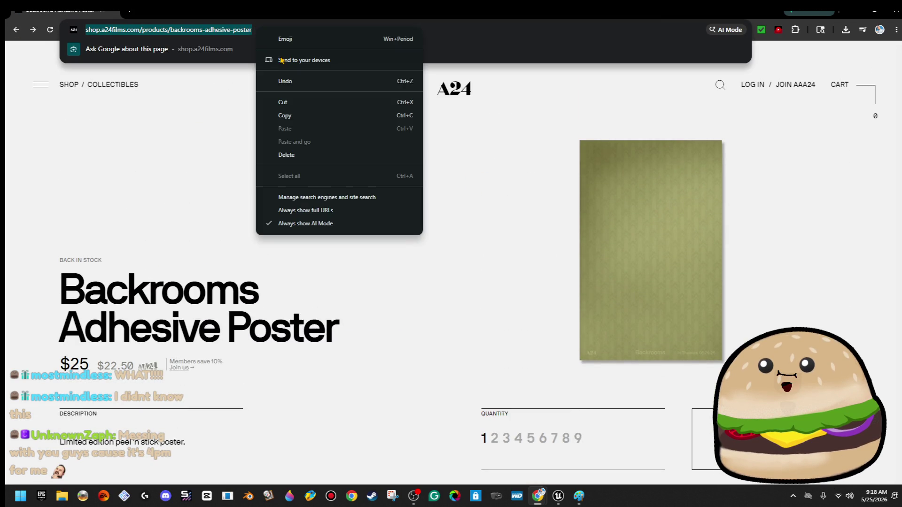
click(285, 116)
key(Escape)
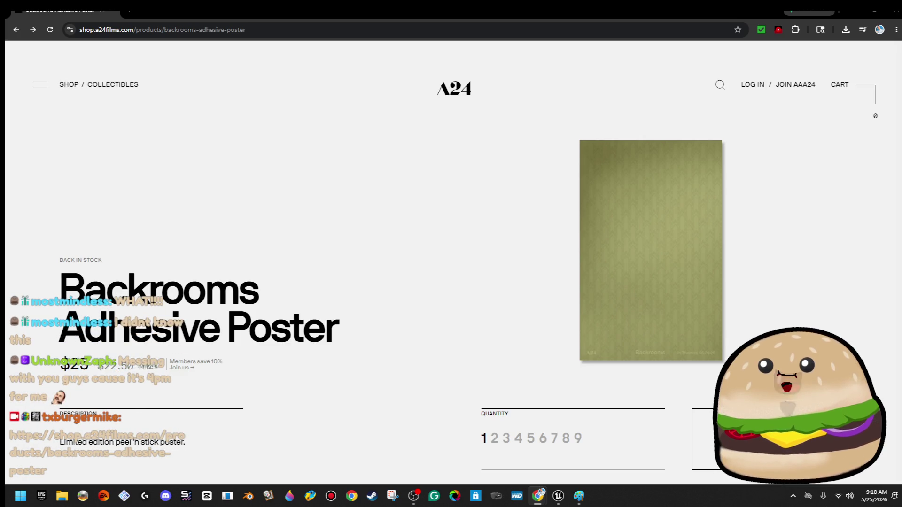
Minimize Chrome and bring the Unreal viewport close to the wall brush on the floor.
click(858, 13)
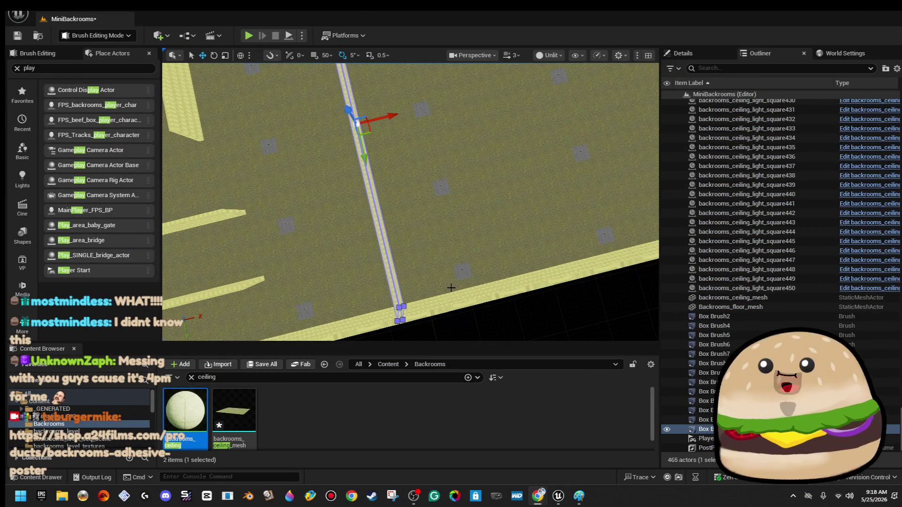
drag(512, 194, 560, 175)
mouse_move(505, 181)
mouse_down()
mouse_move(556, 179)
mouse_move(550, 141)
mouse_move(531, 150)
mouse_up()
drag(356, 310, 355, 312)
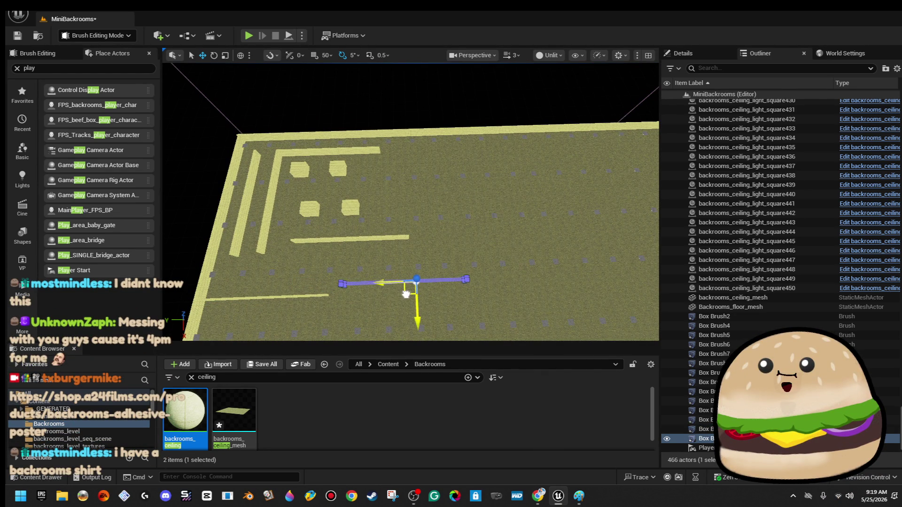
drag(415, 289, 515, 159)
Rotate the wall brush by -90 degrees, then return to the Move tool.
key(e)
mouse_move(460, 201)
mouse_down()
mouse_move(497, 293)
mouse_move(549, 250)
mouse_move(539, 228)
mouse_move(479, 202)
mouse_move(490, 254)
mouse_move(438, 244)
mouse_move(456, 251)
mouse_move(483, 194)
mouse_up()
key(w)
drag(463, 271, 396, 129)
drag(369, 240, 369, 240)
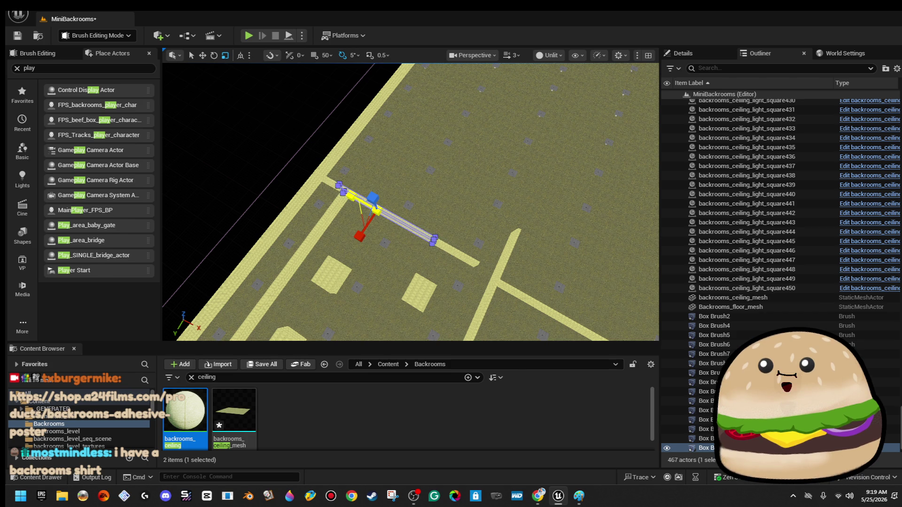
mouse_move(376, 210)
mouse_down()
mouse_move(466, 235)
mouse_move(482, 227)
mouse_up()
key(w)
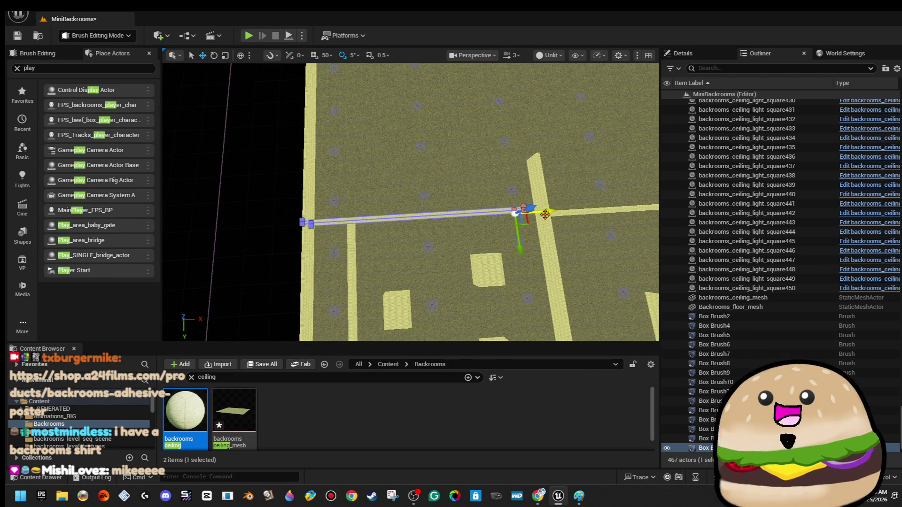
Slide the brush strip sideways into place on the floor and frame the whole maze.
click(411, 223)
drag(412, 222, 410, 218)
scroll(411, 217, up, 1)
mouse_move(327, 219)
mouse_down()
mouse_move(398, 232)
mouse_move(383, 230)
mouse_up()
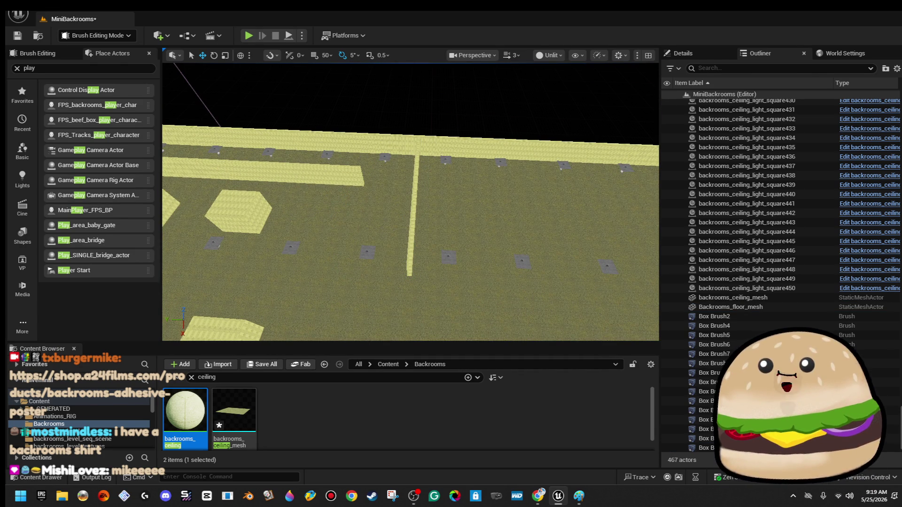
key(f)
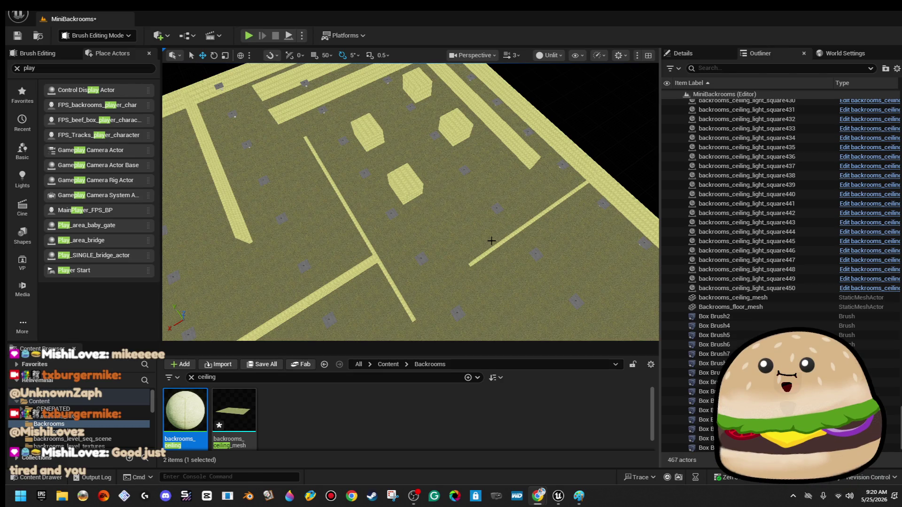
drag(497, 237, 563, 163)
Alt-drag the long yellow wall strip to place a copy further left.
click(530, 145)
mouse_move(518, 146)
alt+mouse_down()
mouse_move(404, 188)
mouse_move(407, 201)
alt+mouse_up()
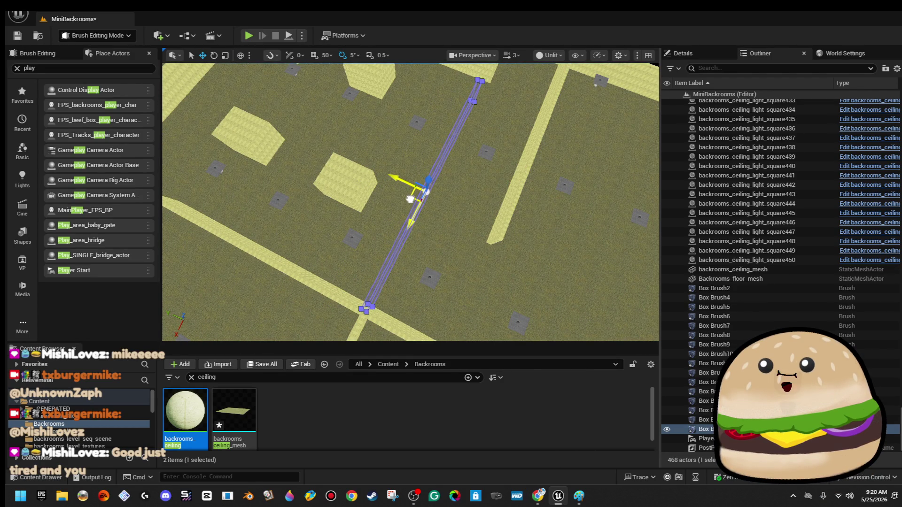
drag(471, 161, 433, 142)
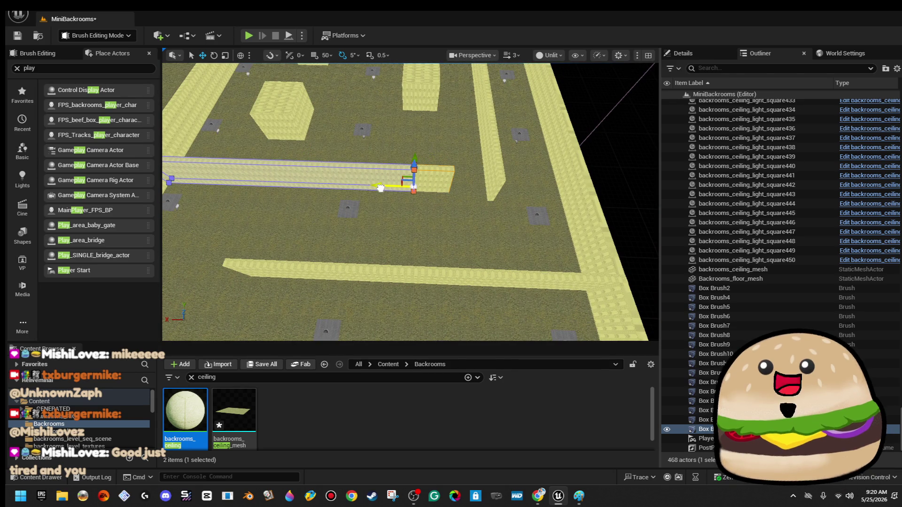
drag(415, 166, 362, 178)
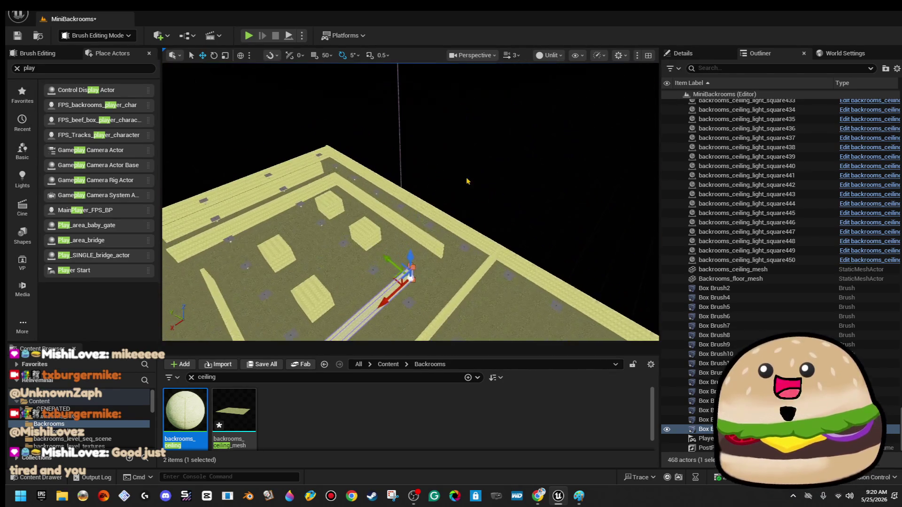
click(498, 195)
mouse_move(498, 195)
mouse_down()
mouse_move(469, 203)
mouse_move(490, 178)
mouse_up()
drag(457, 152, 457, 151)
Select and frame a couple of long wall brushes to inspect them.
click(483, 222)
scroll(443, 212, down, 1)
drag(297, 236, 345, 235)
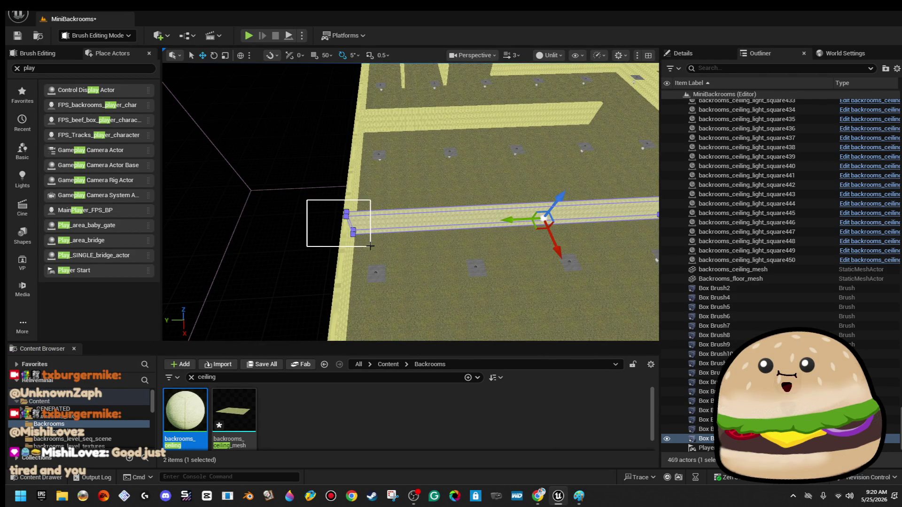
key(f)
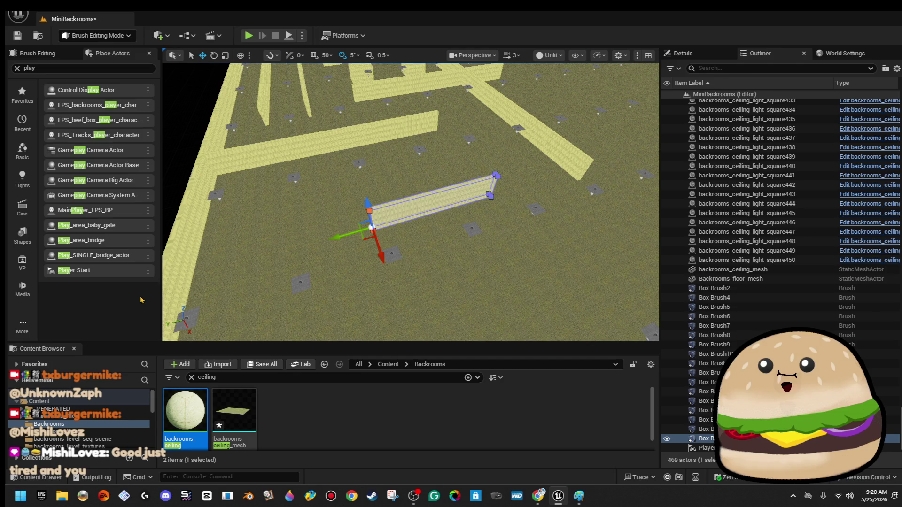
key(Escape)
mouse_move(228, 158)
mouse_down()
mouse_move(225, 166)
mouse_move(355, 158)
mouse_up()
click(355, 158)
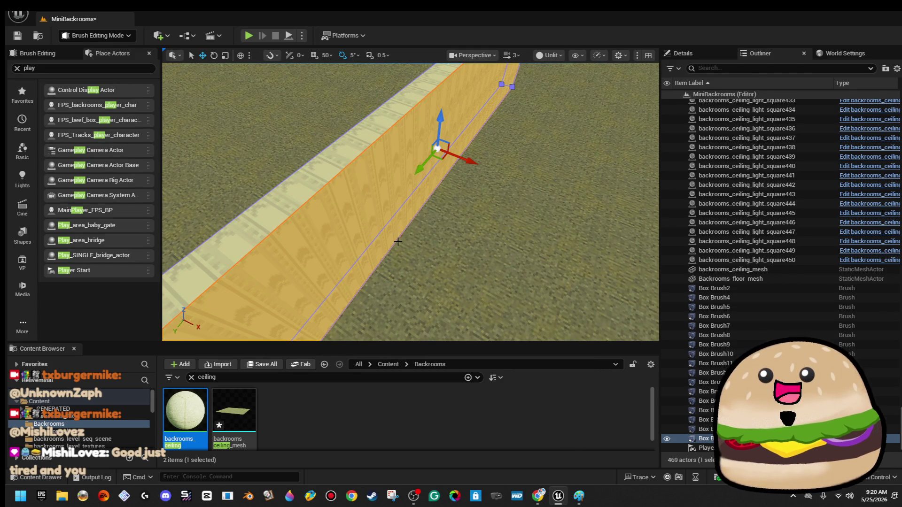
key(f)
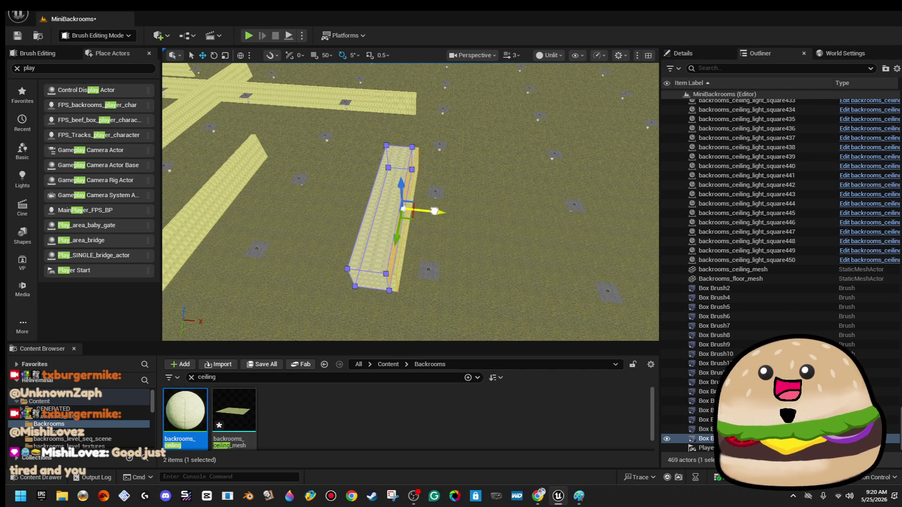
drag(459, 263, 458, 202)
key(Escape)
Slide the brush strip to a new spot and view it from above.
click(397, 234)
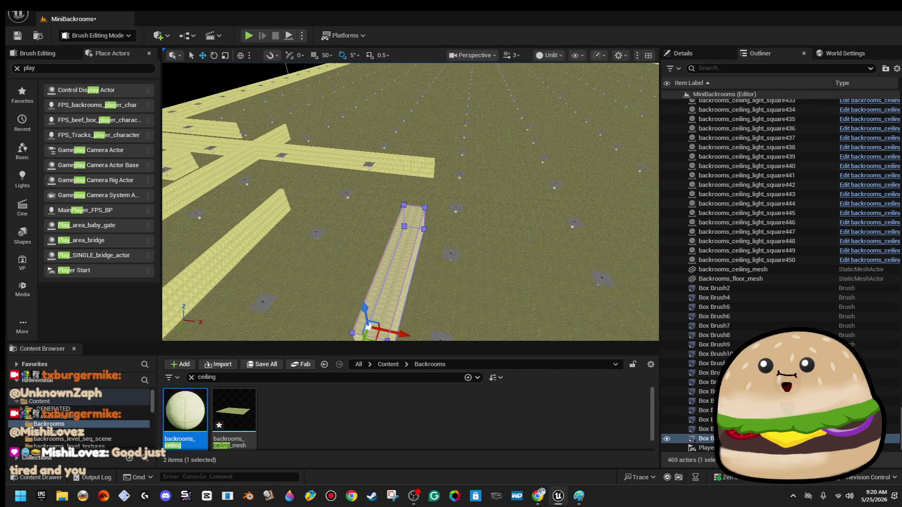
key(f)
drag(505, 253, 429, 228)
key(f)
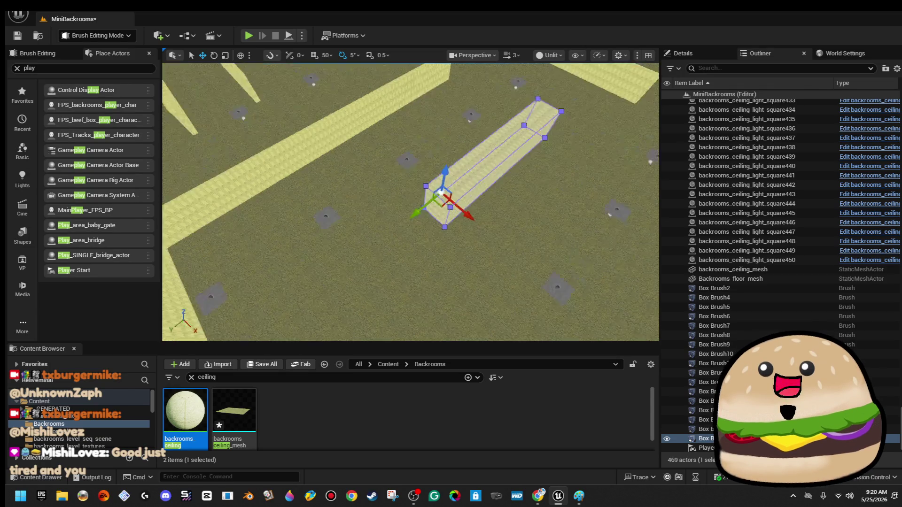
mouse_move(432, 209)
mouse_down()
mouse_move(438, 228)
mouse_move(404, 177)
mouse_move(461, 171)
mouse_move(376, 180)
mouse_up()
key(e)
key(w)
Delete the rotated brush copy and the extra horizontal wall, then select thin Box Brush8.
key(Delete)
click(469, 166)
key(Delete)
mouse_move(434, 169)
mouse_down()
mouse_move(508, 160)
mouse_move(527, 164)
mouse_move(523, 189)
mouse_move(543, 190)
mouse_move(397, 213)
mouse_move(271, 251)
mouse_up()
click(421, 161)
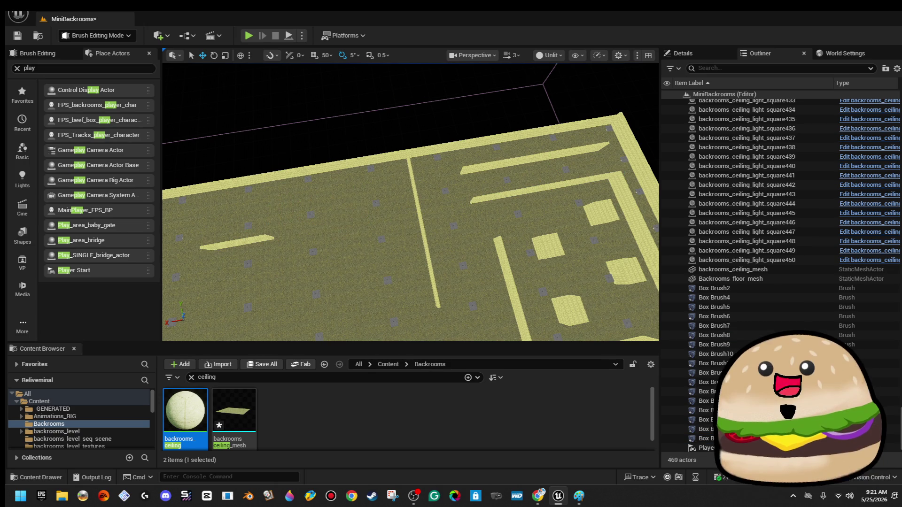
Rotate the wall copy to about 85° and move it up along the floor strip.
scroll(283, 146, up, 5)
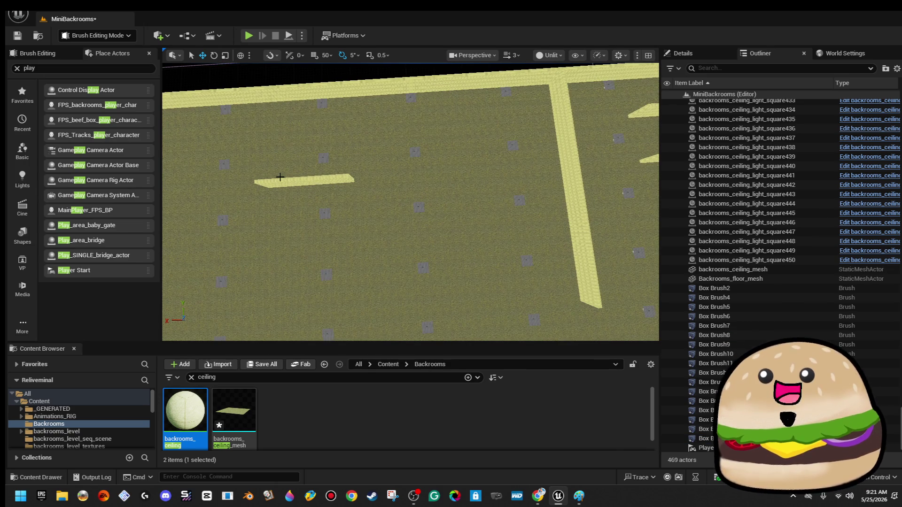
drag(399, 169, 265, 199)
mouse_move(323, 210)
mouse_down()
mouse_move(405, 241)
mouse_move(402, 217)
mouse_move(387, 204)
mouse_up()
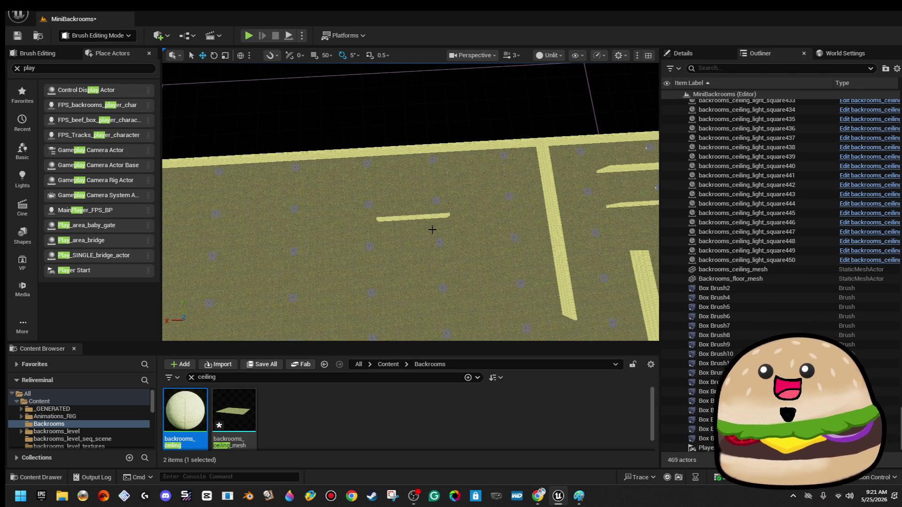
mouse_move(431, 217)
mouse_down()
mouse_move(398, 245)
mouse_move(386, 164)
mouse_move(371, 159)
mouse_move(437, 178)
mouse_move(391, 190)
mouse_move(364, 210)
mouse_move(382, 239)
mouse_up()
key(e)
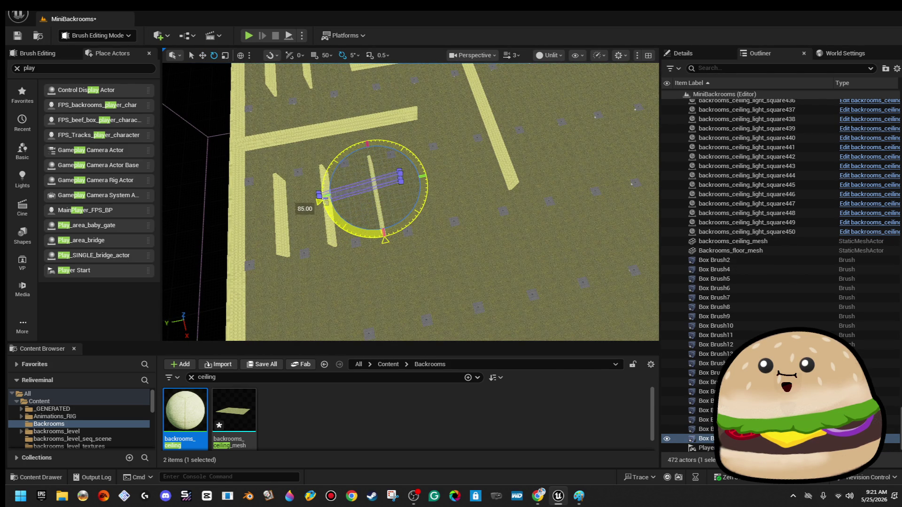
drag(443, 242, 450, 247)
key(w)
mouse_move(389, 243)
mouse_down()
mouse_move(479, 145)
mouse_move(451, 131)
mouse_up()
key(f)
drag(435, 211, 458, 250)
mouse_move(417, 216)
mouse_down()
mouse_move(389, 143)
mouse_move(460, 257)
mouse_up()
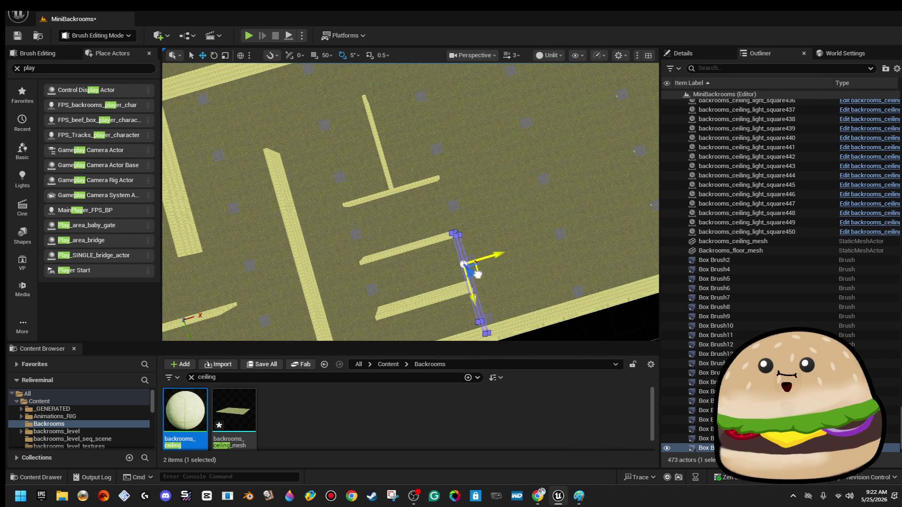
Shift the rotated wall copy further left into place, deselect it, and save the level.
scroll(478, 272, up, 10)
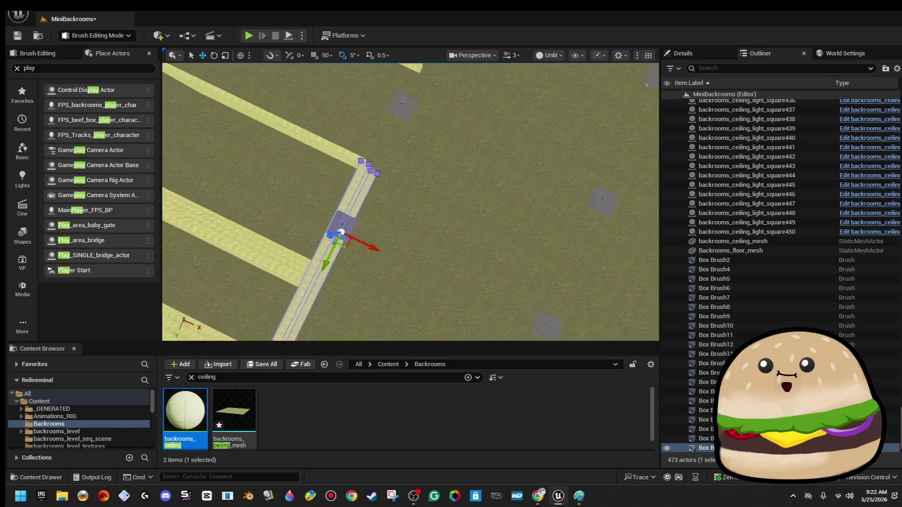
scroll(494, 219, down, 10)
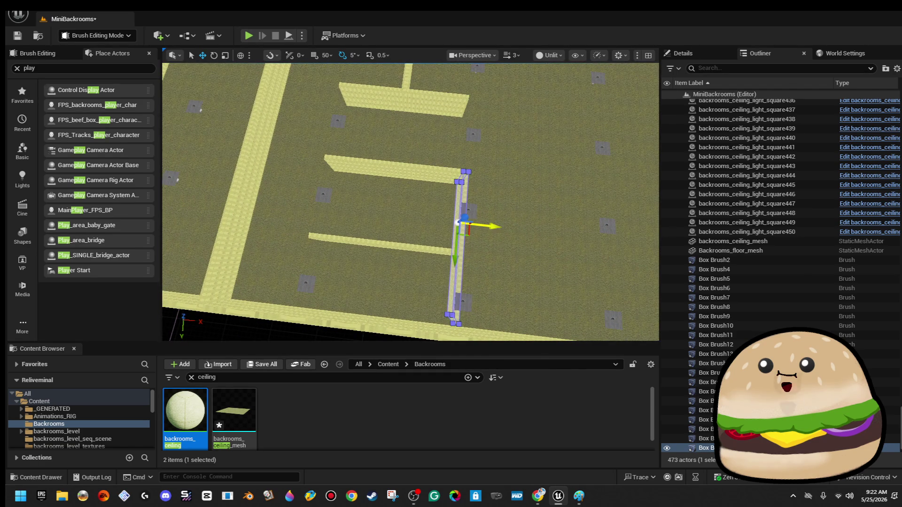
drag(495, 229, 464, 229)
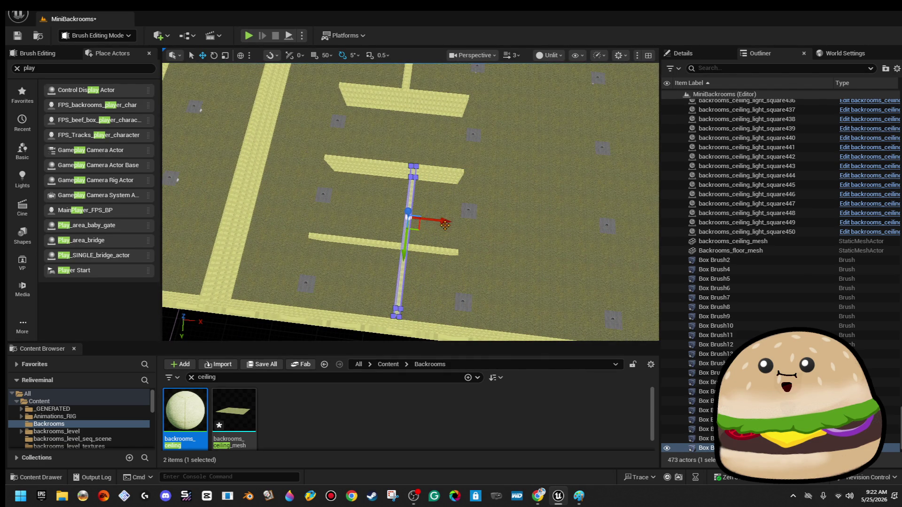
drag(450, 222, 422, 223)
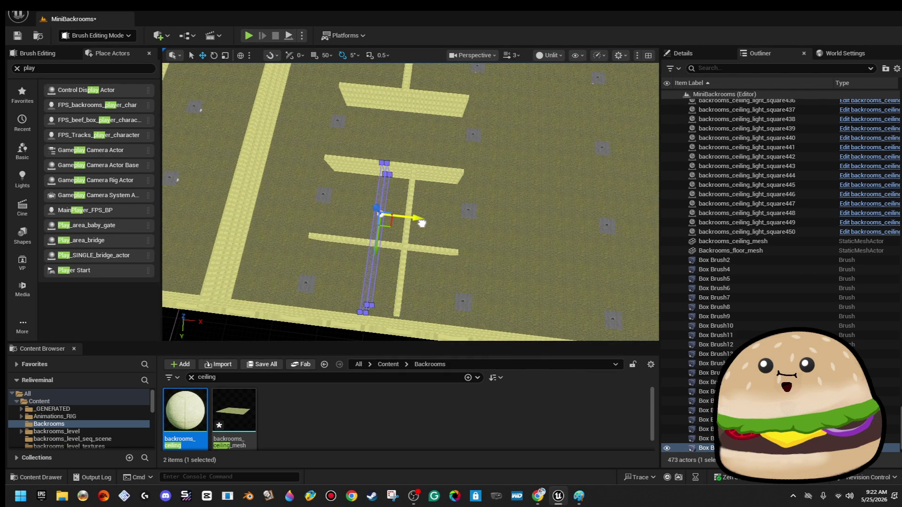
drag(409, 164, 409, 165)
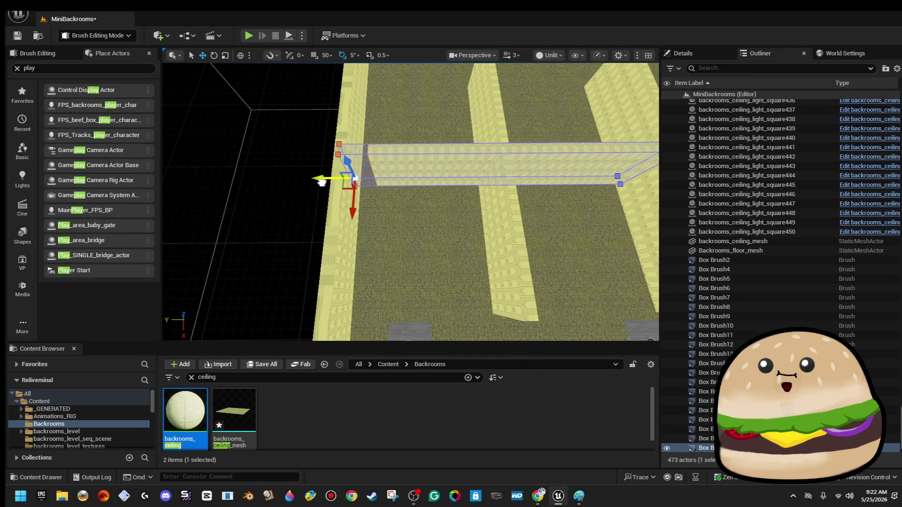
key(Escape)
drag(303, 138, 303, 138)
click(16, 39)
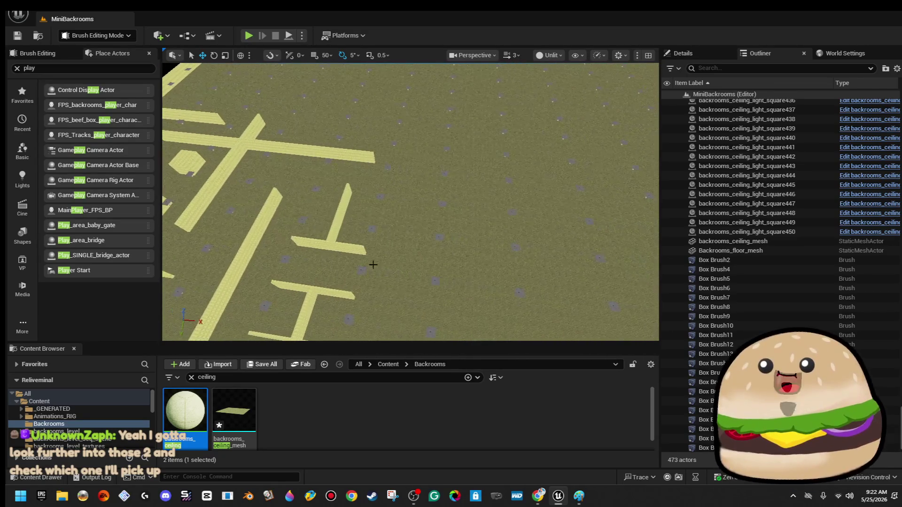
Alt-drag two copies of a maze wall, turning one and moving it down-left across the floor.
click(256, 222)
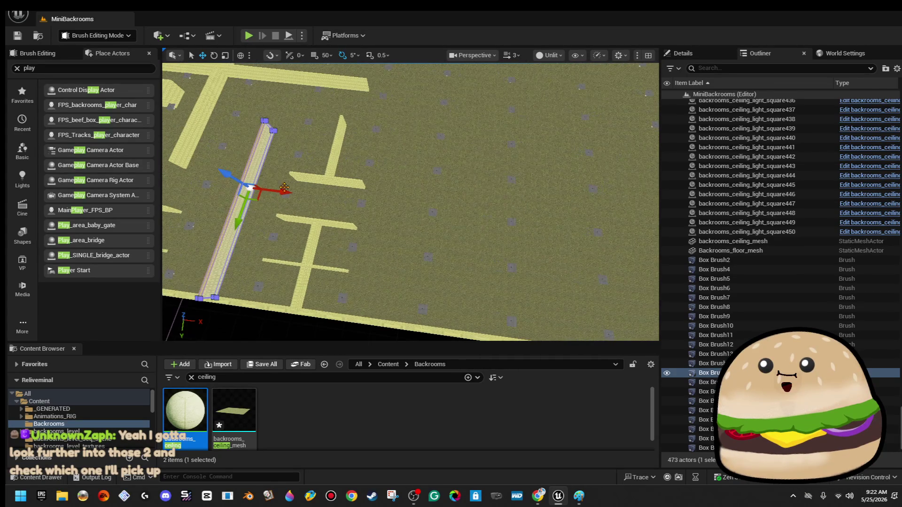
drag(281, 191, 433, 207)
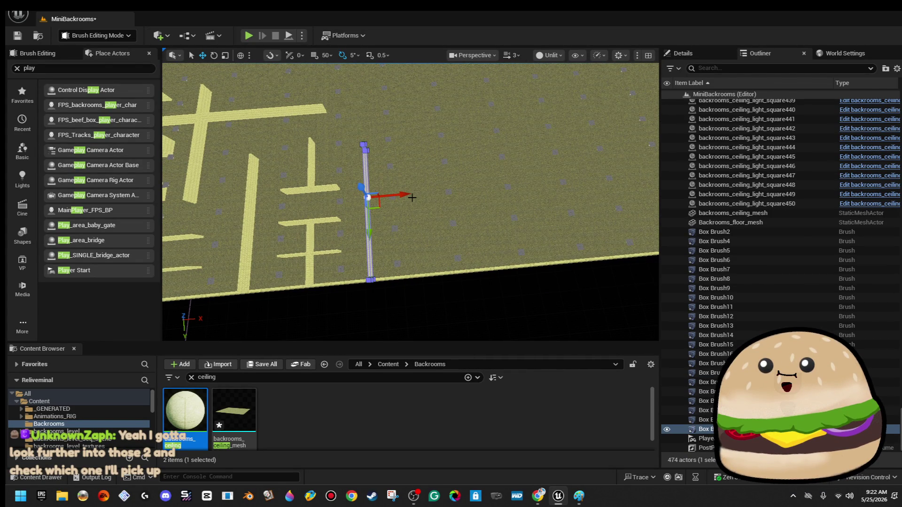
drag(407, 195, 435, 196)
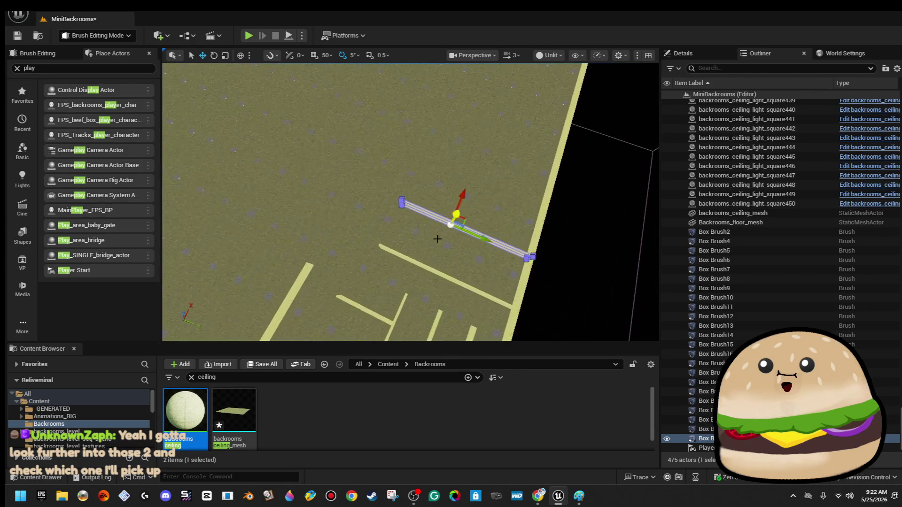
mouse_move(409, 252)
mouse_down()
mouse_move(451, 281)
mouse_move(505, 220)
mouse_move(505, 246)
mouse_up()
key(w)
drag(475, 216, 475, 216)
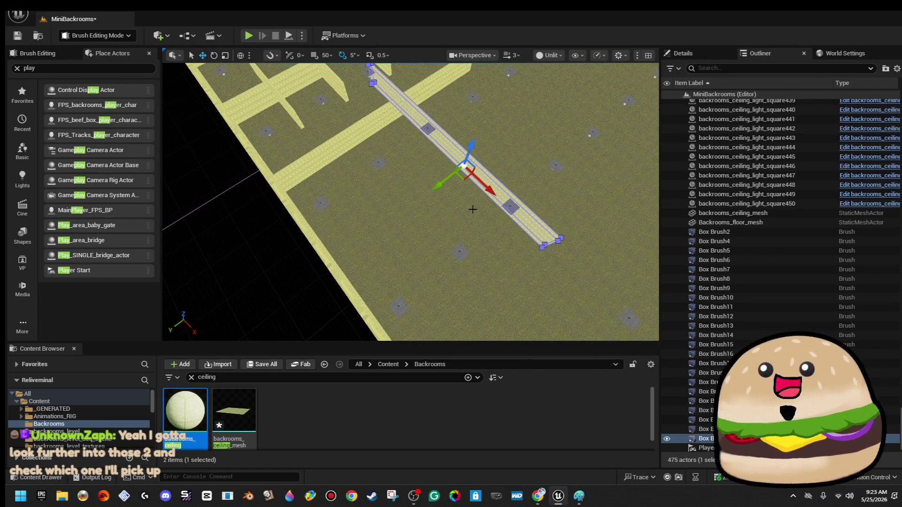
mouse_move(467, 179)
mouse_down()
mouse_move(459, 323)
mouse_move(493, 282)
mouse_move(529, 259)
mouse_up()
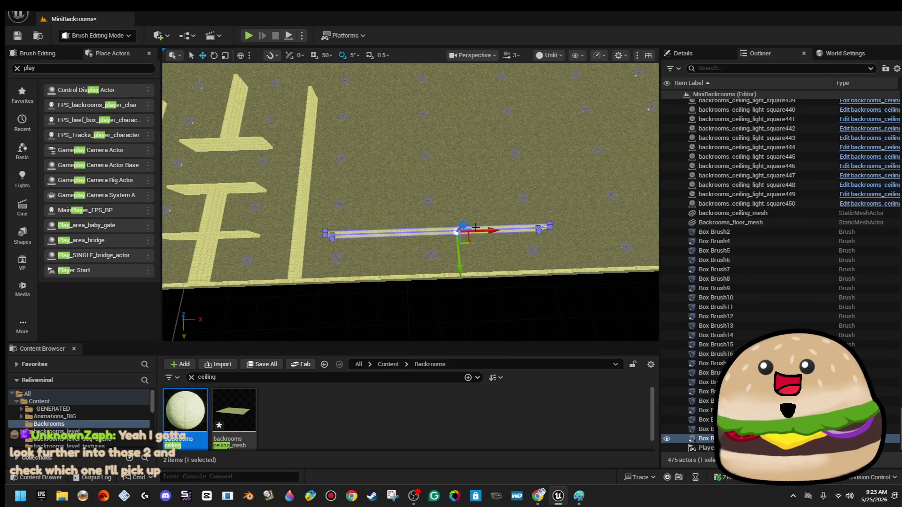
drag(486, 229, 488, 230)
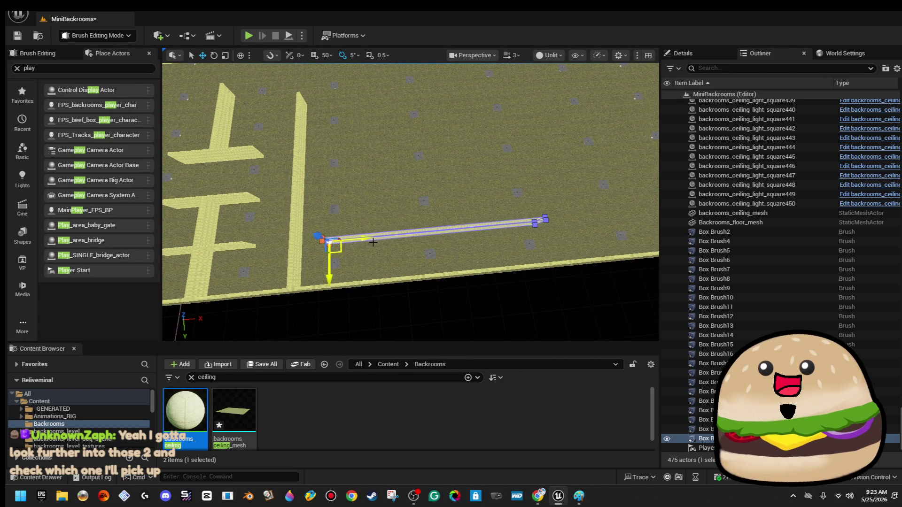
mouse_move(392, 240)
mouse_down()
mouse_move(412, 249)
mouse_move(456, 187)
mouse_up()
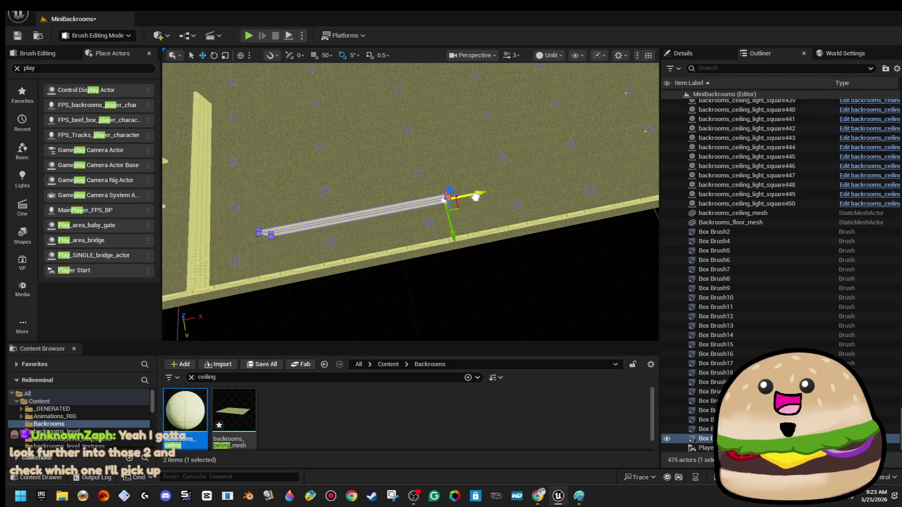
click(445, 280)
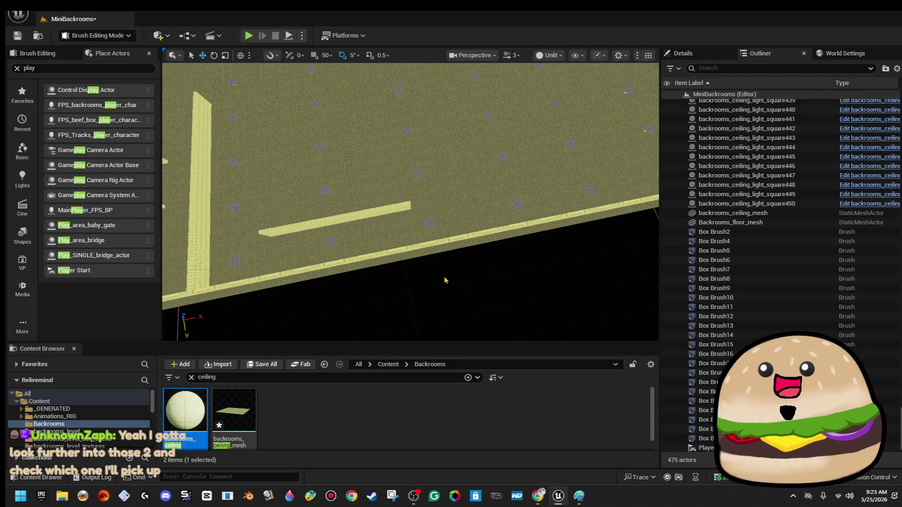
Turn another wall to -90° so it forms an L-shaped corner, then clear the selection.
click(357, 208)
drag(357, 208, 389, 223)
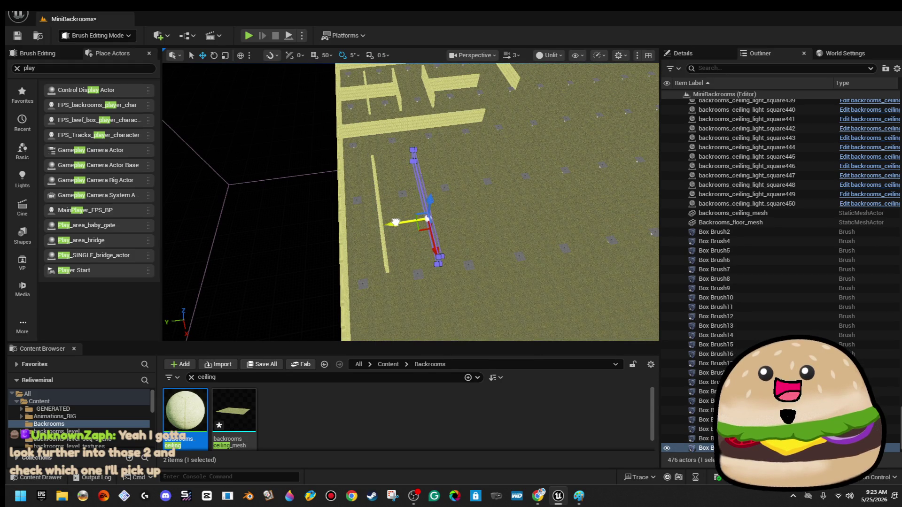
drag(418, 267, 472, 262)
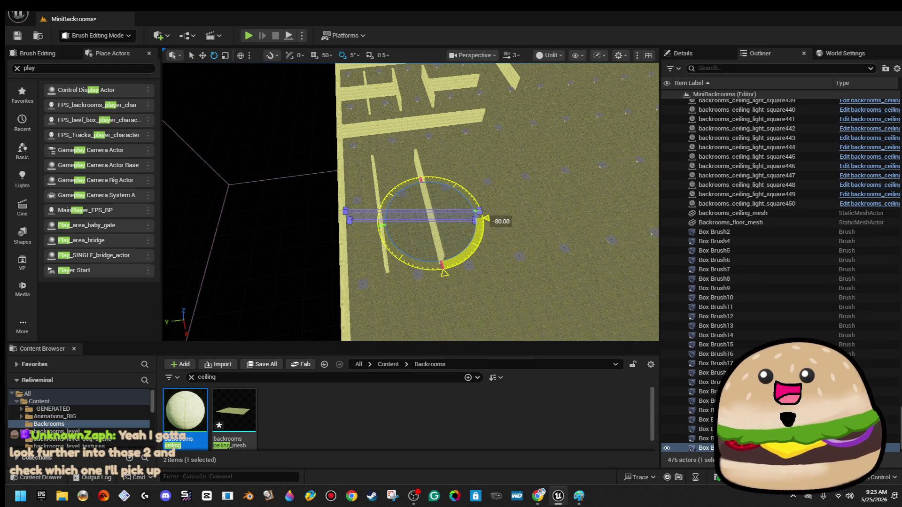
drag(484, 210, 484, 210)
drag(409, 201, 356, 169)
mouse_move(452, 192)
mouse_down()
mouse_move(401, 193)
mouse_move(353, 235)
mouse_move(355, 248)
mouse_move(375, 207)
mouse_up()
key(w)
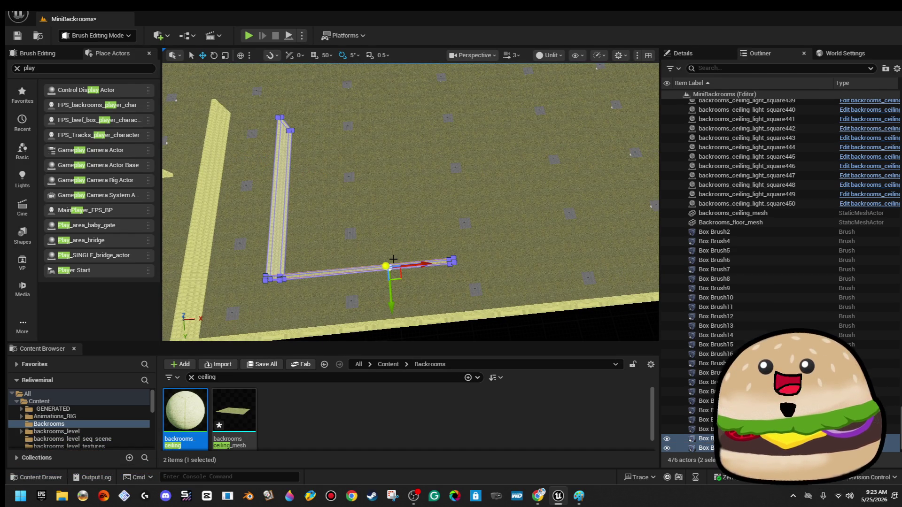
drag(425, 267, 378, 242)
key(Escape)
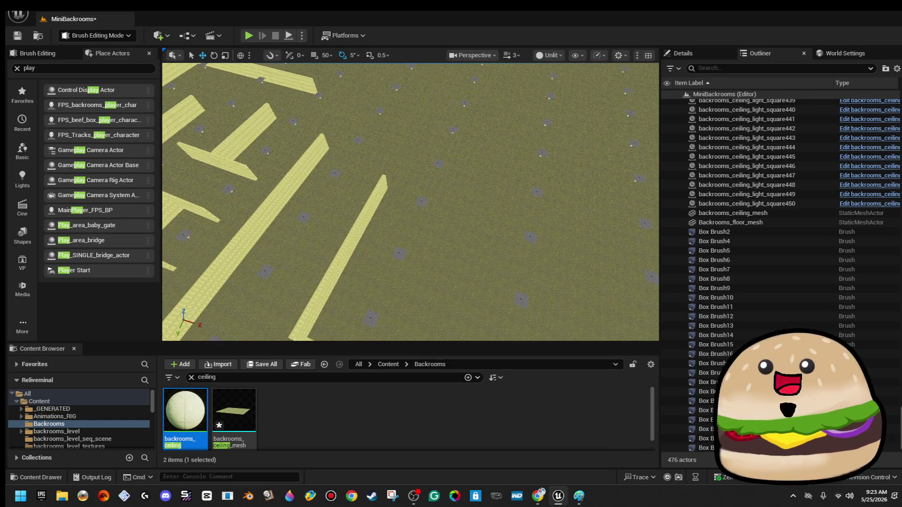
Alt-drag copies of a yellow wall strip, one to the right and one up-left.
click(356, 230)
mouse_move(356, 194)
mouse_down()
mouse_move(450, 208)
mouse_move(445, 195)
mouse_up()
drag(406, 241, 406, 241)
drag(460, 237, 292, 196)
drag(399, 189, 399, 189)
Stretch a wall longer by dragging its end corner vertex.
click(375, 210)
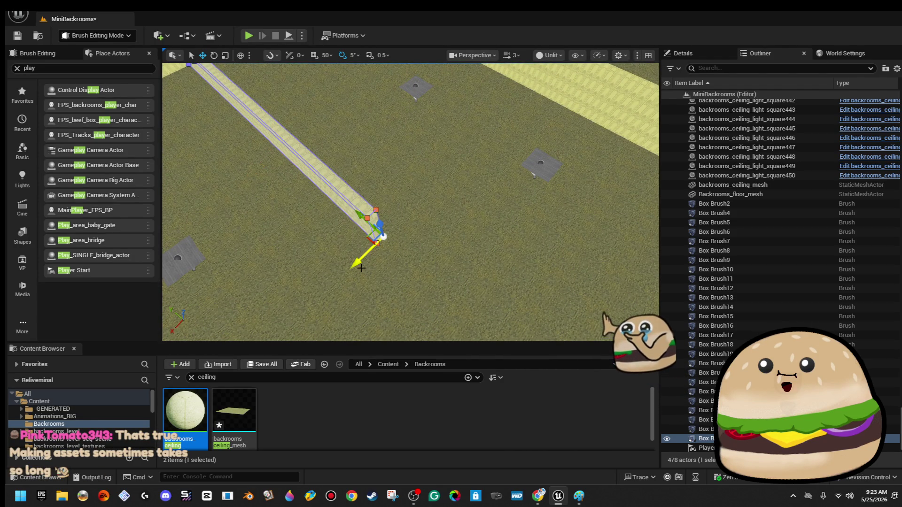
drag(313, 274, 313, 274)
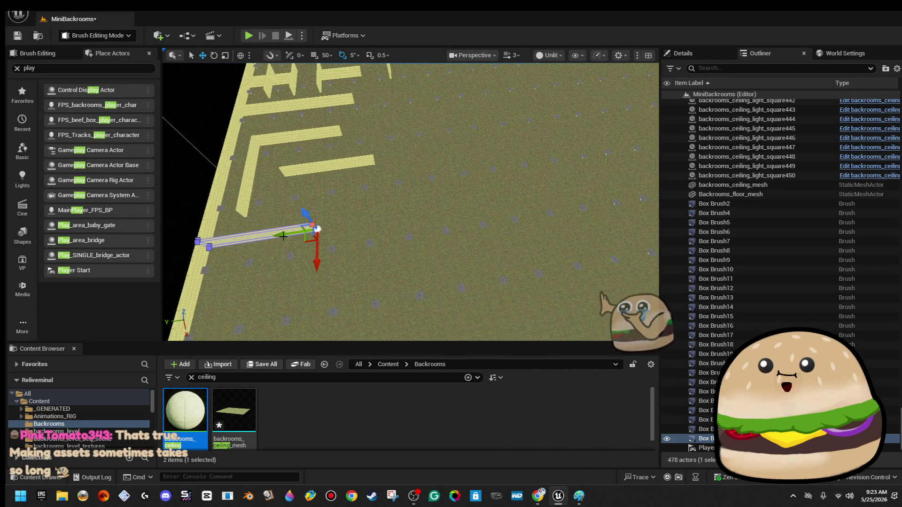
drag(282, 232, 447, 209)
drag(376, 237, 376, 237)
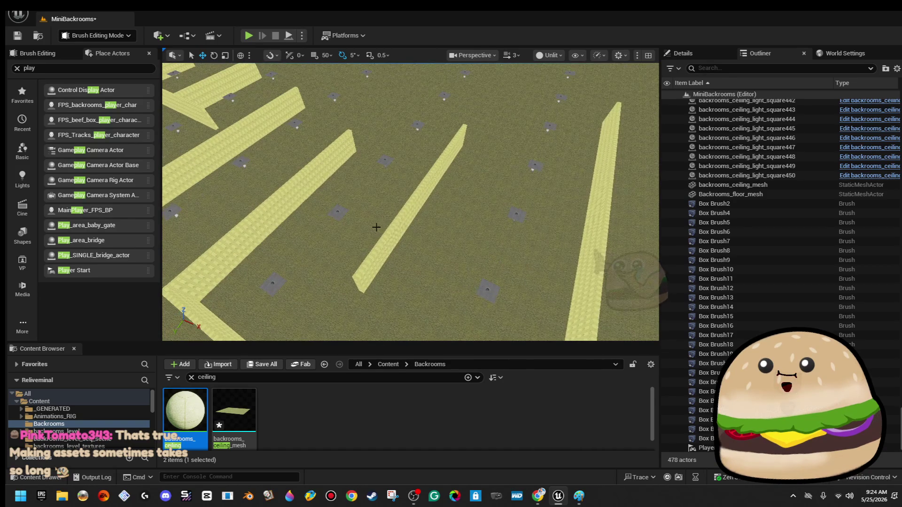
Rotate a copy of the diagonal wall 90° and move it into the middle of the maze.
click(398, 223)
key(e)
mouse_move(463, 213)
mouse_down()
mouse_move(500, 208)
mouse_move(397, 229)
mouse_move(423, 188)
mouse_up()
key(w)
mouse_move(473, 140)
mouse_down()
mouse_move(403, 296)
mouse_move(409, 275)
mouse_up()
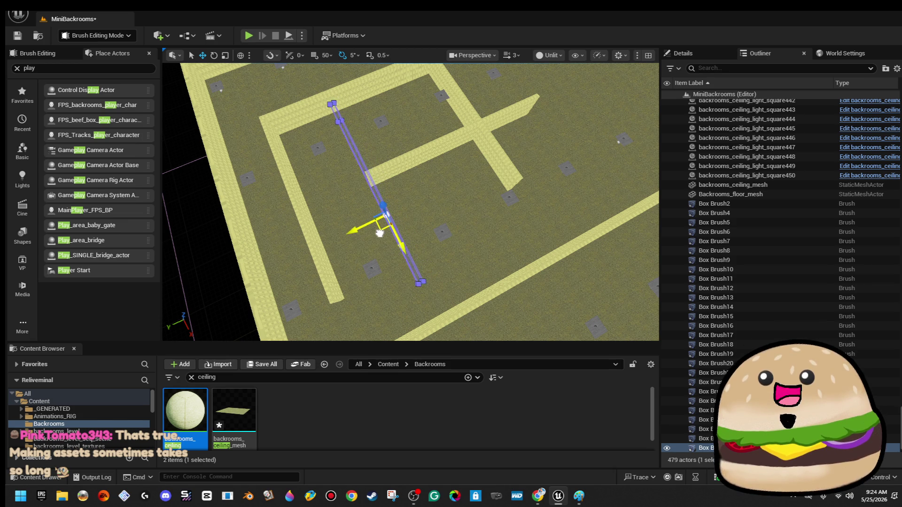
drag(370, 214, 254, 121)
scroll(325, 202, down, 5)
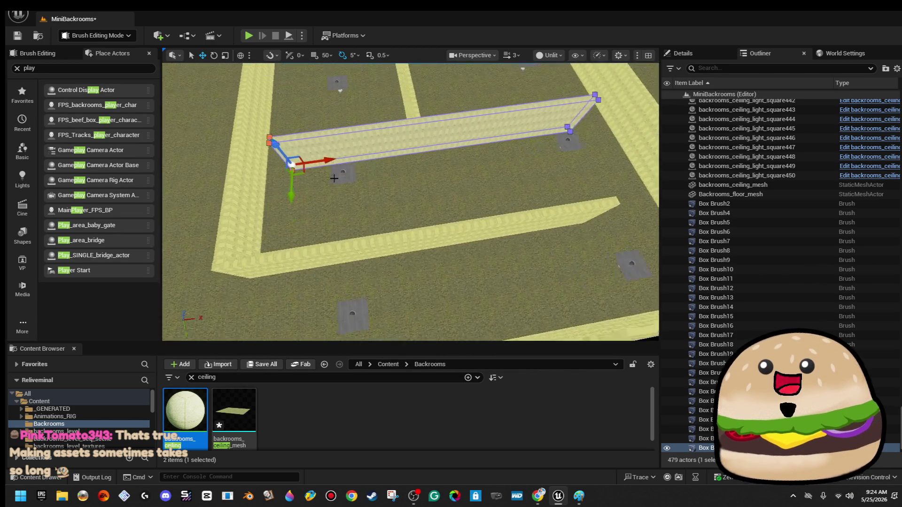
drag(325, 203, 287, 177)
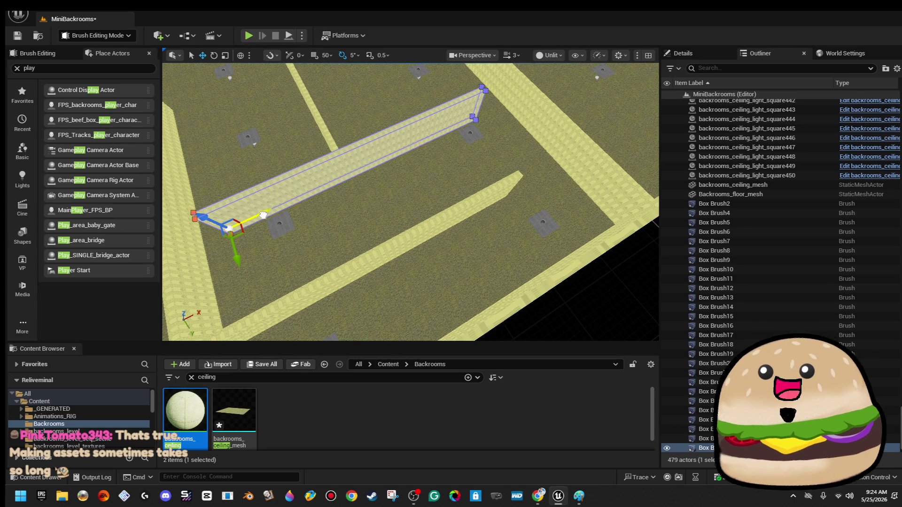
Reselect the wall brush and slide a copy to the upper right, then survey the maze.
click(346, 169)
click(423, 117)
click(439, 137)
drag(428, 134, 434, 130)
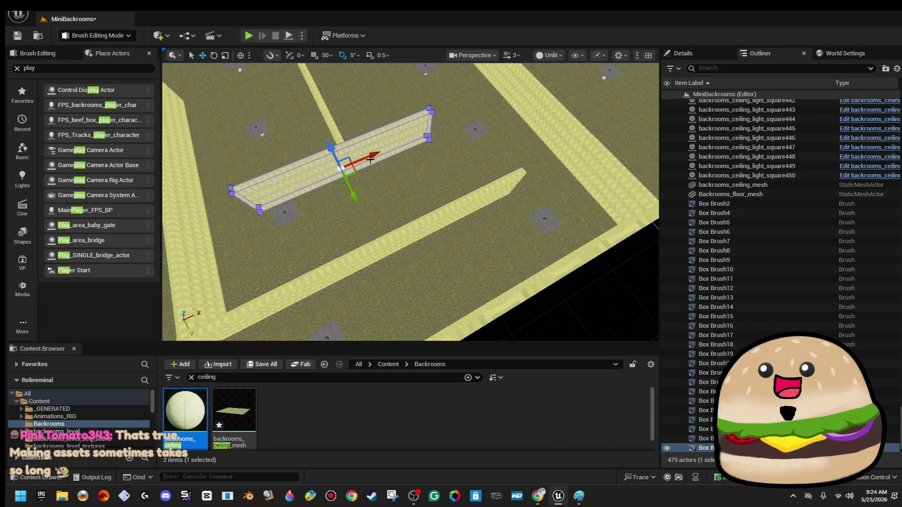
drag(366, 155, 340, 117)
mouse_move(435, 151)
mouse_down()
mouse_move(515, 133)
mouse_move(469, 145)
mouse_move(470, 122)
mouse_up()
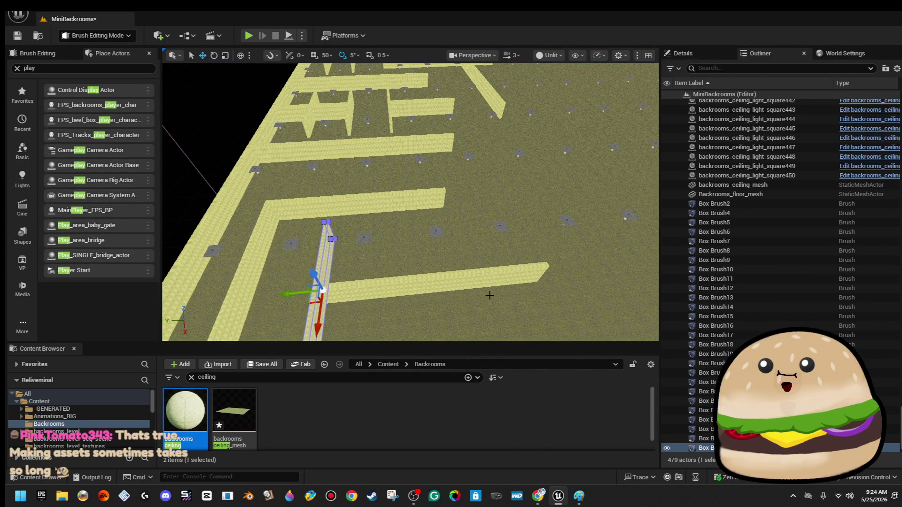
drag(323, 291, 411, 256)
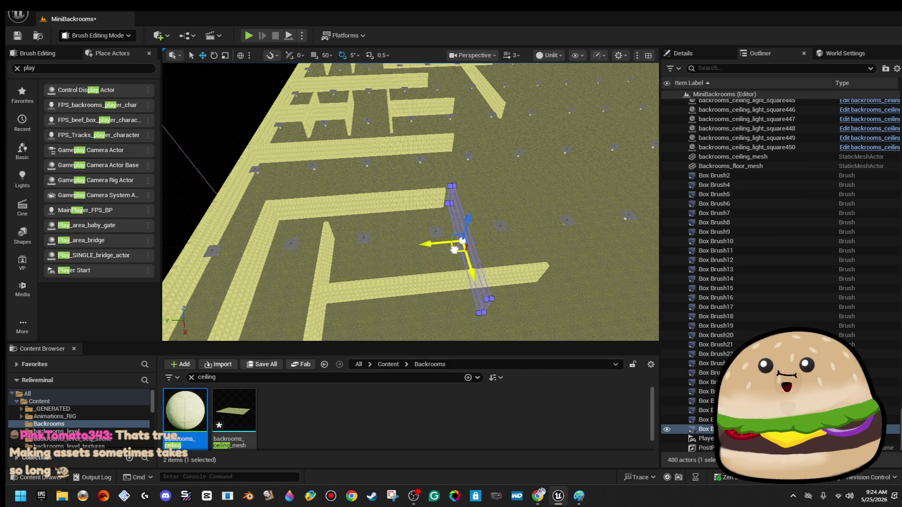
drag(415, 212, 430, 232)
key(Left)
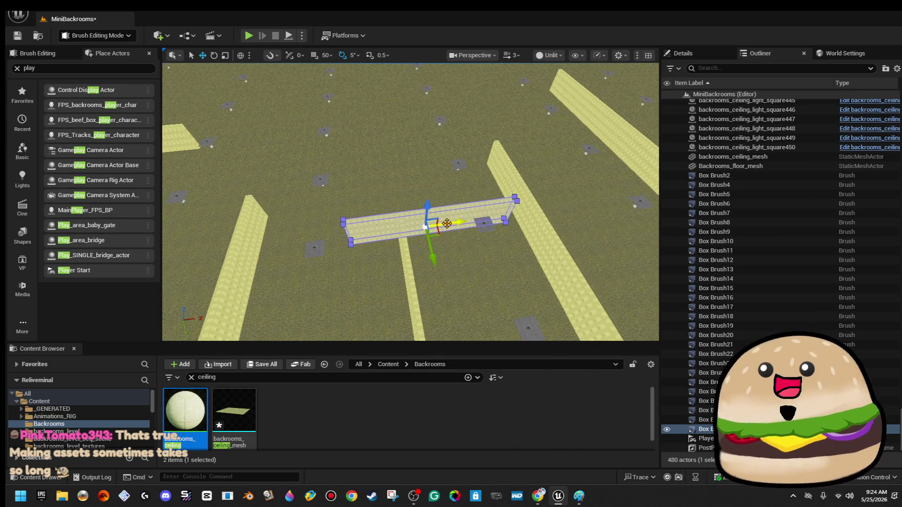
drag(421, 226, 372, 225)
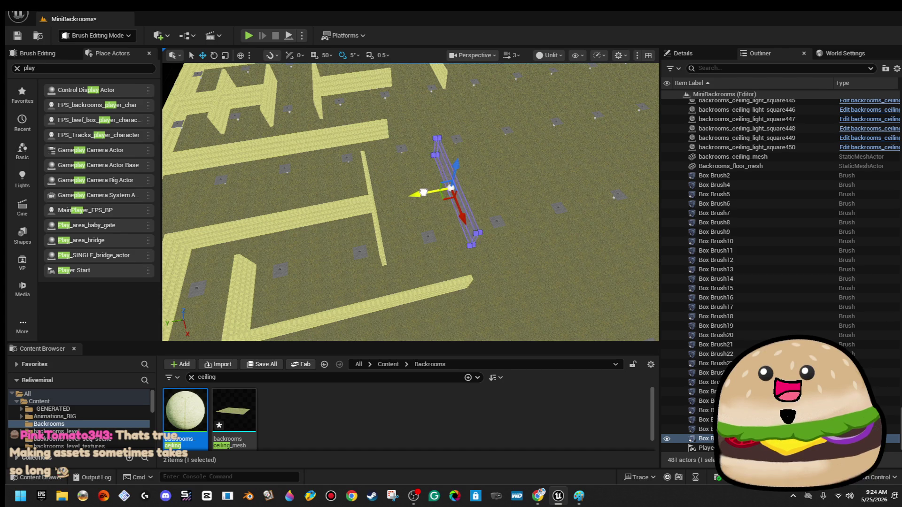
drag(417, 194, 431, 243)
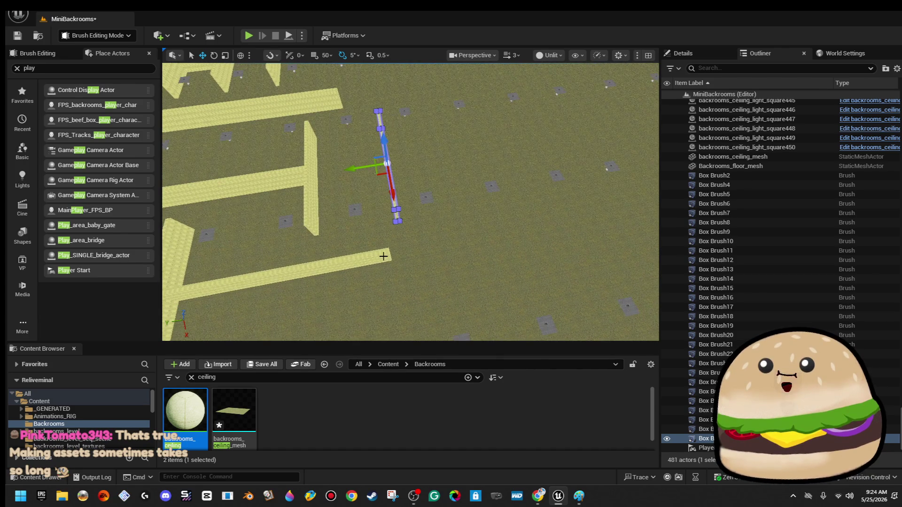
mouse_move(353, 265)
mouse_down()
mouse_move(361, 261)
mouse_move(373, 314)
mouse_up()
mouse_move(338, 177)
mouse_down()
mouse_move(346, 153)
mouse_move(342, 192)
mouse_move(345, 169)
mouse_move(371, 202)
mouse_up()
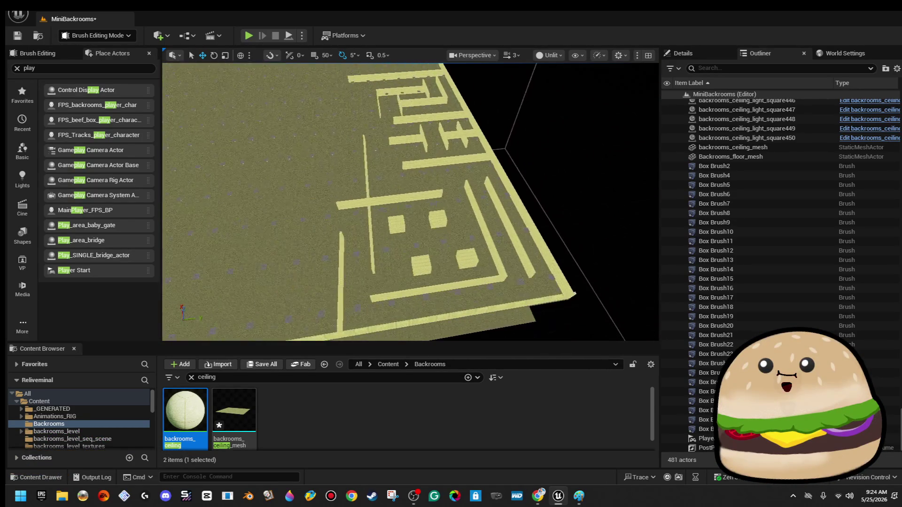
Lower the view to floor level and bring up the floor mesh's context menu.
mouse_move(289, 134)
mouse_down()
mouse_move(288, 157)
mouse_move(275, 160)
mouse_up()
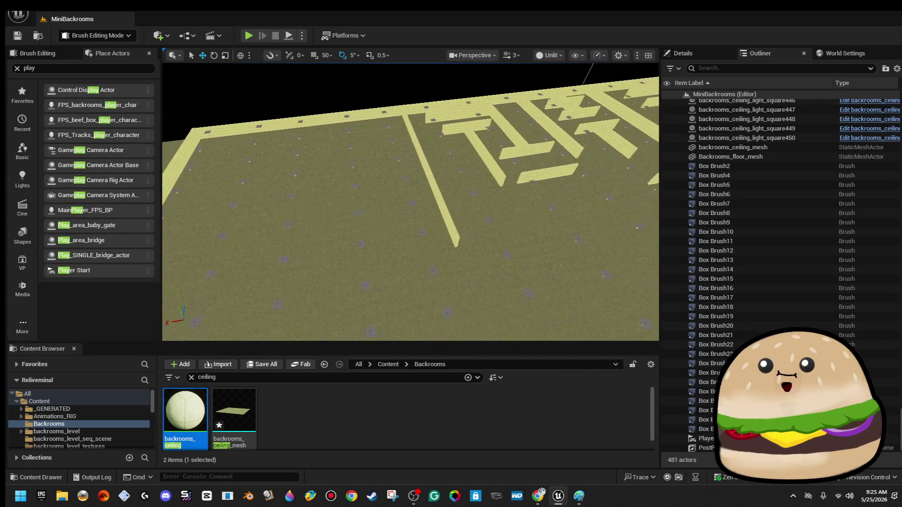
right_click(488, 238)
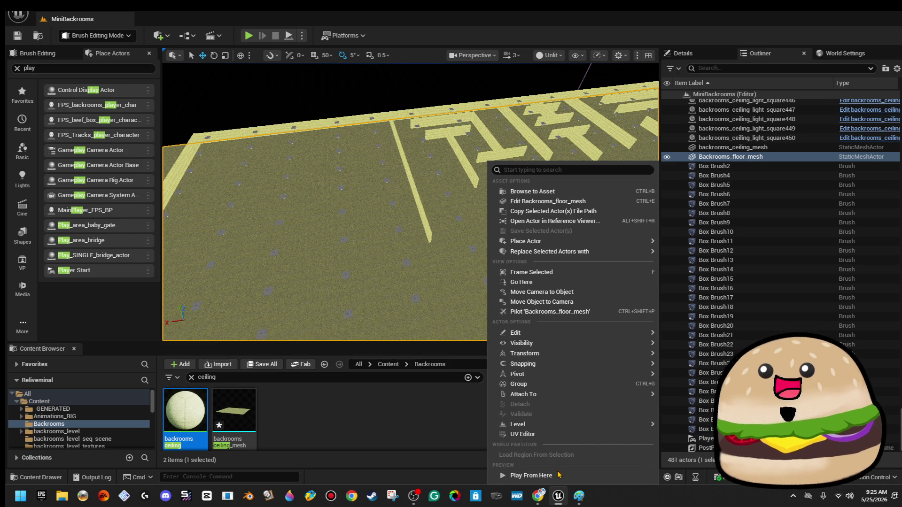
Play from the chosen floor spot, walk forward down the maze corridors, then stop playing.
click(559, 476)
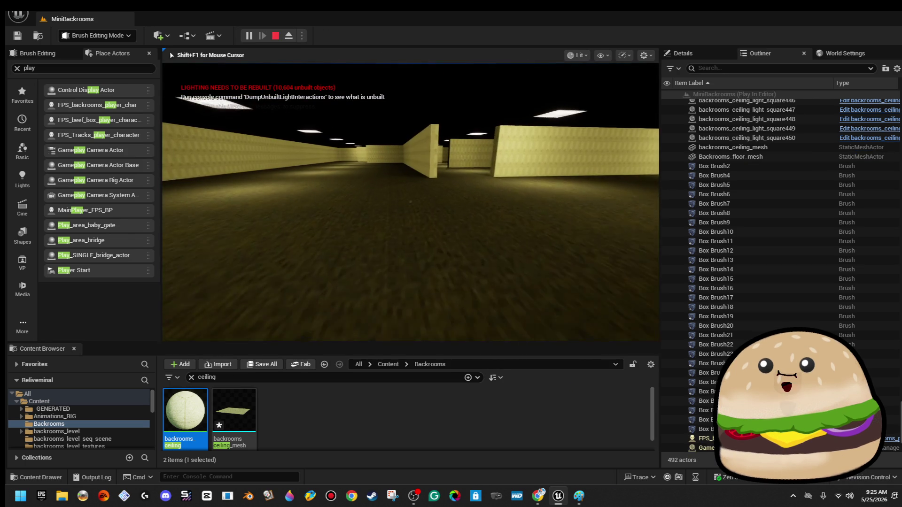
key(w)
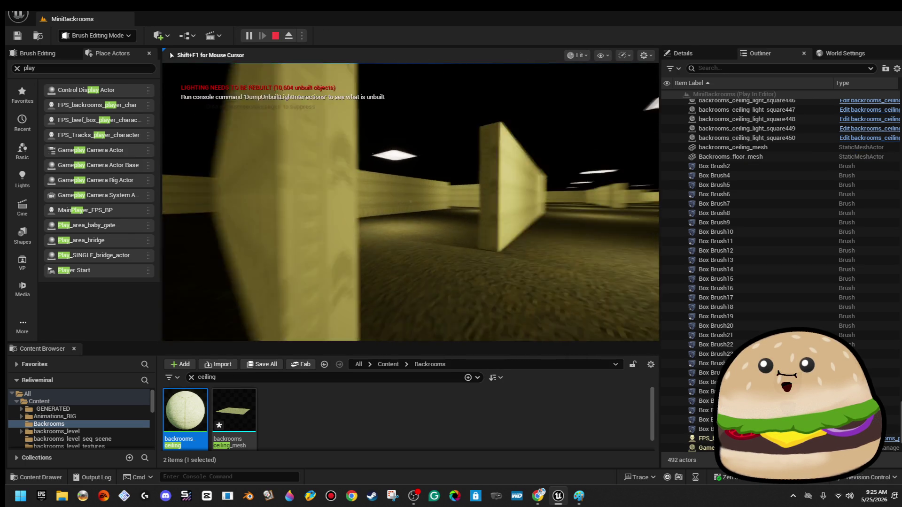
key(w)
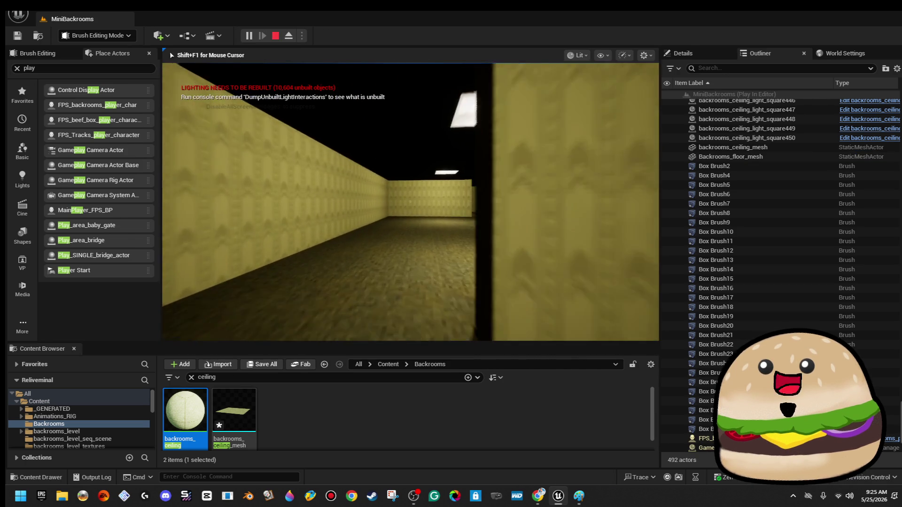
key(w)
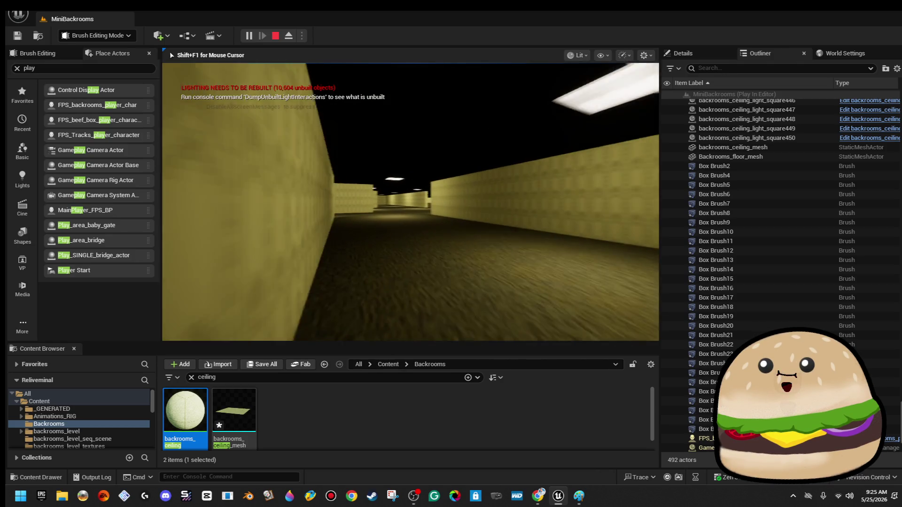
key(w)
key(w)
key(w)
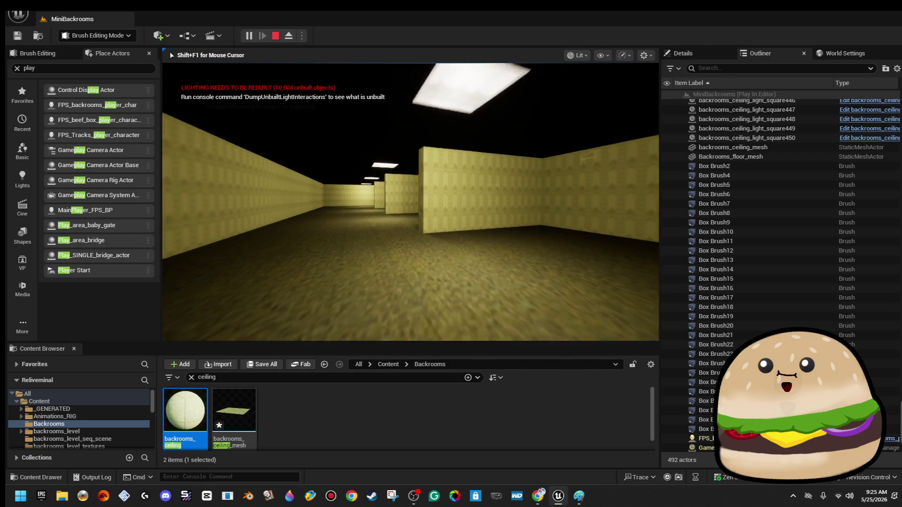
key(w)
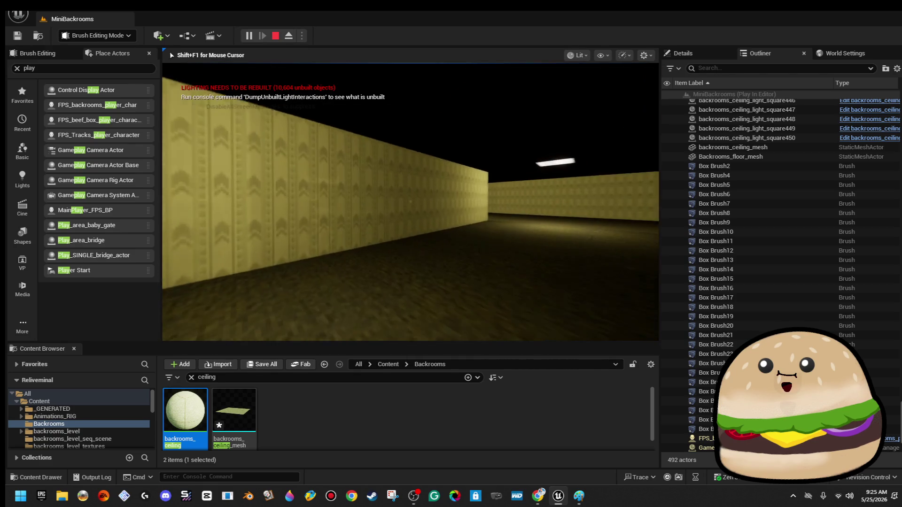
key(w)
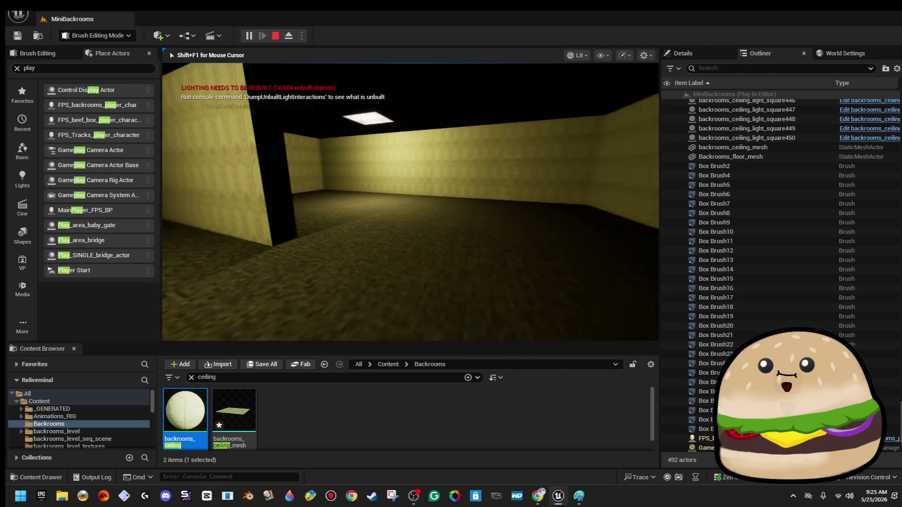
key(Escape)
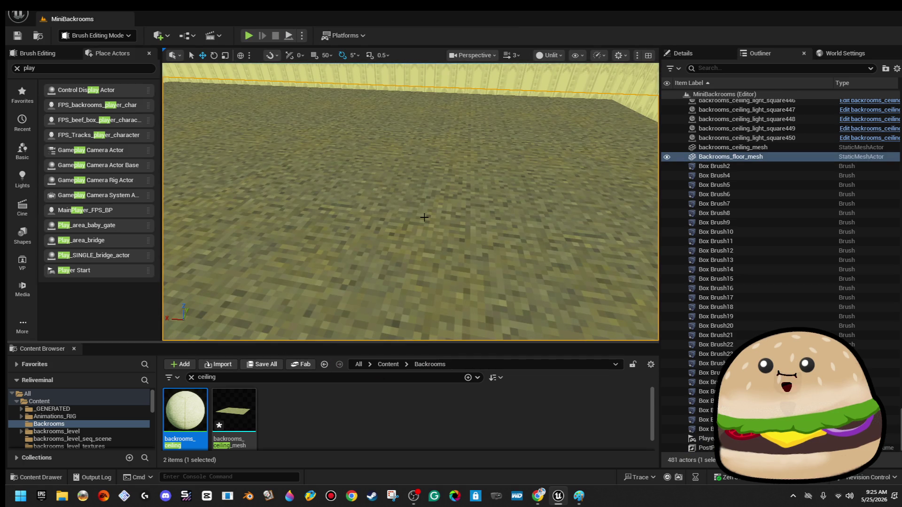
Set Backrooms_floor_mesh's Phys Material Override to pm_carpet by searching 'car'.
click(704, 58)
scroll(779, 324, down, 10)
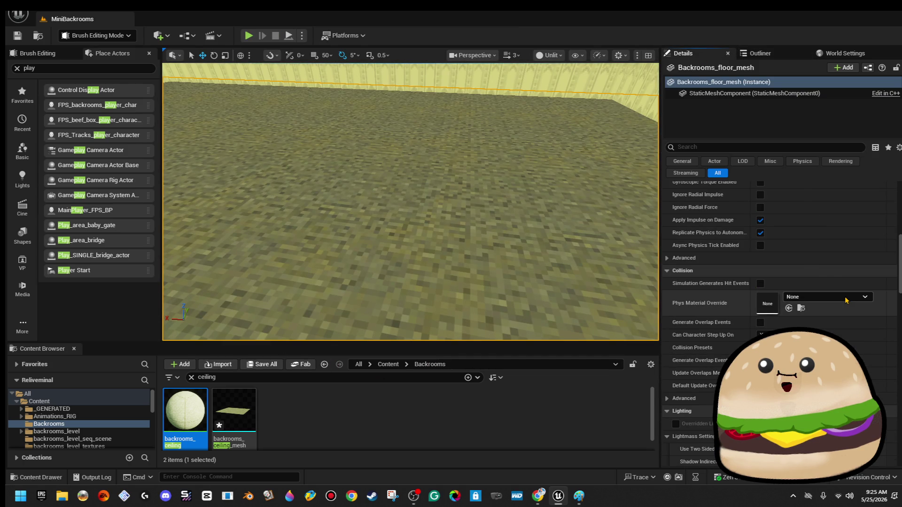
click(845, 300)
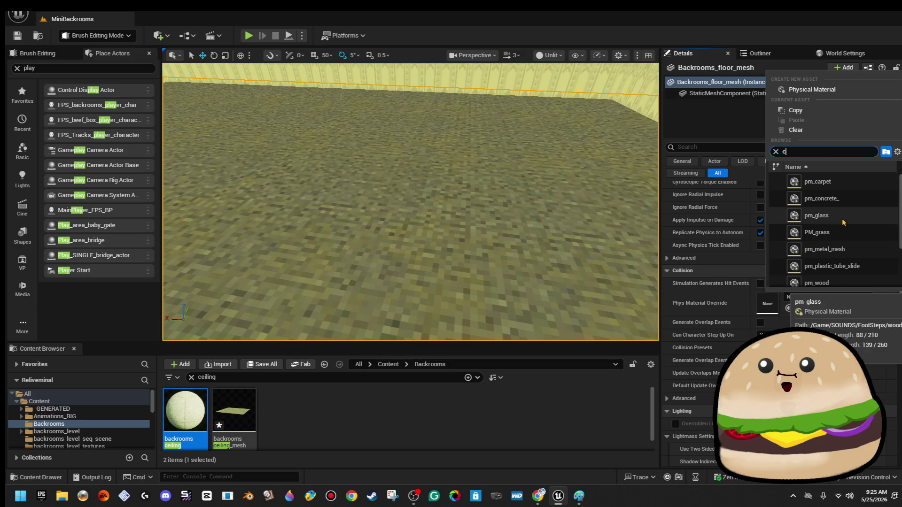
text(car)
click(839, 189)
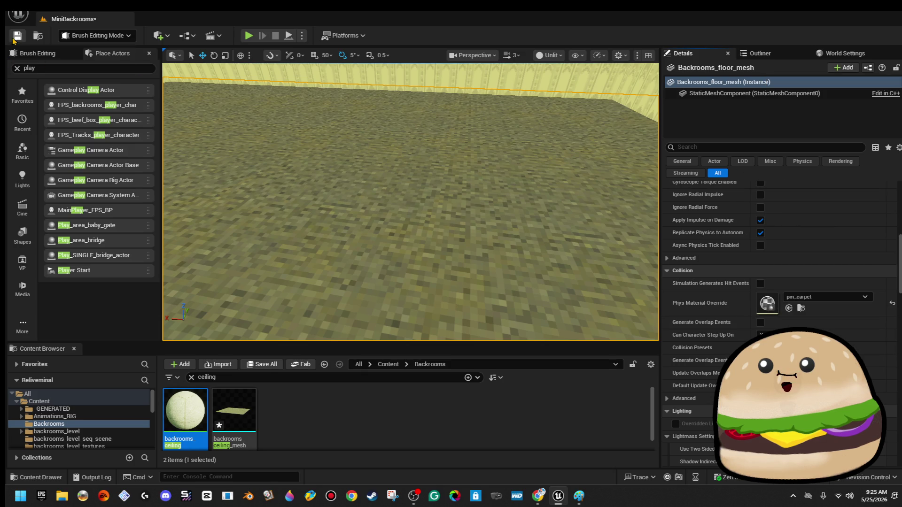
right_click(402, 179)
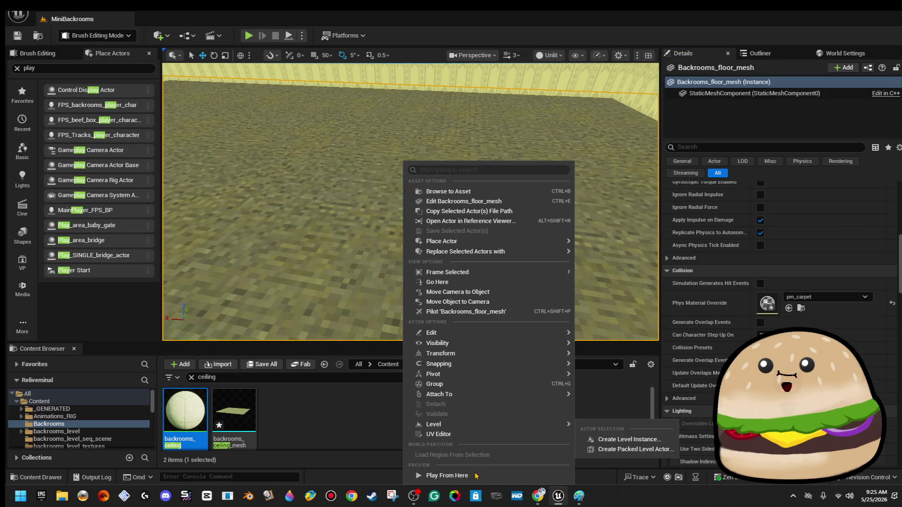
click(476, 472)
click(452, 232)
key(w)
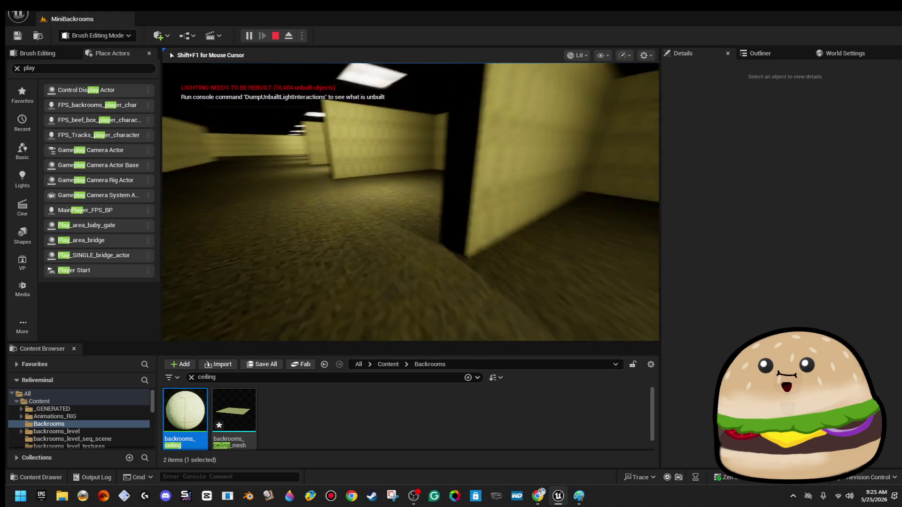
key(w)
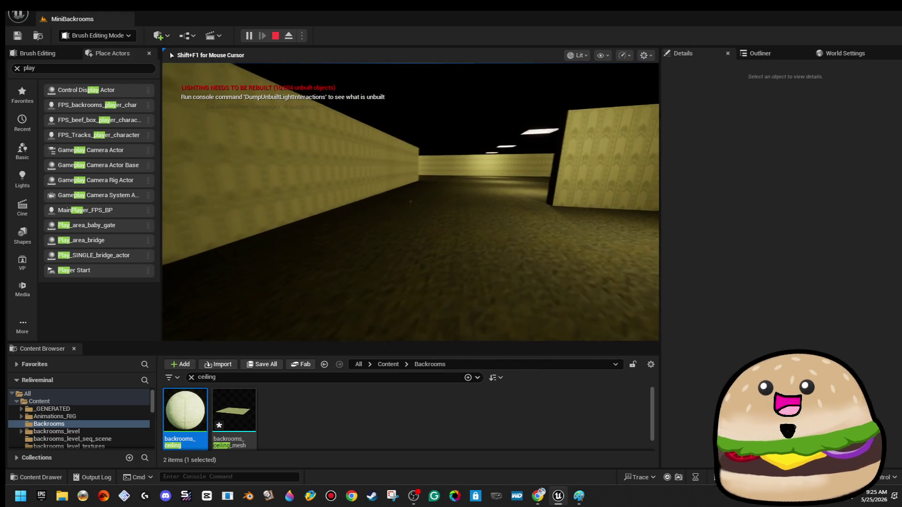
key(w)
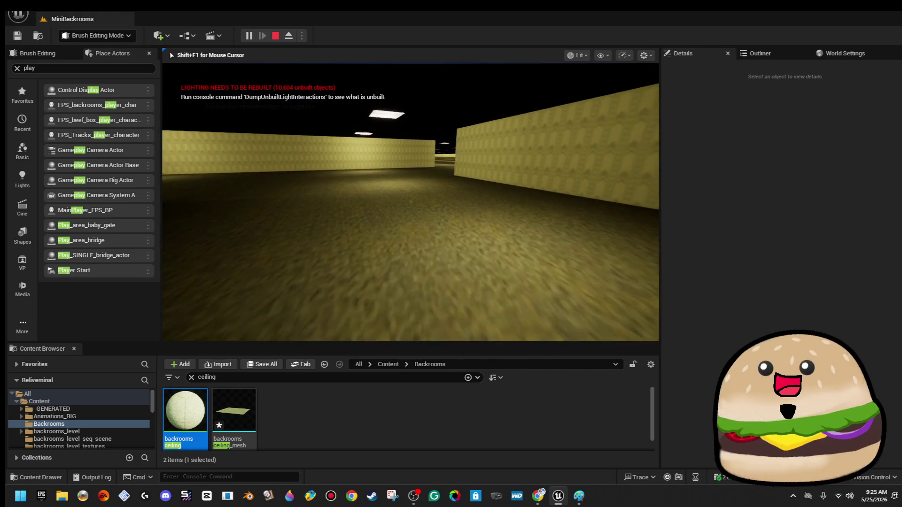
key(w)
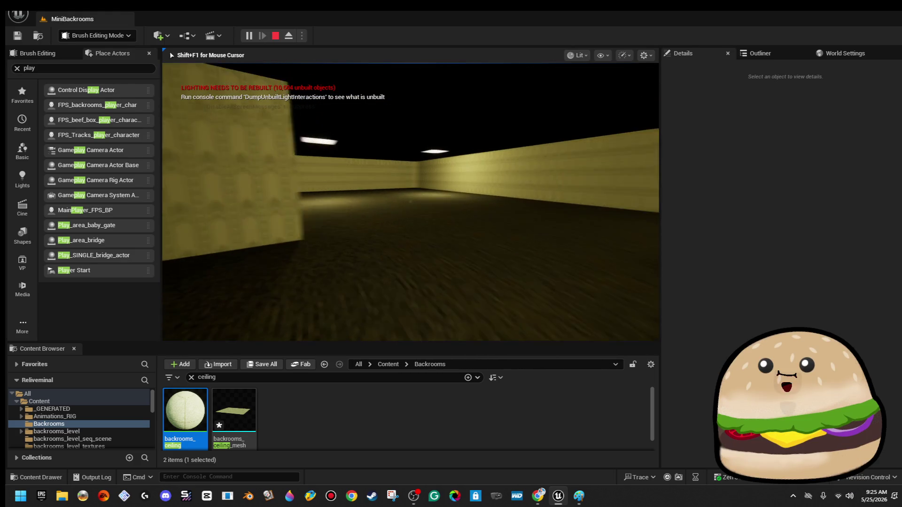
key(Escape)
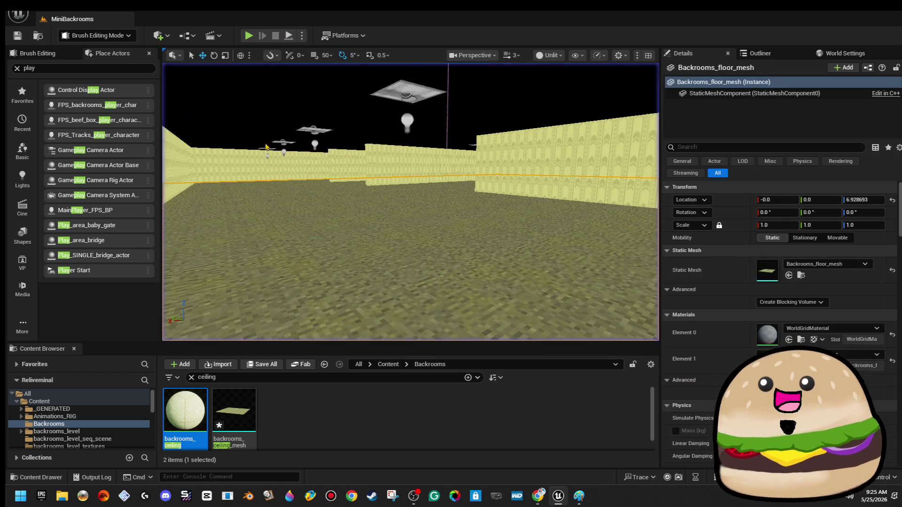
key(e)
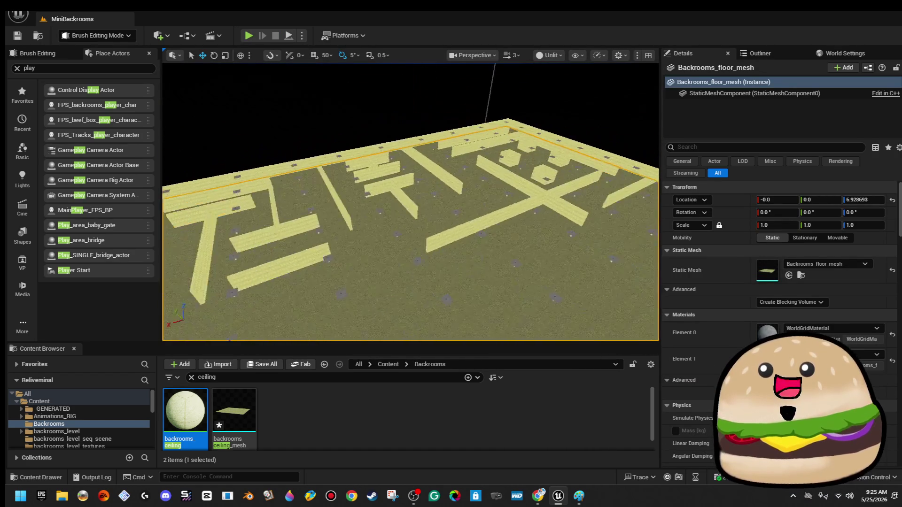
Deselect the floor, swing to the maze's outer edge, and select both bars of the T-wall.
click(447, 113)
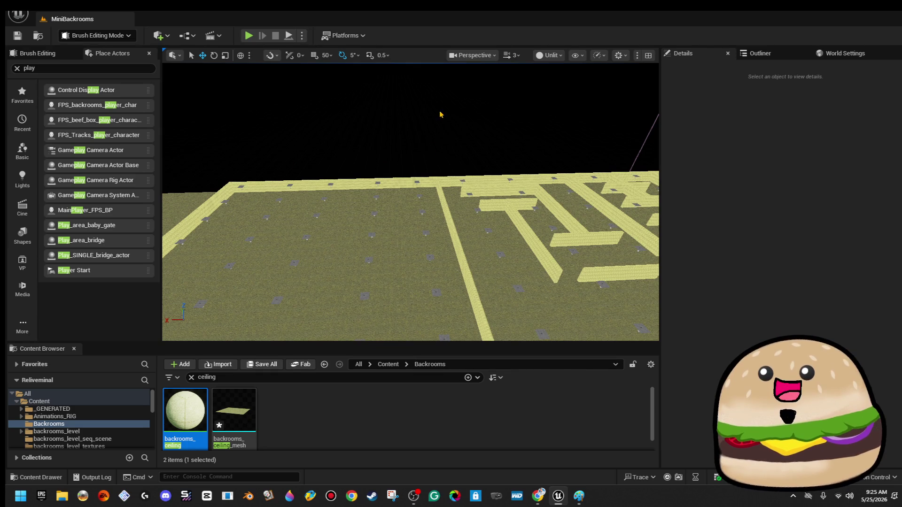
mouse_move(441, 125)
mouse_down()
mouse_move(409, 130)
mouse_move(599, 169)
mouse_up()
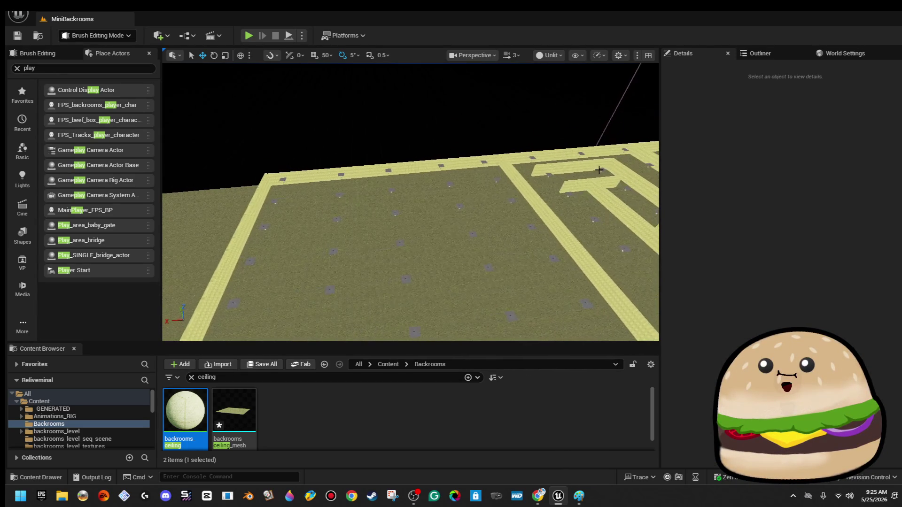
click(578, 185)
ctrl+click(612, 218)
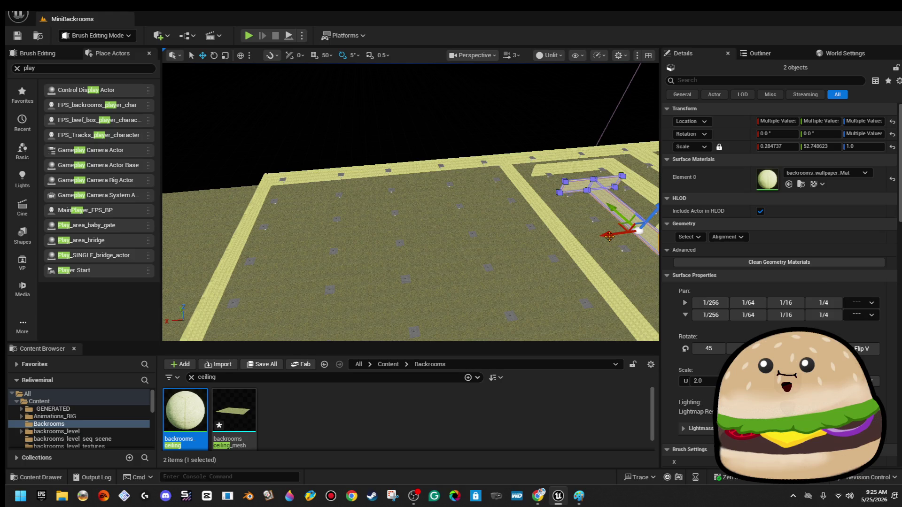
Move the T-shaped wall pair across the floor and delete its horizontal bar.
drag(607, 236, 324, 268)
mouse_move(322, 195)
mouse_down()
mouse_move(324, 178)
mouse_move(357, 173)
mouse_move(323, 194)
mouse_move(402, 171)
mouse_up()
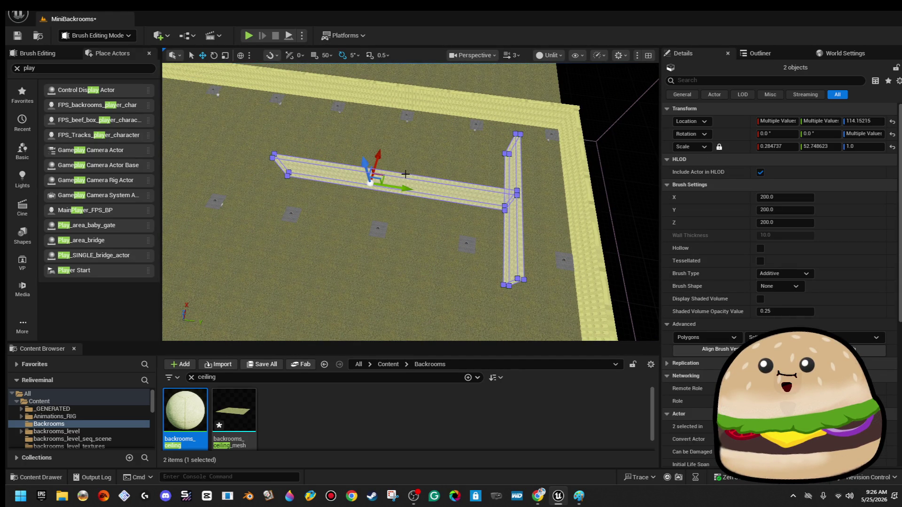
click(464, 110)
click(489, 188)
key(Delete)
Shorten the remaining vertical bar by pulling one end's vertices inward.
click(512, 167)
key(f)
drag(298, 219, 282, 219)
drag(354, 244, 354, 243)
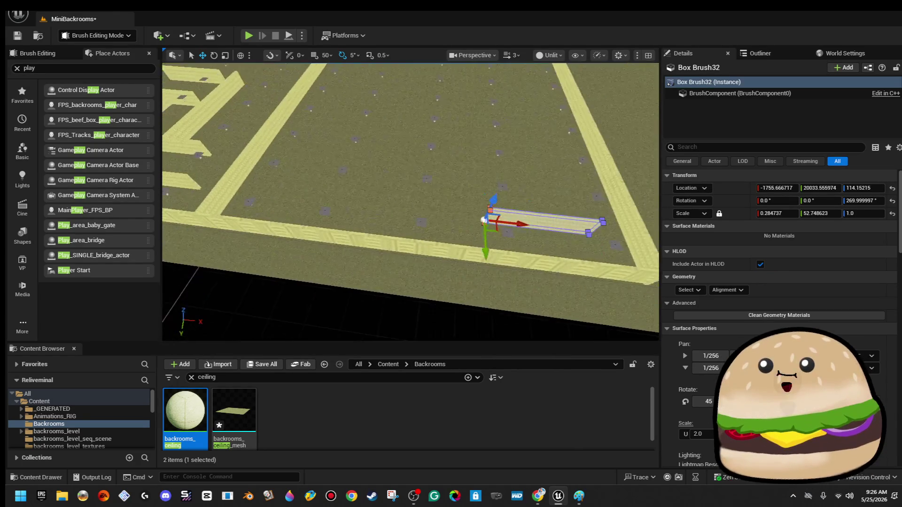
drag(425, 215, 475, 215)
click(523, 210)
Duplicate the shortened strip Box Brush32 into a row and select the three strips.
click(465, 209)
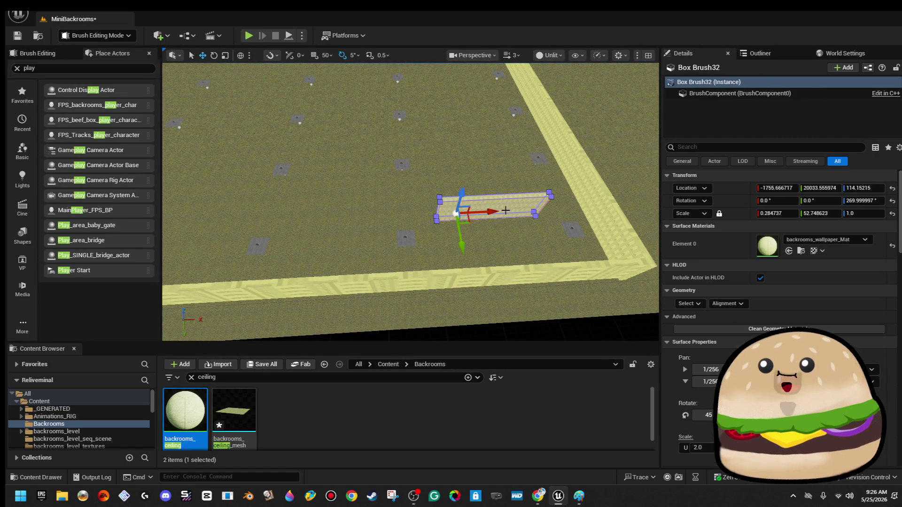
scroll(450, 171, down, 2)
drag(487, 180, 364, 182)
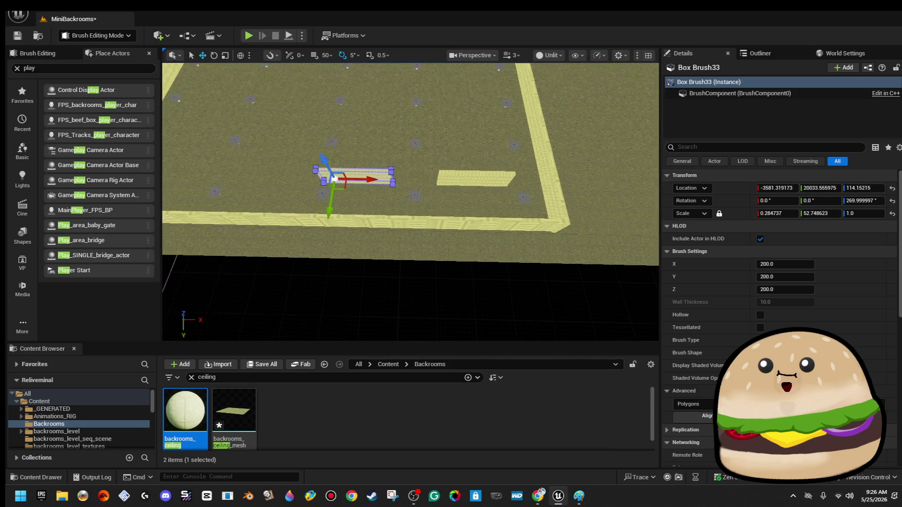
scroll(529, 188, down, 3)
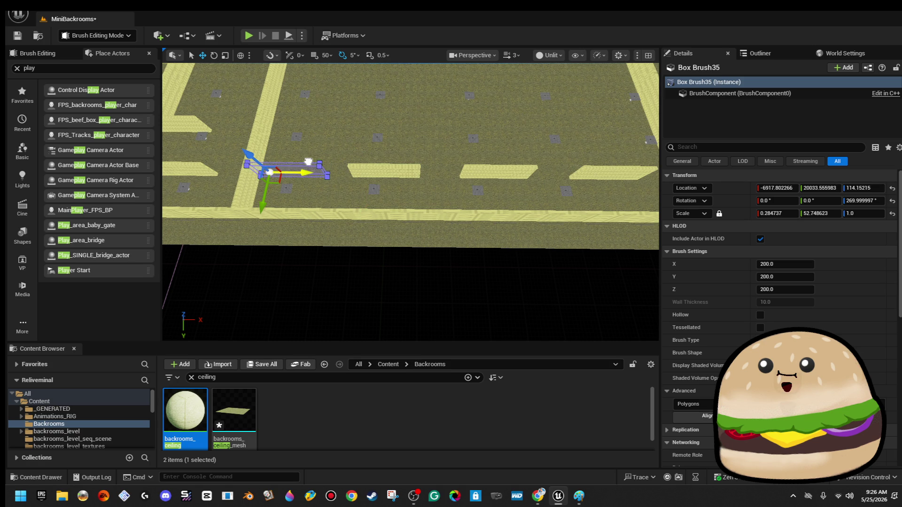
drag(494, 182, 494, 182)
ctrl+click(485, 167)
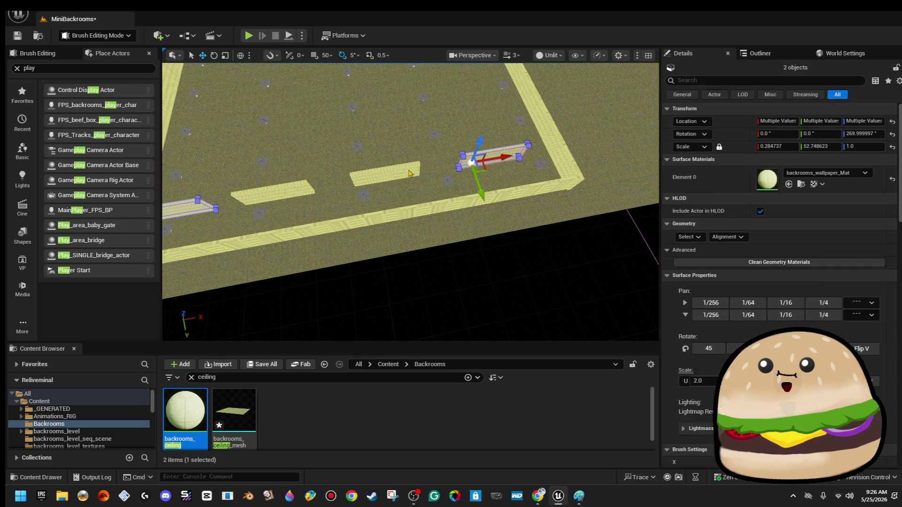
ctrl+click(384, 175)
ctrl+click(273, 194)
drag(272, 194, 301, 197)
mouse_move(340, 148)
mouse_down()
mouse_move(328, 174)
mouse_move(398, 179)
mouse_move(364, 177)
mouse_move(383, 181)
mouse_up()
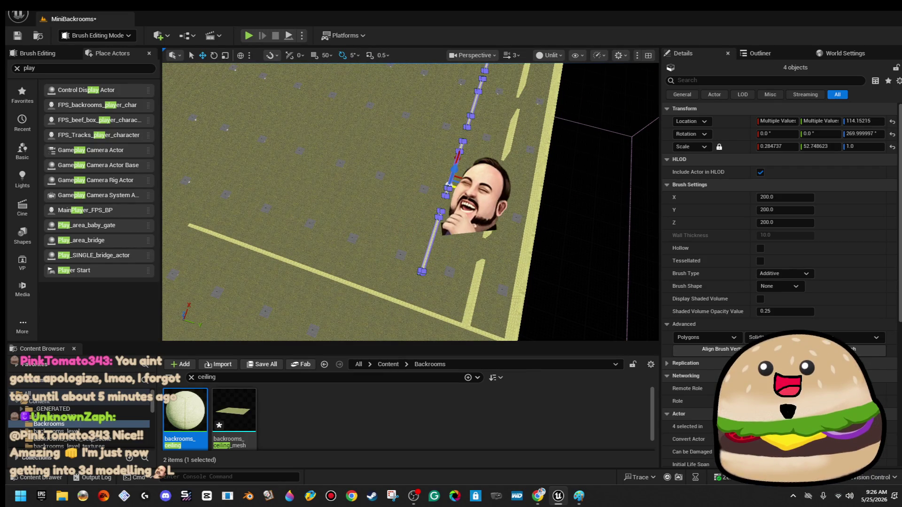
Add three more short strips to the selection to build parallel rows, then deselect and fly over the maze edge.
ctrl+click(487, 232)
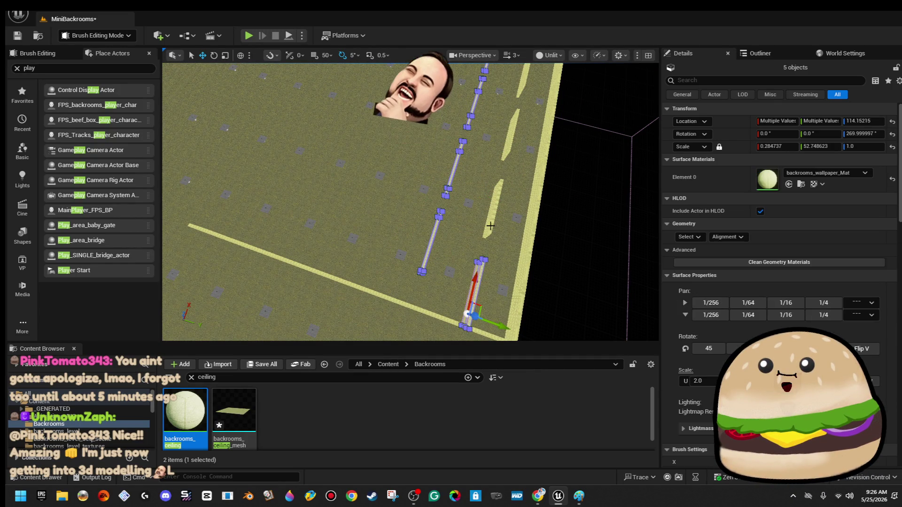
ctrl+click(493, 214)
ctrl+click(513, 136)
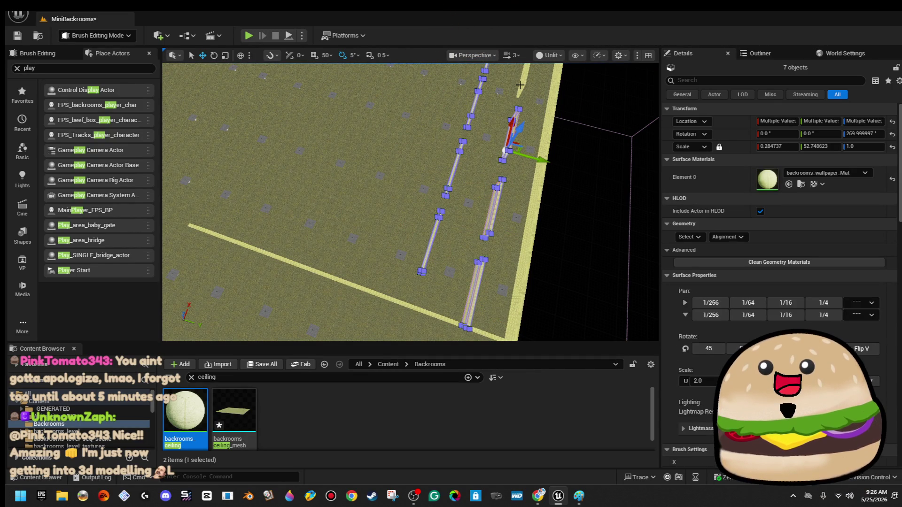
drag(518, 109, 517, 109)
mouse_move(492, 150)
mouse_down()
mouse_move(373, 128)
mouse_move(391, 137)
mouse_up()
drag(444, 146, 444, 146)
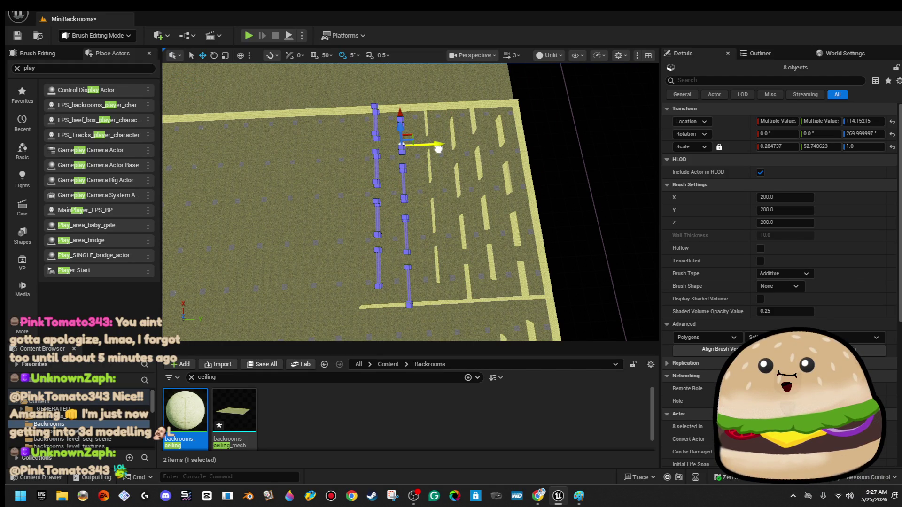
click(564, 170)
drag(563, 170, 563, 170)
drag(431, 121, 430, 121)
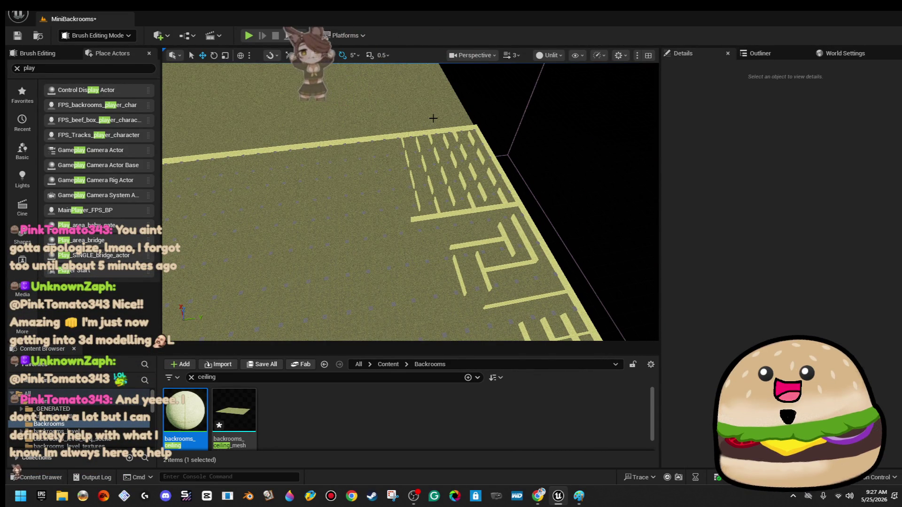
drag(430, 179, 439, 185)
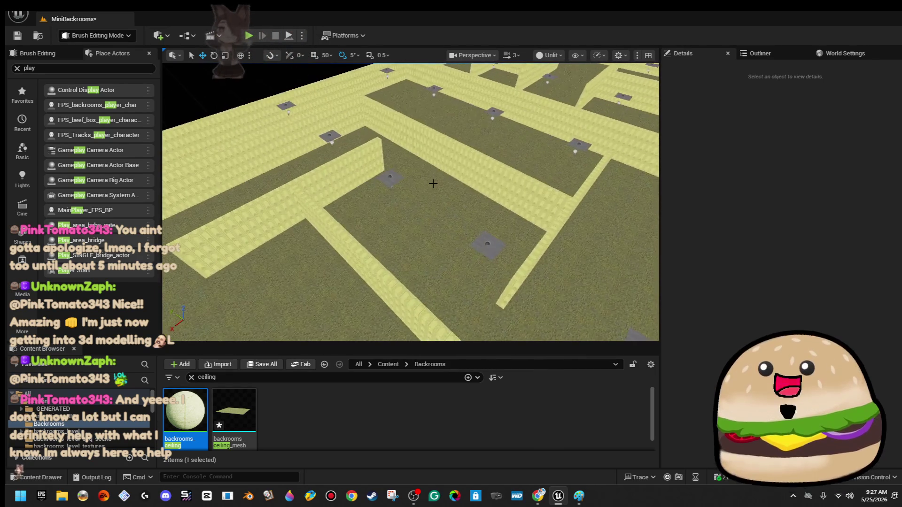
Select six wall brushes, move them right, and rotate the group about 85°.
click(441, 164)
ctrl+click(328, 155)
ctrl+click(254, 230)
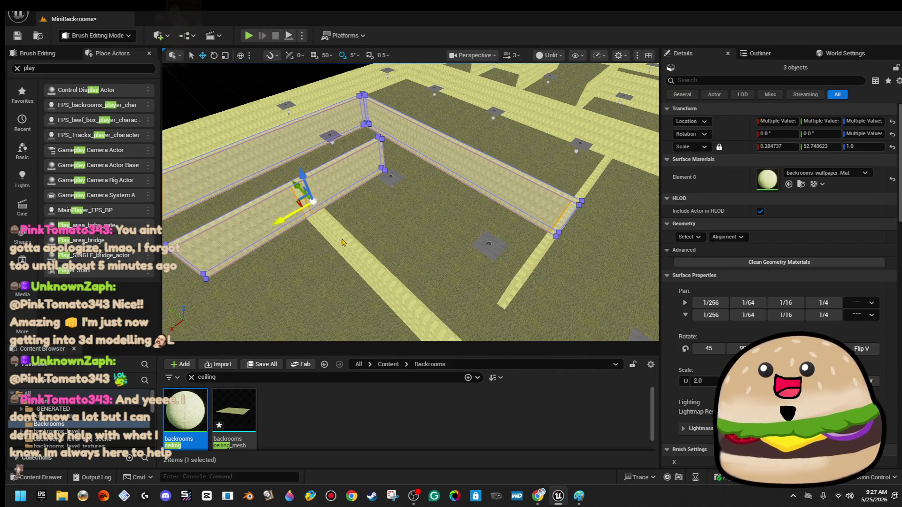
ctrl+click(374, 146)
drag(528, 250, 543, 226)
ctrl+click(543, 225)
scroll(349, 177, down, 5)
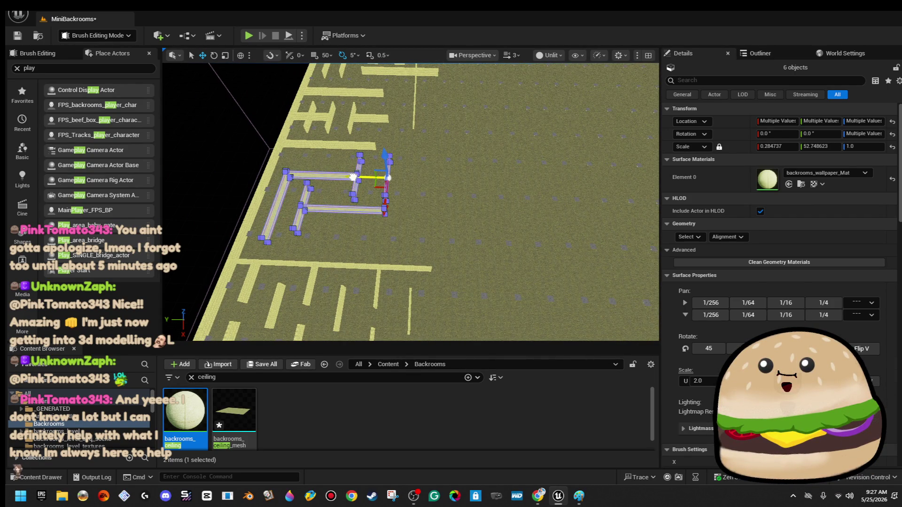
drag(353, 177, 497, 194)
drag(497, 227, 511, 232)
key(w)
Slide the rotated six-wall group down and right into an open patch of floor.
mouse_move(464, 261)
mouse_down()
mouse_move(380, 221)
mouse_move(381, 155)
mouse_up()
mouse_move(393, 241)
mouse_down()
mouse_move(393, 197)
mouse_move(393, 240)
mouse_up()
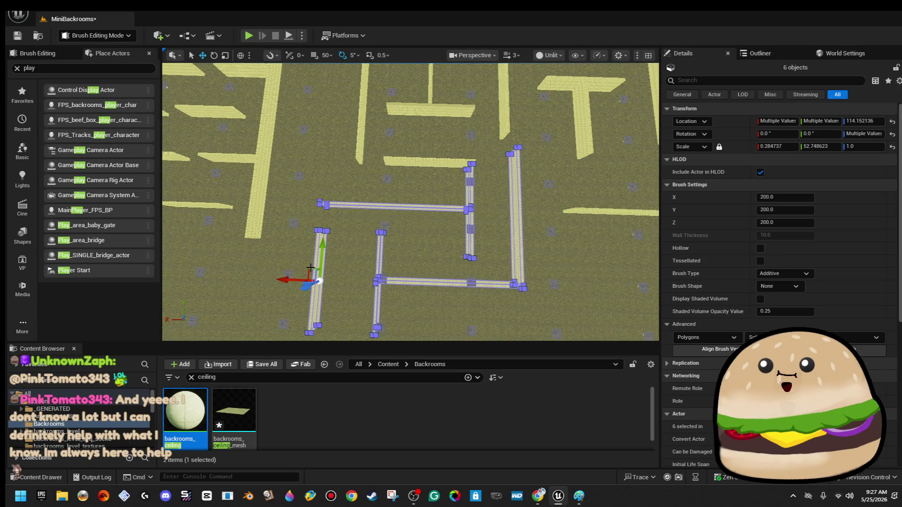
mouse_move(309, 270)
mouse_down()
mouse_move(283, 268)
mouse_move(392, 264)
mouse_up()
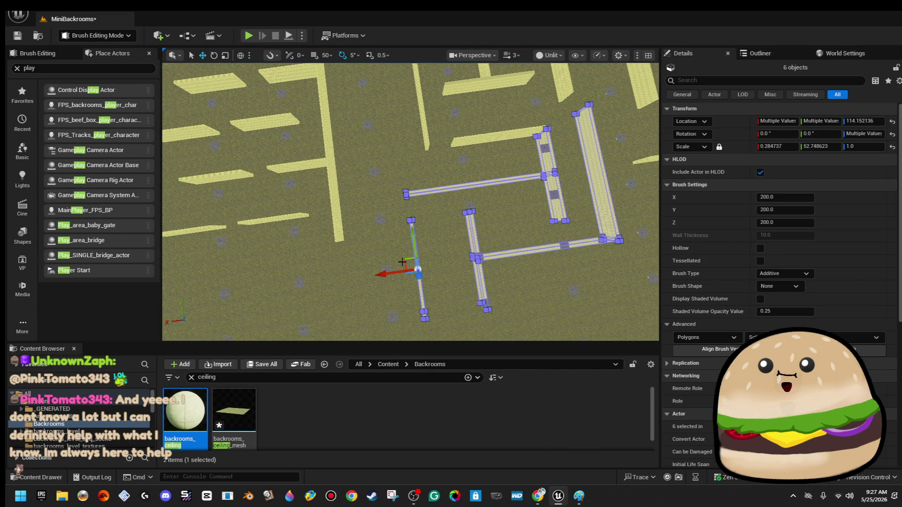
scroll(431, 210, up, 6)
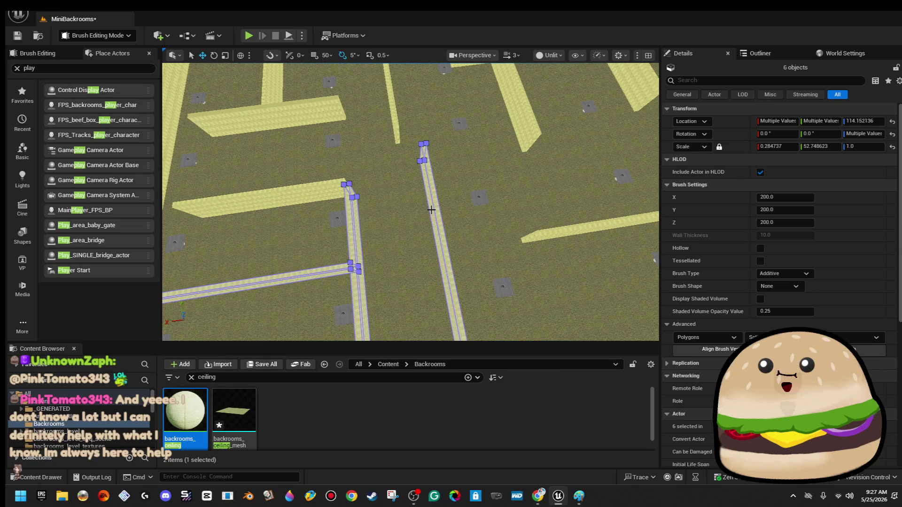
mouse_move(451, 203)
mouse_down()
mouse_move(502, 223)
mouse_move(521, 206)
mouse_up()
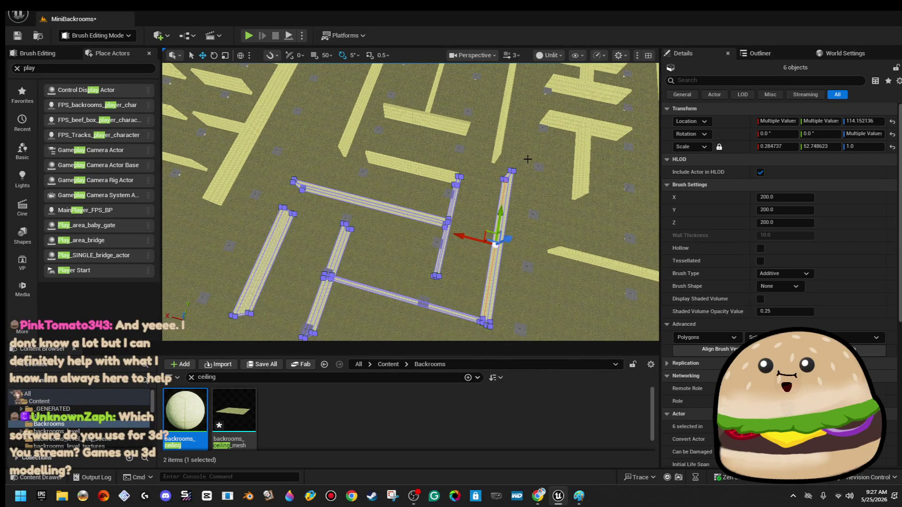
drag(527, 157, 552, 137)
mouse_move(423, 193)
mouse_down()
mouse_move(430, 187)
mouse_move(423, 193)
mouse_up()
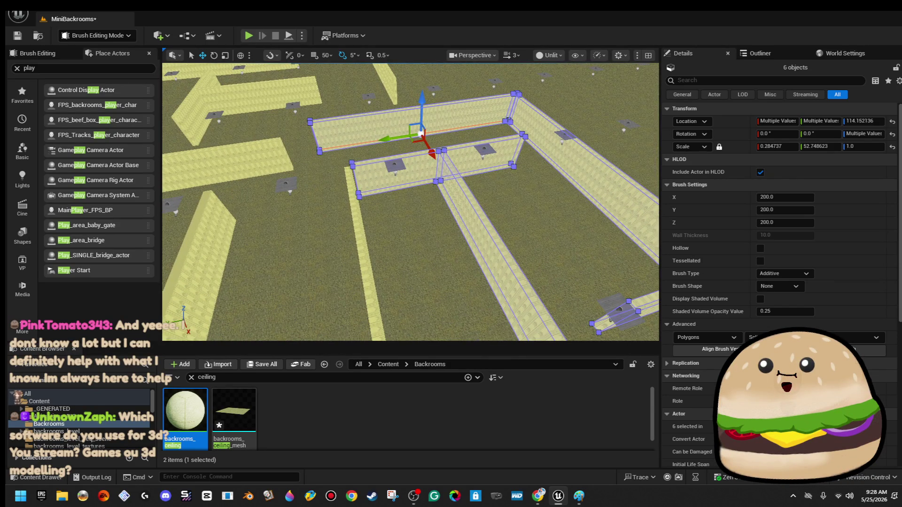
drag(390, 138, 397, 138)
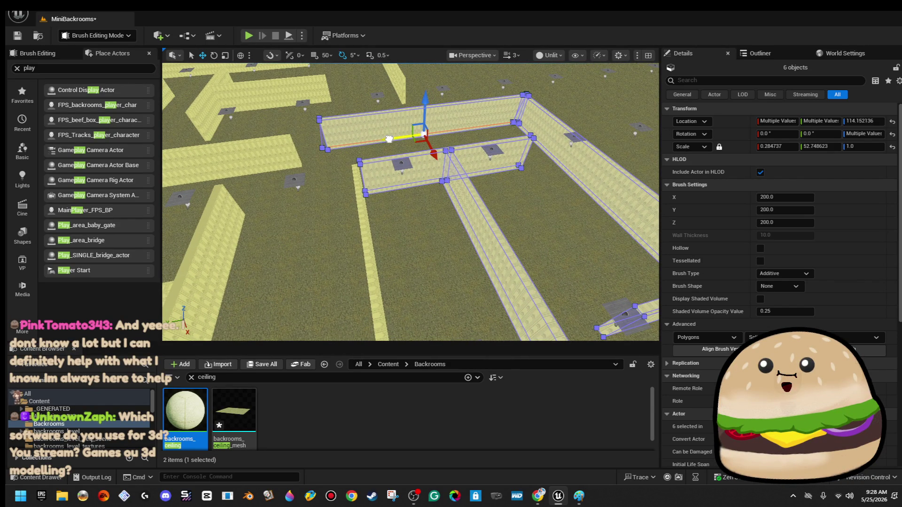
mouse_move(388, 139)
mouse_down()
mouse_move(397, 166)
mouse_move(423, 158)
mouse_move(615, 173)
mouse_move(585, 150)
mouse_up()
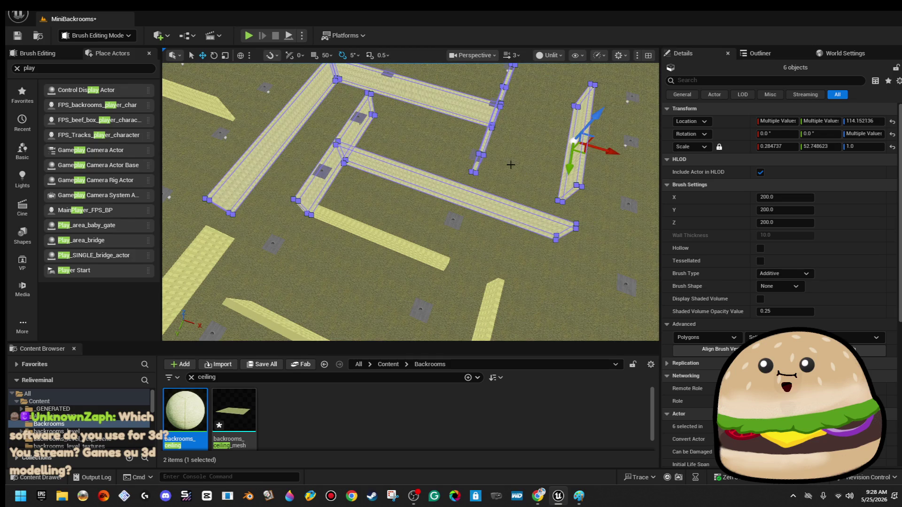
mouse_move(410, 202)
mouse_down()
mouse_move(381, 202)
mouse_move(376, 216)
mouse_move(385, 204)
mouse_up()
drag(382, 164, 415, 187)
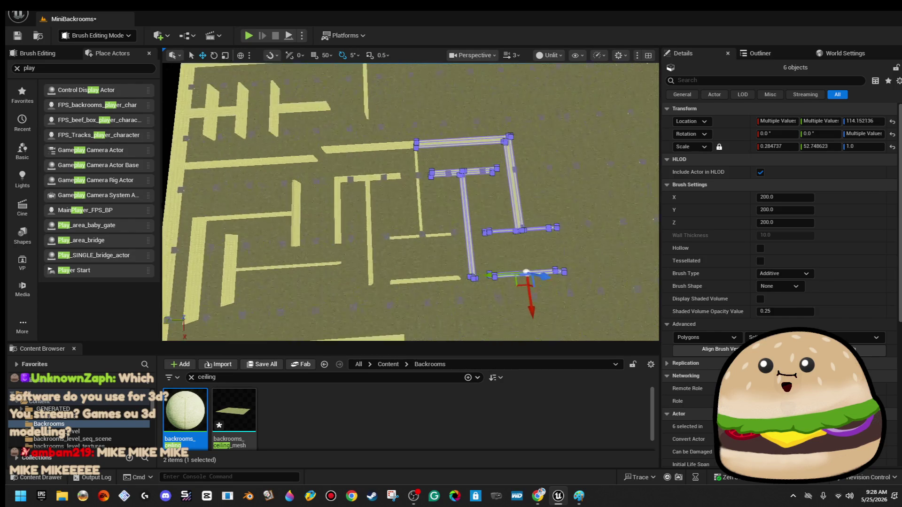
Select wall Box Brush24 and drag its end point to shift it into place.
drag(415, 187, 415, 187)
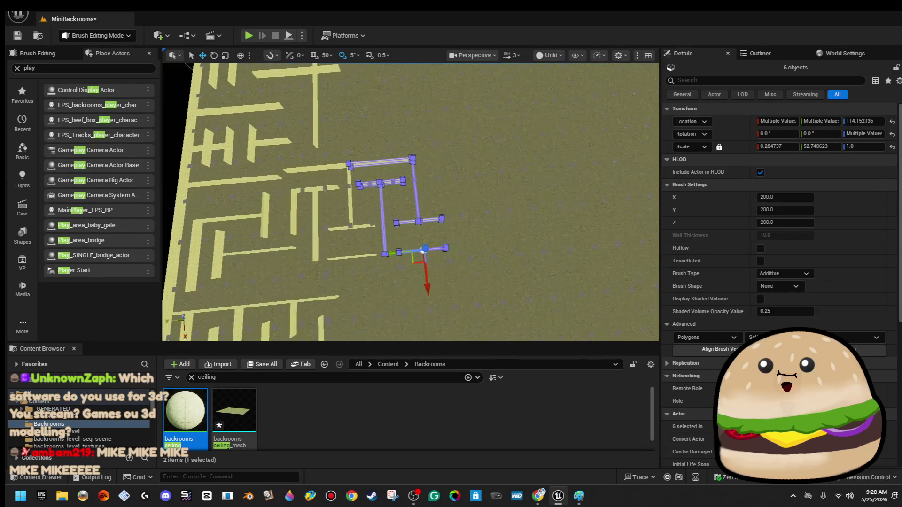
mouse_move(477, 212)
mouse_down()
mouse_move(460, 167)
mouse_move(442, 232)
mouse_up()
click(418, 198)
mouse_move(418, 199)
mouse_down()
mouse_move(375, 195)
mouse_move(394, 218)
mouse_up()
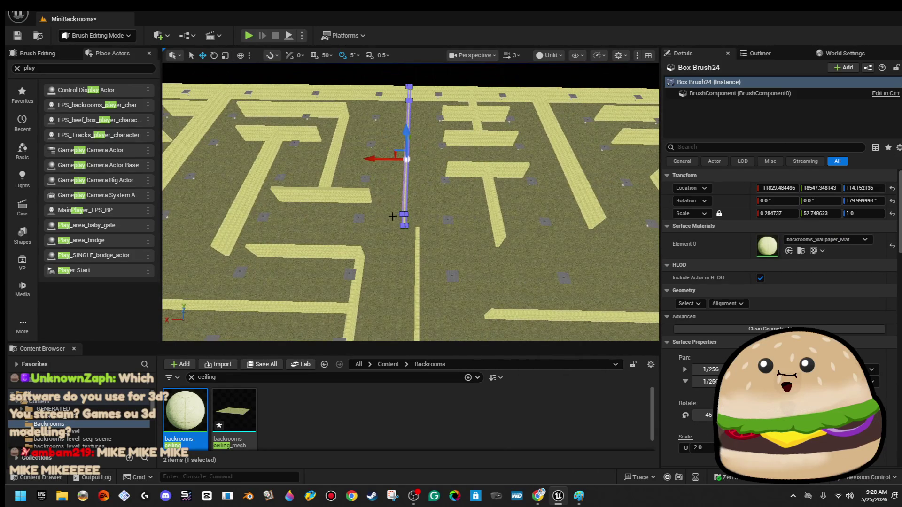
mouse_move(386, 159)
mouse_down()
mouse_move(447, 141)
mouse_move(405, 159)
mouse_move(338, 155)
mouse_up()
click(430, 152)
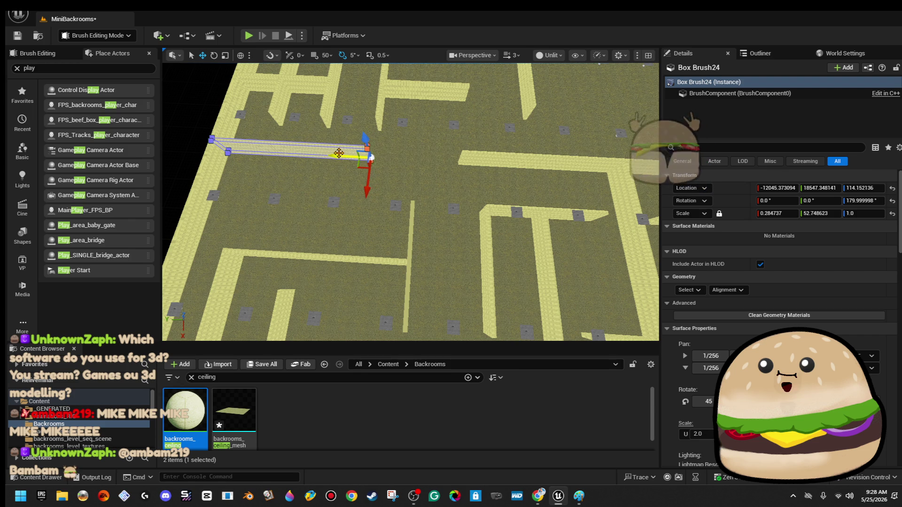
Deselect the wall and save the MiniBackrooms level.
click(254, 151)
drag(254, 152, 178, 108)
click(21, 36)
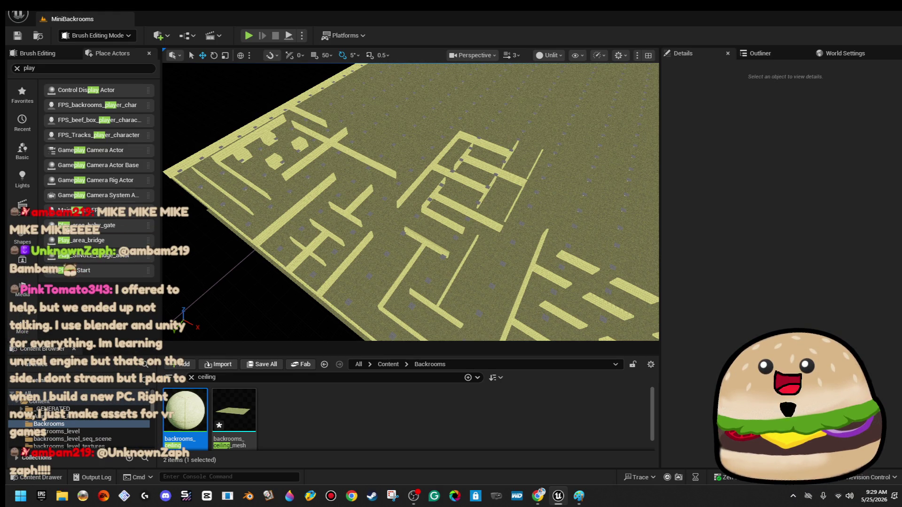
Rotate a duplicate of the long wall Box Brush28 with the rotation gizmo.
mouse_move(365, 208)
mouse_down()
mouse_move(356, 108)
mouse_move(339, 103)
mouse_move(329, 65)
mouse_up()
mouse_move(435, 263)
mouse_down()
mouse_move(435, 285)
mouse_move(435, 270)
mouse_up()
click(489, 164)
key(e)
drag(511, 164, 510, 155)
drag(527, 201, 512, 200)
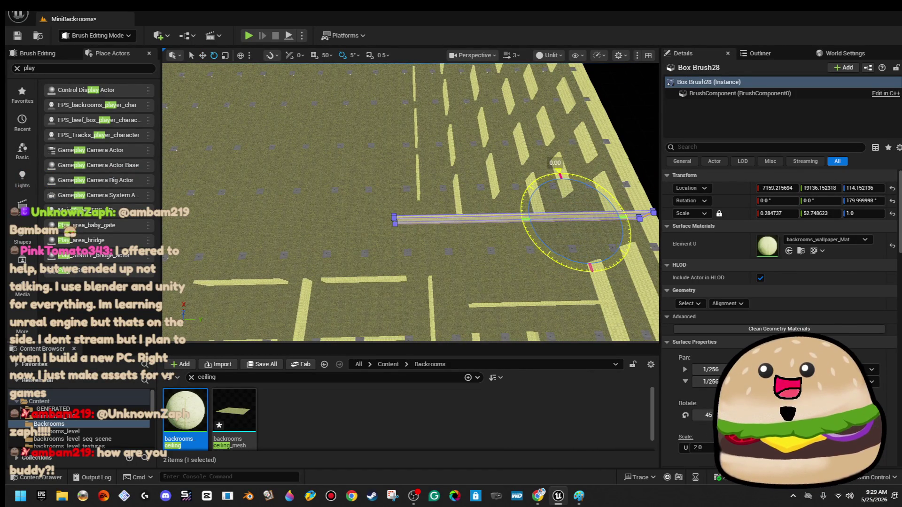
drag(559, 175, 591, 178)
mouse_move(545, 225)
mouse_down()
mouse_move(528, 261)
mouse_move(533, 231)
mouse_move(405, 201)
mouse_move(414, 205)
mouse_move(416, 195)
mouse_move(394, 226)
mouse_up()
Slide wall pieces into position with the move gizmo, including Box Brush69 moved right.
key(w)
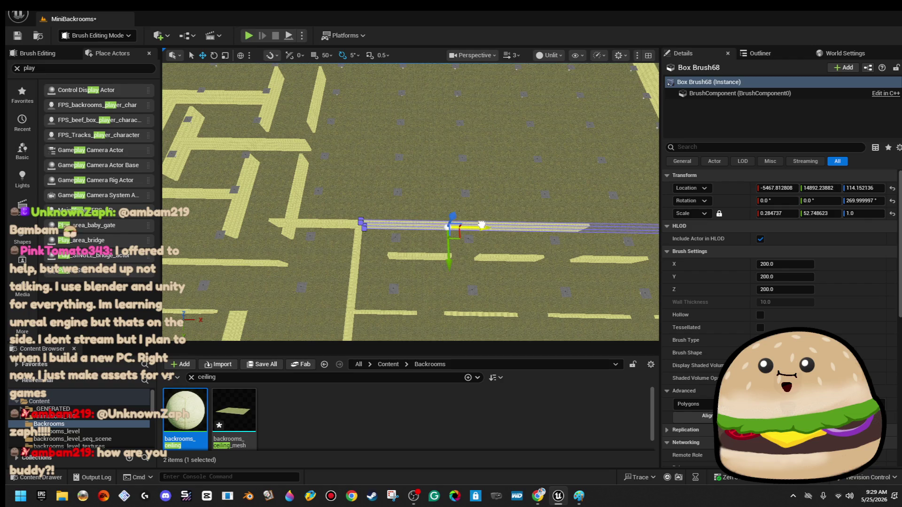
mouse_move(540, 249)
mouse_down()
mouse_move(539, 226)
mouse_move(364, 223)
mouse_move(572, 224)
mouse_move(535, 221)
mouse_up()
click(410, 209)
click(329, 222)
scroll(536, 221, down, 5)
drag(650, 156, 610, 156)
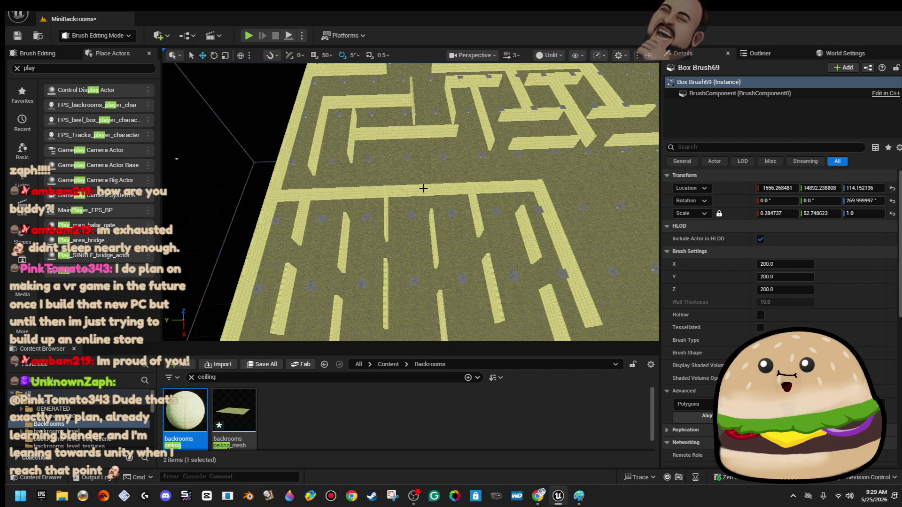
Shorten the long wall Box Brush28 from one end, undoing an accidental deletion.
click(399, 190)
mouse_move(399, 191)
mouse_down()
mouse_move(312, 249)
mouse_move(287, 252)
mouse_move(497, 171)
mouse_move(410, 168)
mouse_up()
mouse_move(463, 227)
mouse_down()
mouse_move(446, 201)
mouse_move(539, 181)
mouse_up()
drag(464, 194, 372, 211)
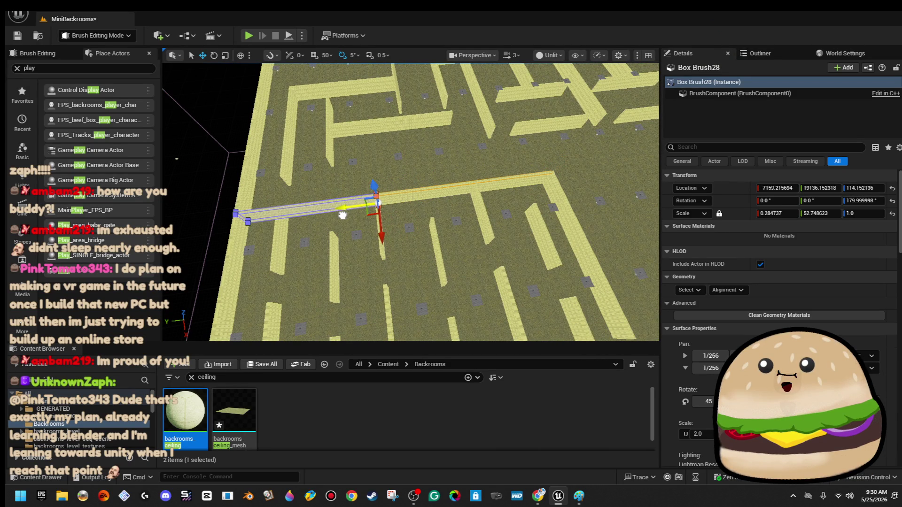
key(Delete)
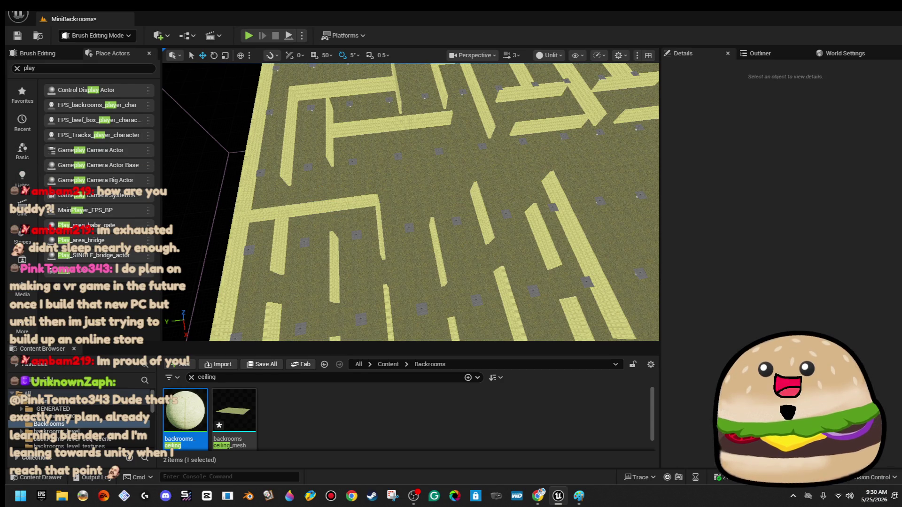
key(ctrl+z)
Nudge wall Box Brush70 slightly, then select the small wall Box Brush53 elsewhere.
mouse_move(295, 212)
mouse_down()
mouse_move(281, 199)
mouse_move(378, 209)
mouse_up()
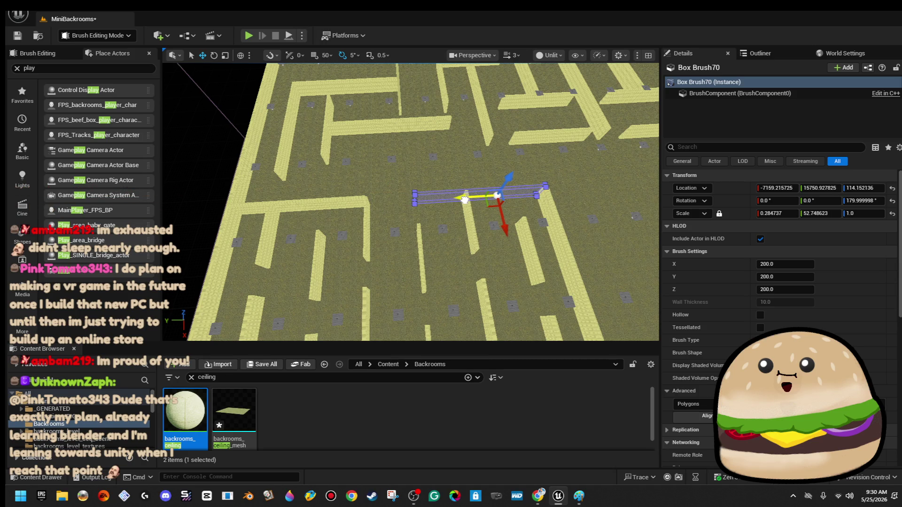
drag(465, 198, 465, 198)
click(199, 106)
mouse_move(199, 106)
mouse_down()
mouse_move(254, 169)
mouse_move(314, 207)
mouse_up()
mouse_move(196, 169)
mouse_down()
mouse_move(328, 183)
mouse_move(539, 252)
mouse_move(477, 204)
mouse_up()
click(486, 205)
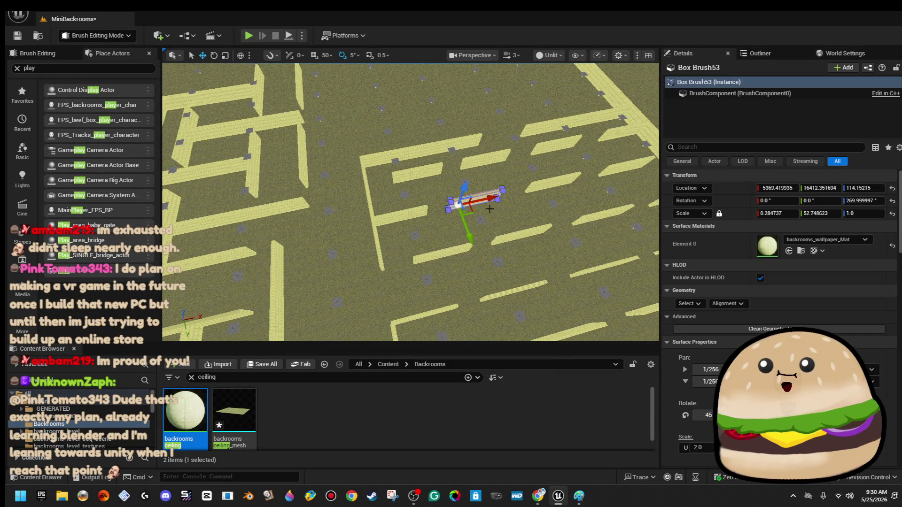
drag(449, 257, 407, 224)
drag(472, 220, 491, 233)
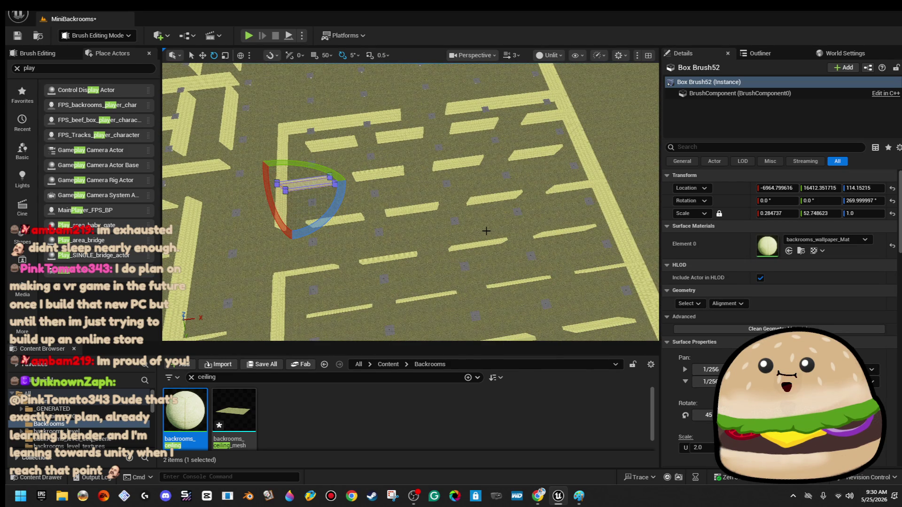
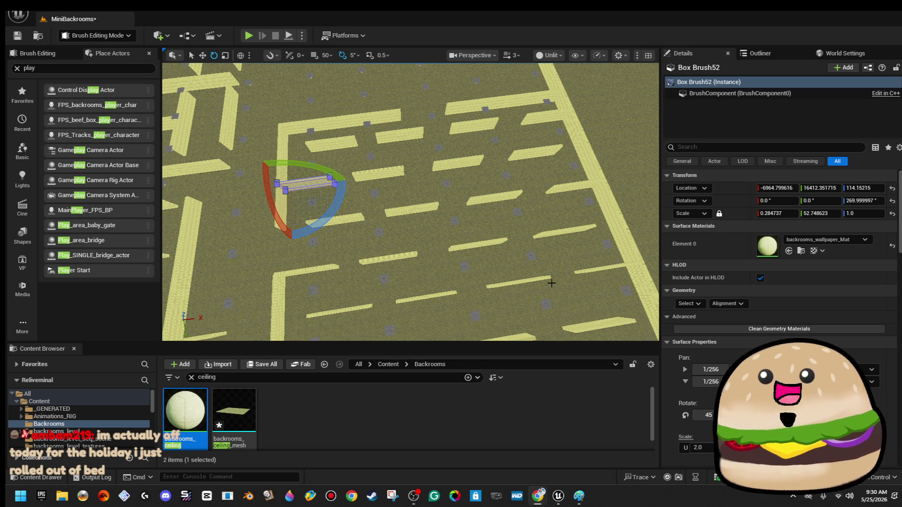
Rotate the slanted wall brush Box Brush43 to 180° so it sits straight.
drag(277, 225, 411, 222)
click(412, 150)
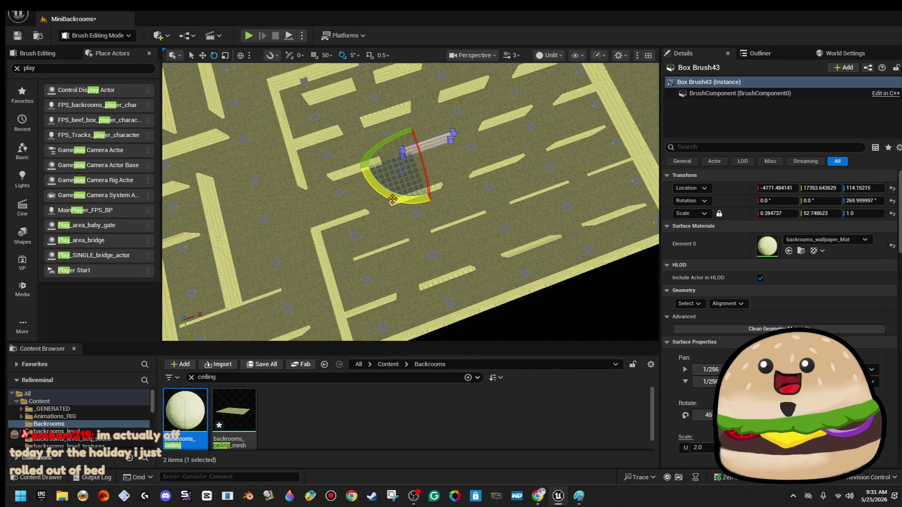
drag(429, 110, 401, 108)
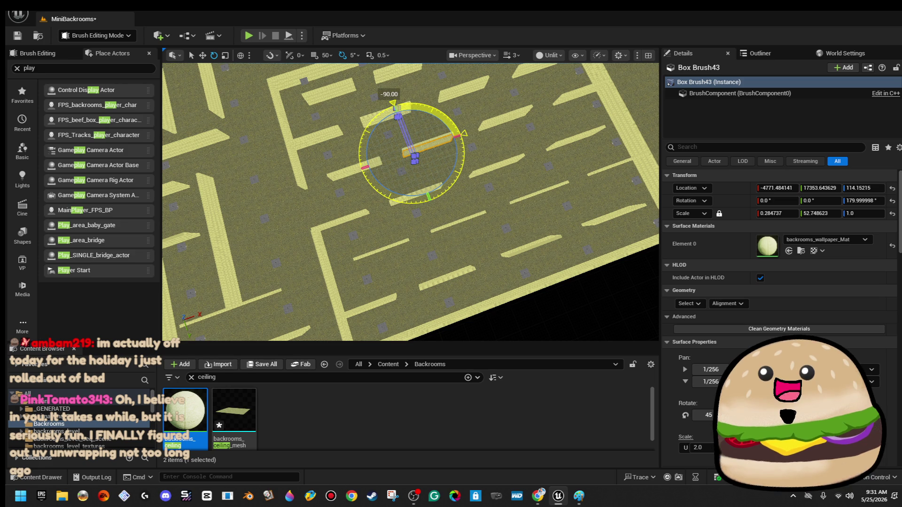
drag(393, 104, 394, 104)
Nudge the straightened wall along X to line it up, then deselect it.
mouse_move(413, 211)
mouse_down()
mouse_move(446, 214)
mouse_move(440, 250)
mouse_up()
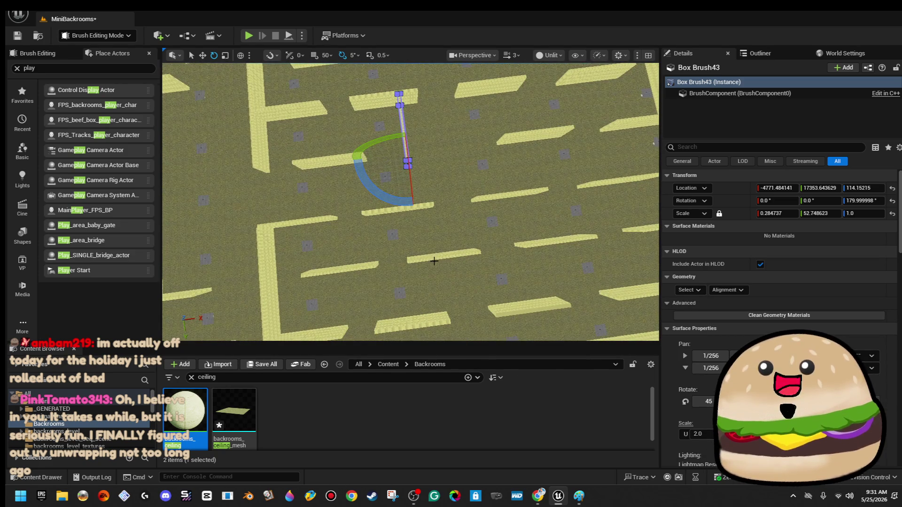
drag(335, 165, 335, 165)
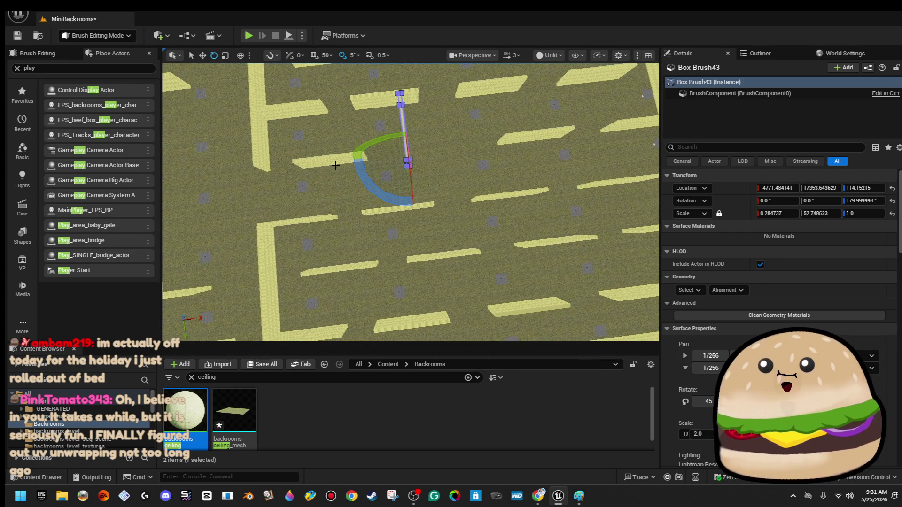
click(331, 165)
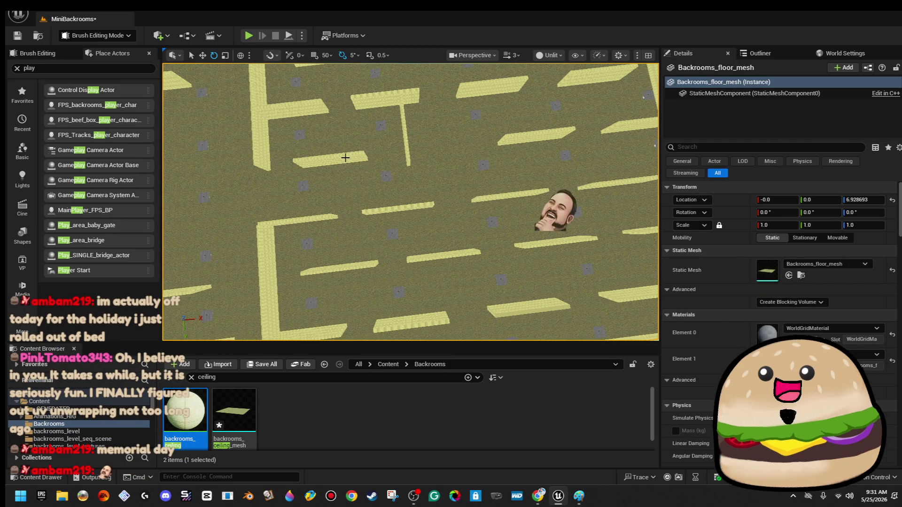
drag(405, 124, 402, 126)
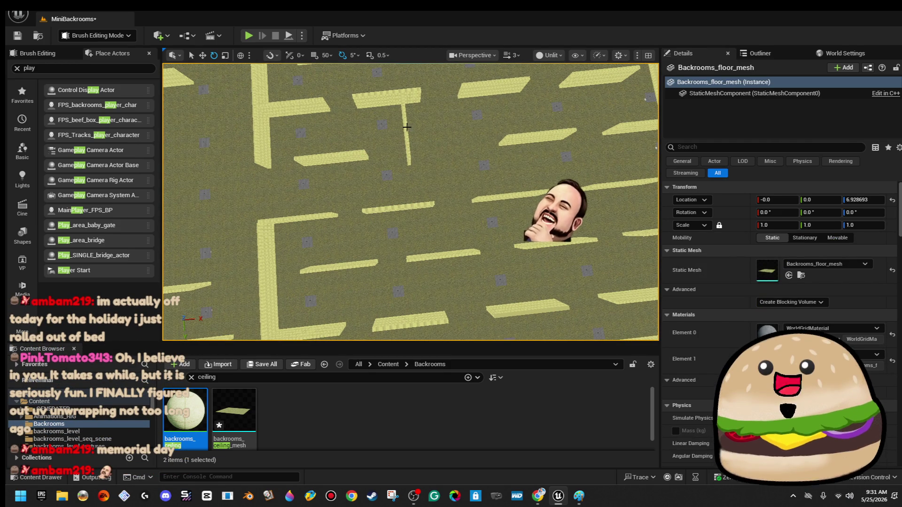
click(407, 127)
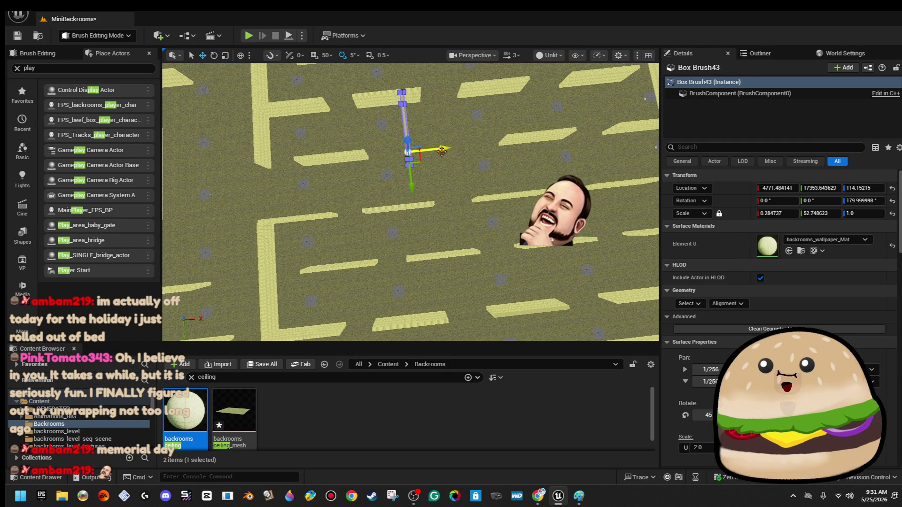
drag(456, 150, 426, 163)
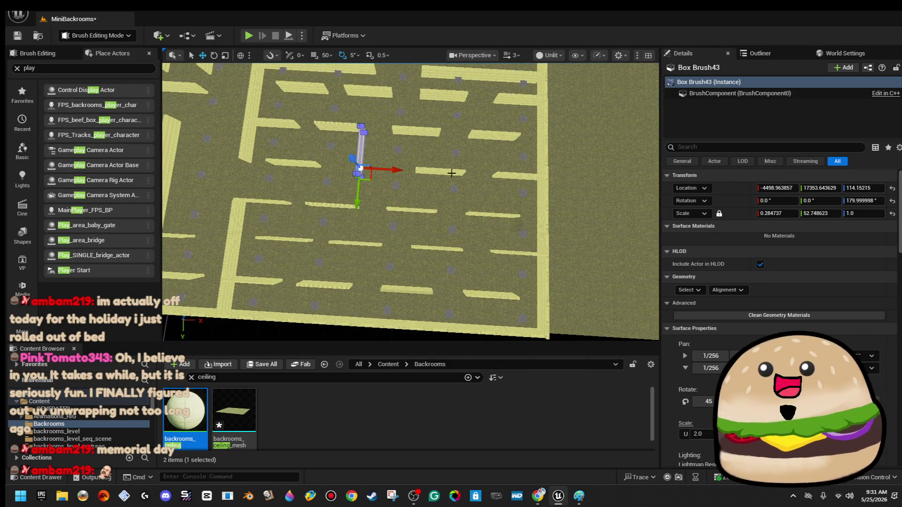
click(493, 171)
click(499, 175)
key(Escape)
Alt-drag a duplicate of the straightened wall further right in the maze.
click(363, 148)
drag(400, 172, 531, 177)
ctrl+click(502, 182)
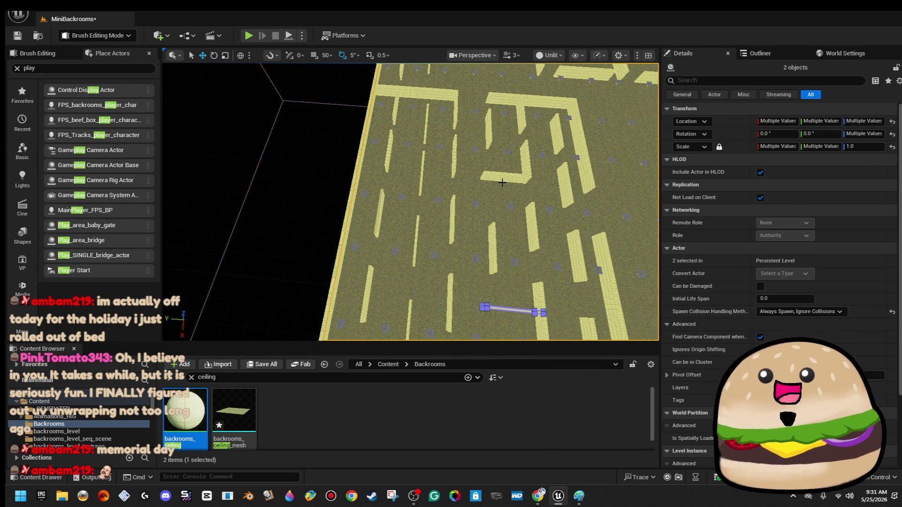
Alt-drag another copy of the wall strip to the left and frame it in view.
click(504, 177)
drag(457, 175, 362, 176)
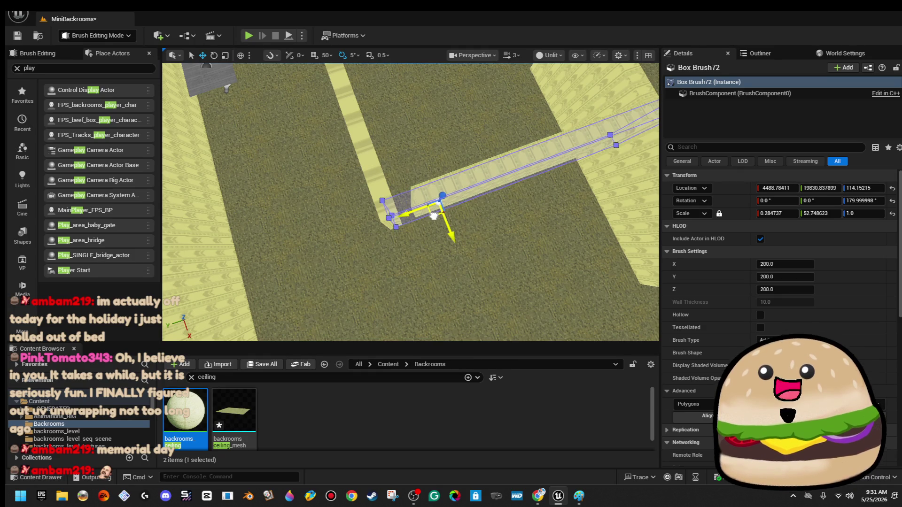
scroll(428, 216, down, 6)
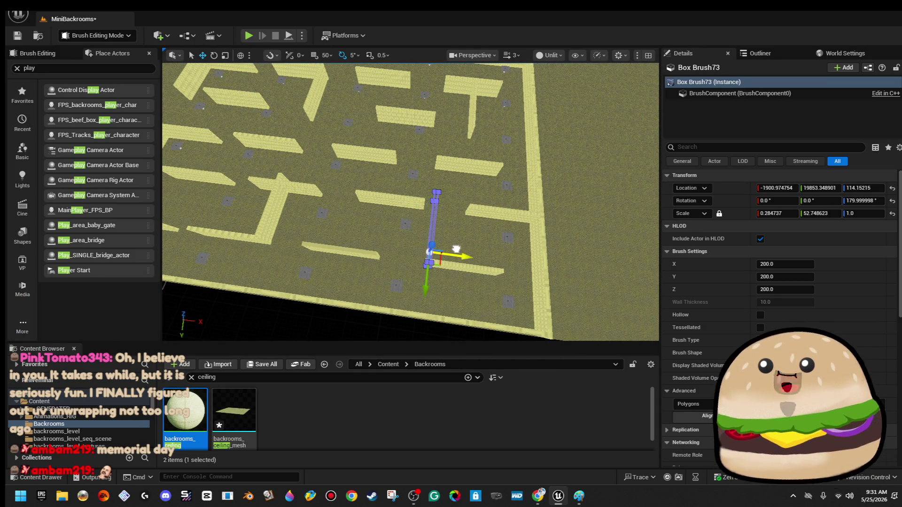
key(f)
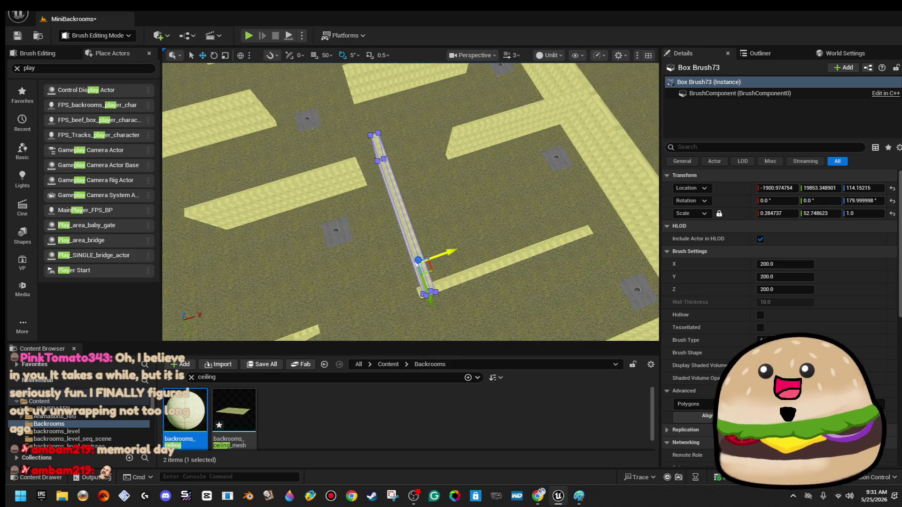
click(332, 174)
drag(333, 175, 263, 188)
mouse_move(368, 159)
mouse_down()
mouse_move(348, 108)
mouse_move(368, 160)
mouse_up()
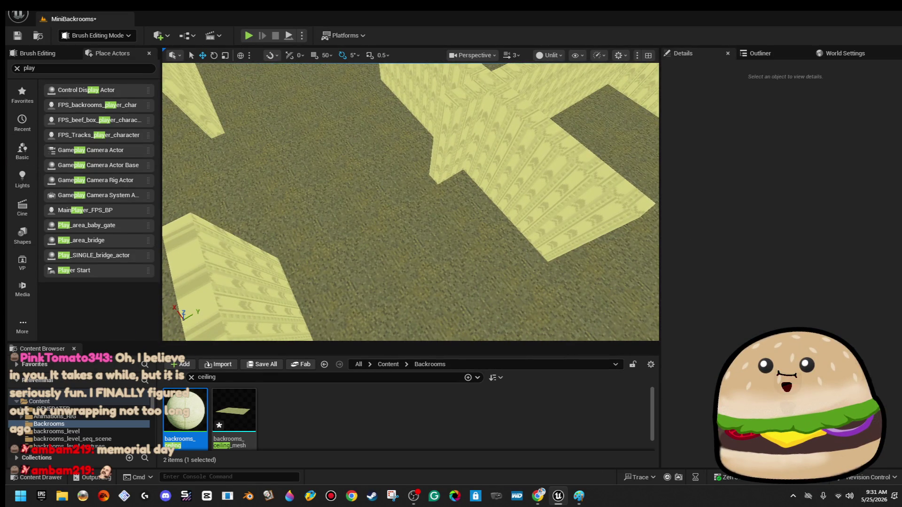
Box-select the vertices at the copied wall's left end to reshape it.
click(447, 144)
drag(401, 253, 411, 230)
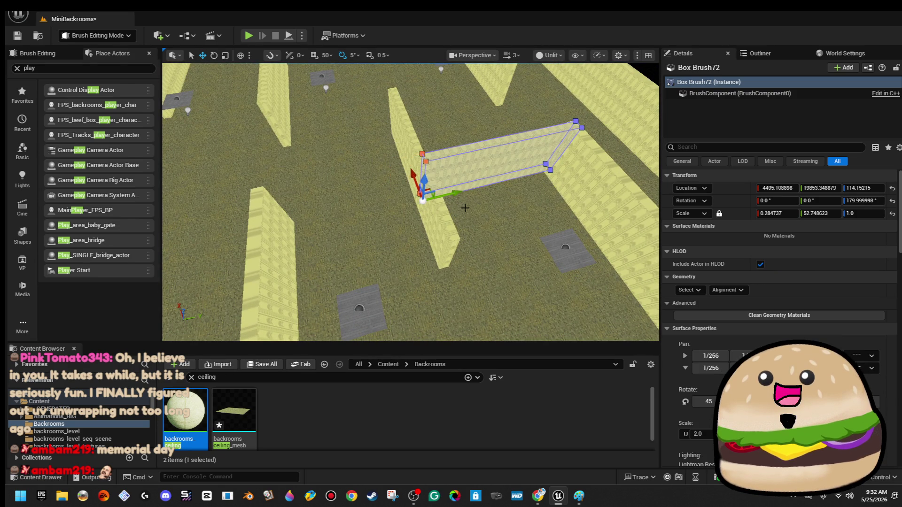
scroll(465, 207, down, 5)
mouse_move(479, 195)
mouse_down()
mouse_move(460, 160)
mouse_move(458, 197)
mouse_move(458, 173)
mouse_up()
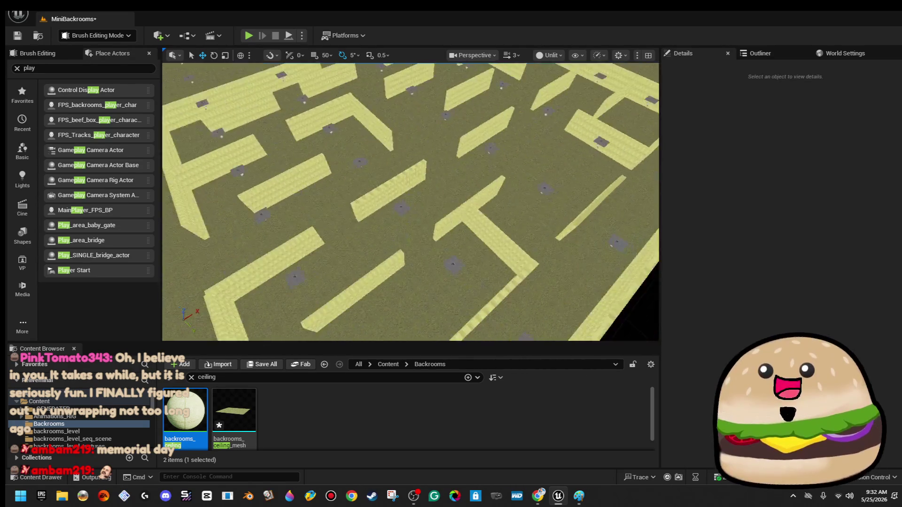
mouse_move(437, 214)
mouse_down()
mouse_move(437, 198)
mouse_move(437, 215)
mouse_up()
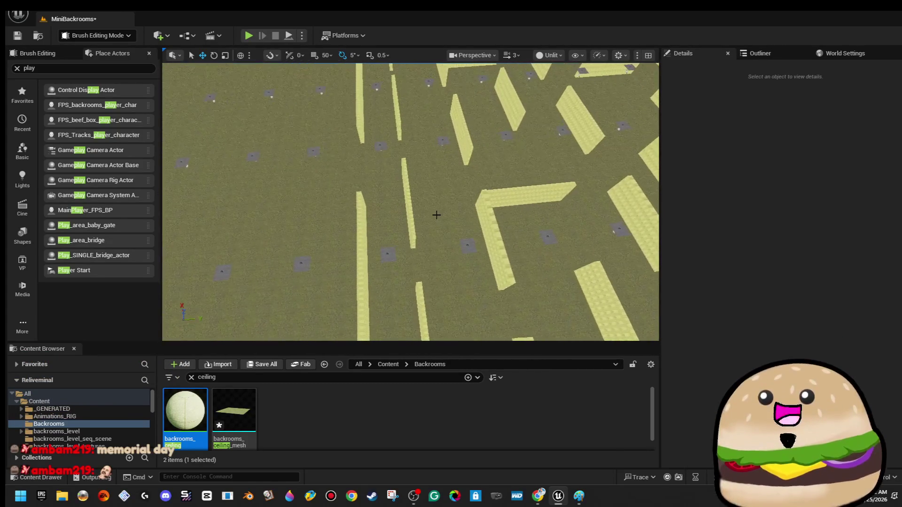
Rotate Box Brush51 from 270° to 360° to square it to the grid.
click(429, 201)
key(e)
mouse_move(413, 155)
mouse_down()
mouse_move(430, 176)
mouse_move(418, 225)
mouse_move(393, 242)
mouse_move(529, 157)
mouse_up()
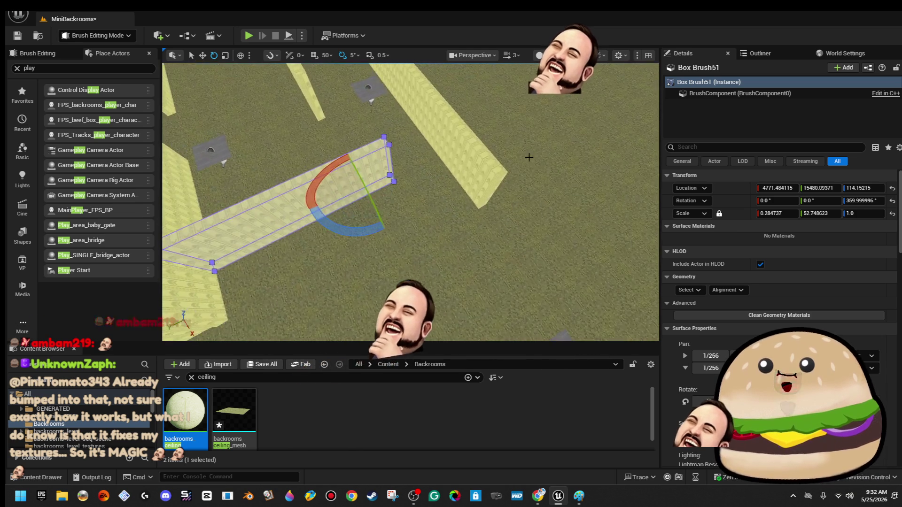
key(w)
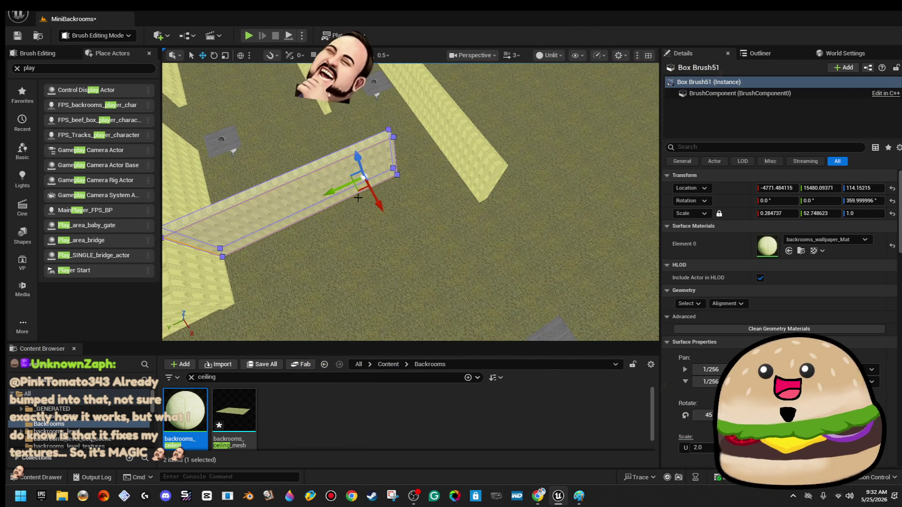
Slide Box Brush51 up and right, Alt-drag a copy as Box Brush74, then deselect.
mouse_move(360, 186)
mouse_down()
mouse_move(447, 190)
mouse_move(457, 215)
mouse_up()
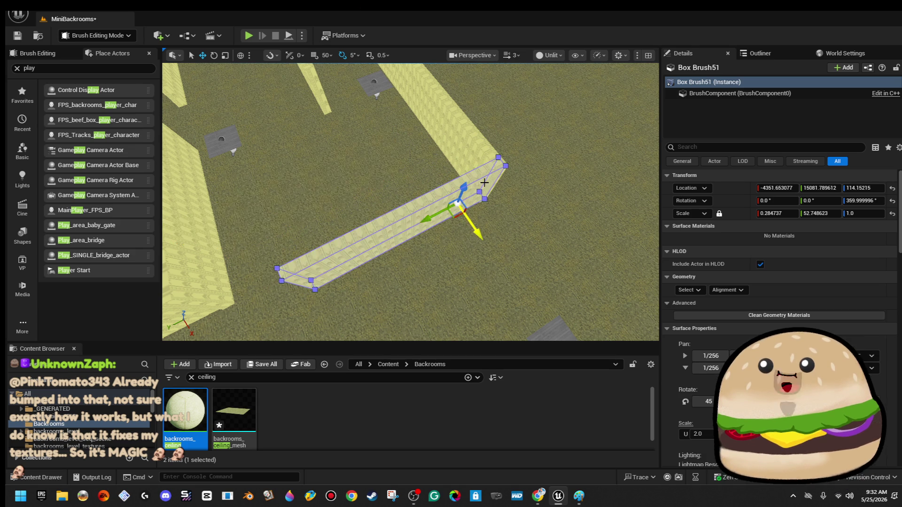
scroll(604, 262, down, 5)
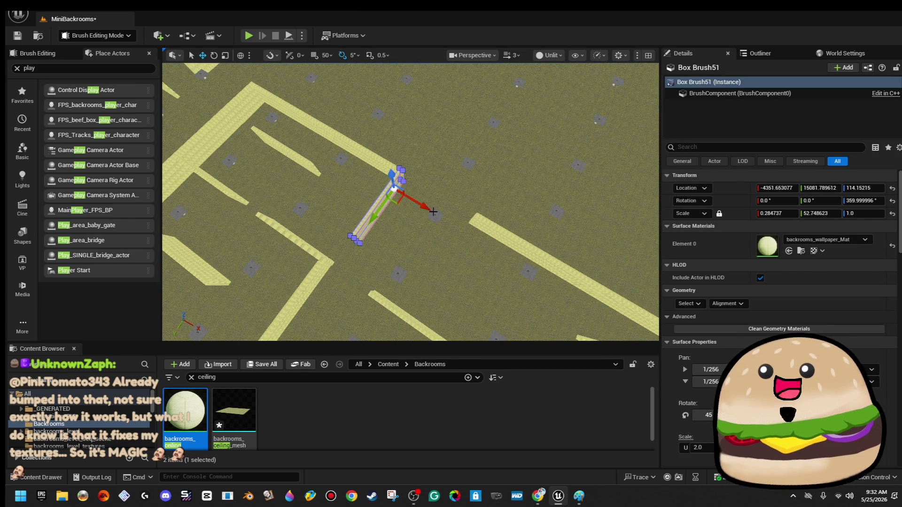
alt+drag(435, 212, 513, 250)
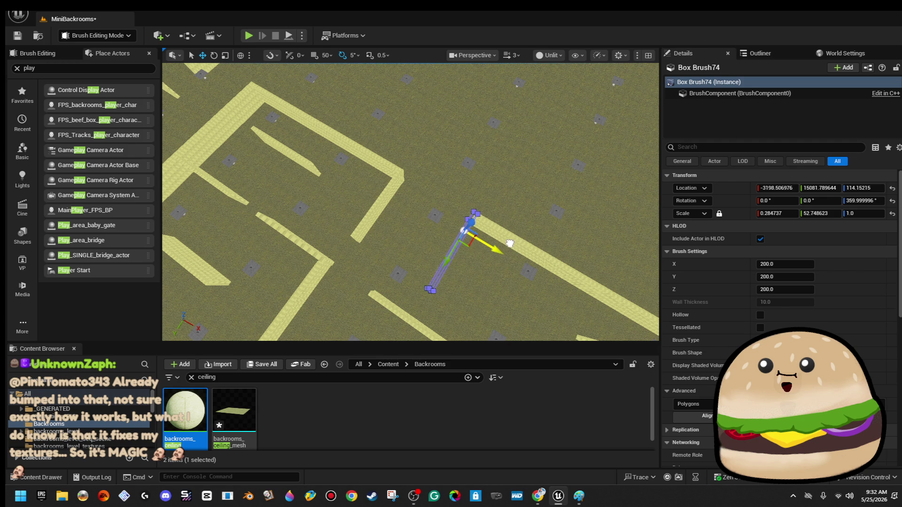
scroll(568, 216, up, 10)
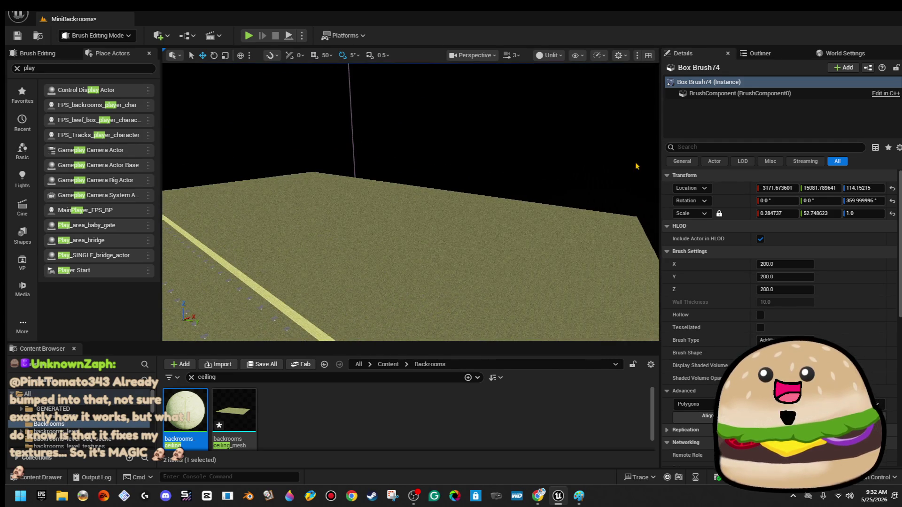
click(636, 166)
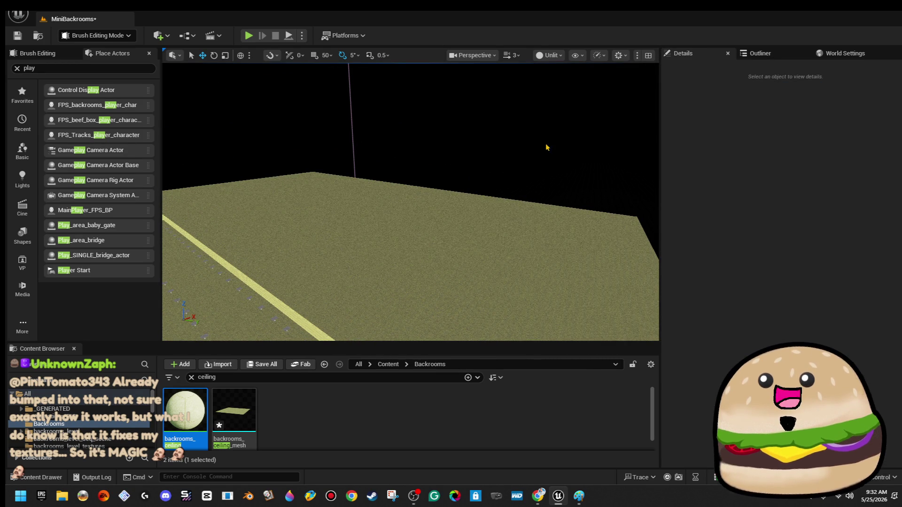
Select Box Brush64 and the neighbouring vertical wall together.
mouse_move(533, 142)
mouse_down()
mouse_move(537, 192)
mouse_move(580, 193)
mouse_move(611, 155)
mouse_up()
drag(583, 122, 588, 116)
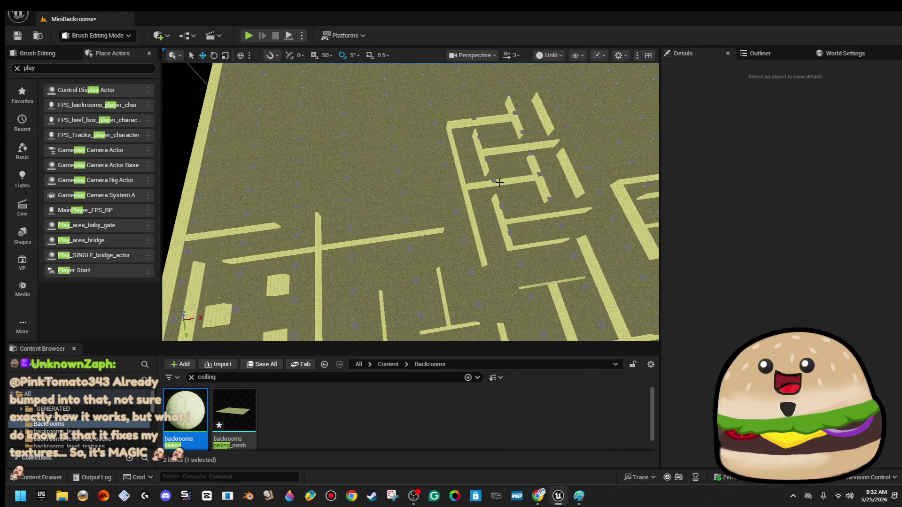
click(478, 149)
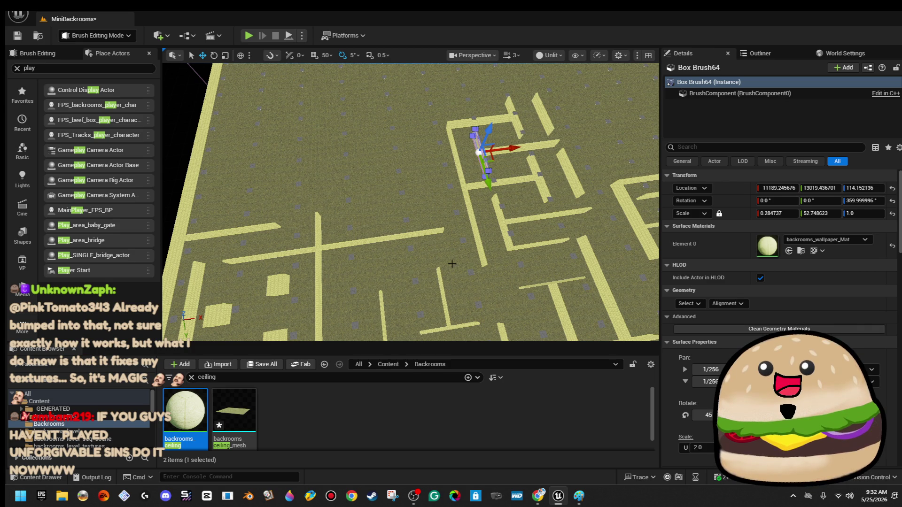
mouse_move(314, 257)
mouse_down()
mouse_move(287, 198)
mouse_move(301, 284)
mouse_up()
ctrl+click(350, 225)
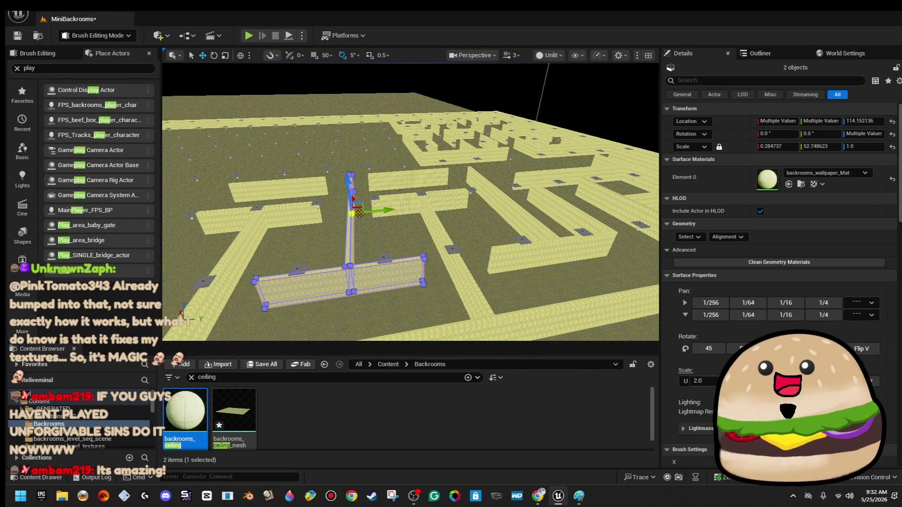
Add three more walls, including the diagonal one, to the wall selection.
ctrl+click(399, 201)
ctrl+click(309, 209)
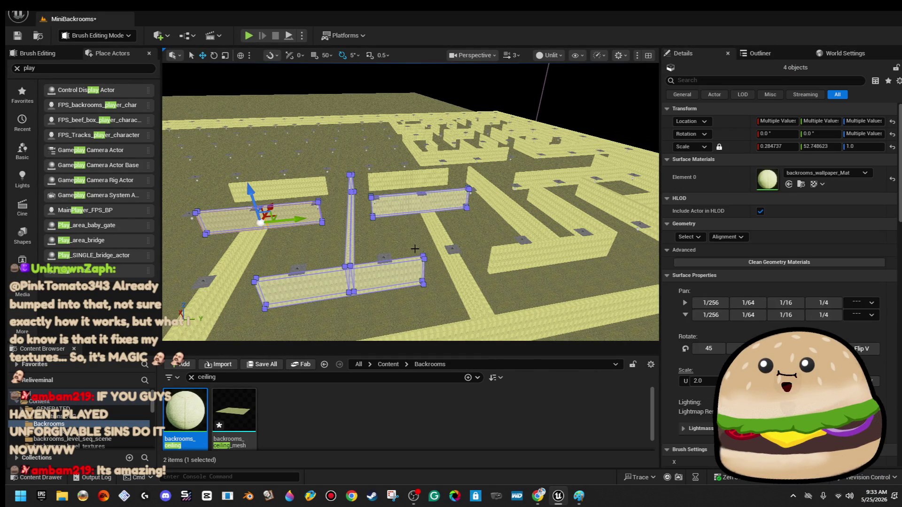
ctrl+click(239, 254)
drag(240, 252, 298, 251)
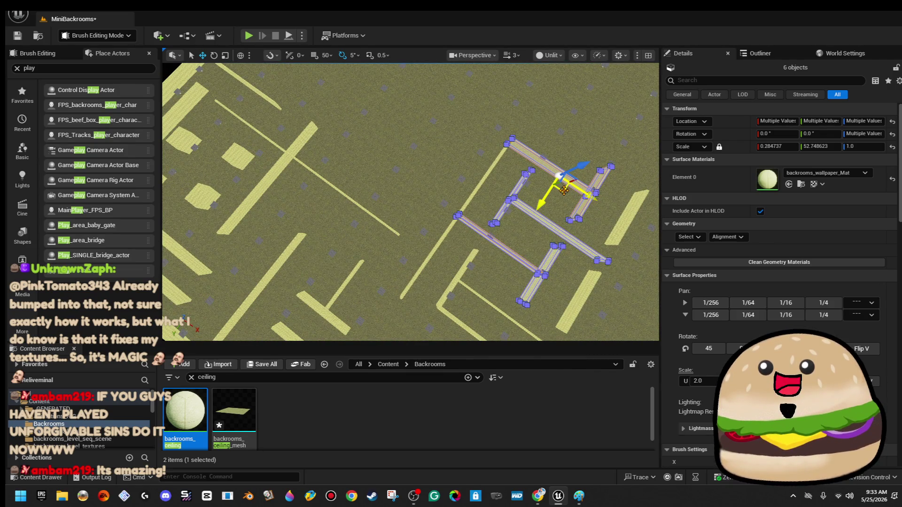
Move the six-wall group up-left, rotate it, shift it down-left, then deselect.
mouse_move(563, 191)
mouse_down()
mouse_move(432, 151)
mouse_move(447, 112)
mouse_up()
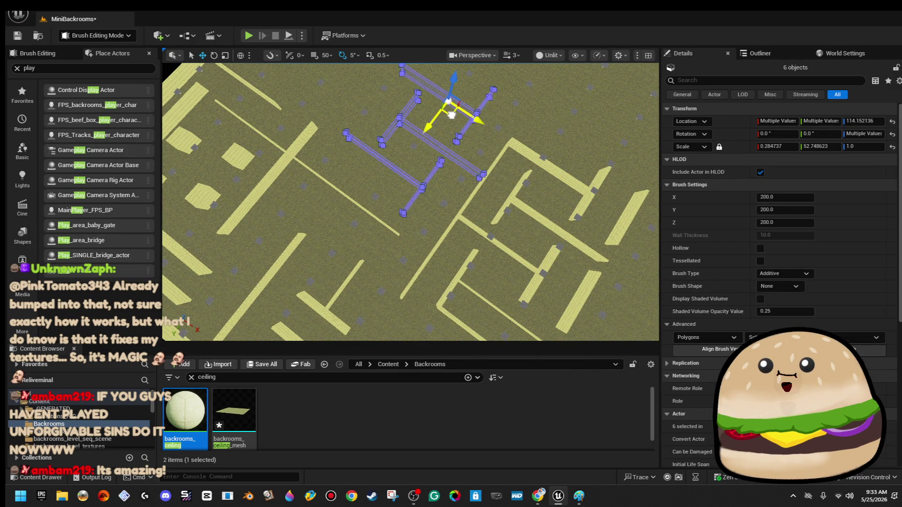
mouse_move(461, 95)
mouse_down()
mouse_move(460, 122)
mouse_move(516, 120)
mouse_move(506, 193)
mouse_move(413, 176)
mouse_move(411, 125)
mouse_up()
key(e)
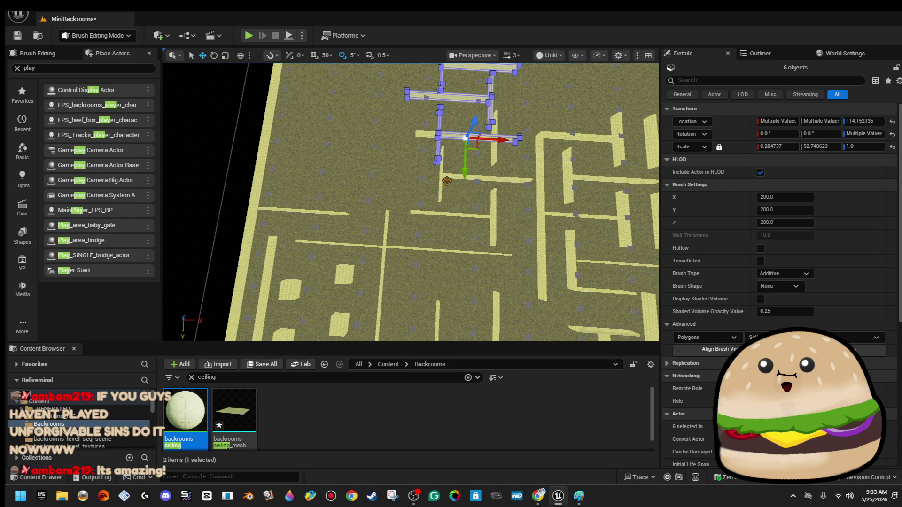
mouse_move(481, 155)
mouse_down()
mouse_move(349, 171)
mouse_move(336, 186)
mouse_up()
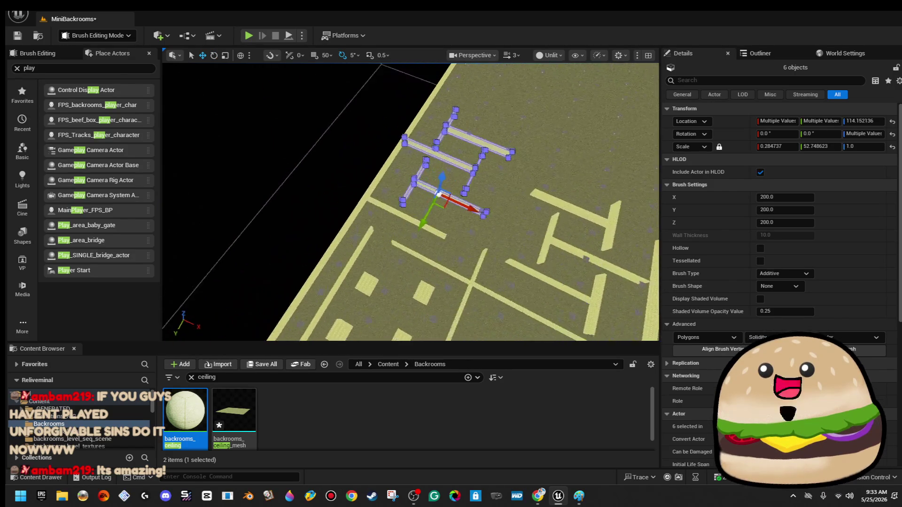
click(370, 218)
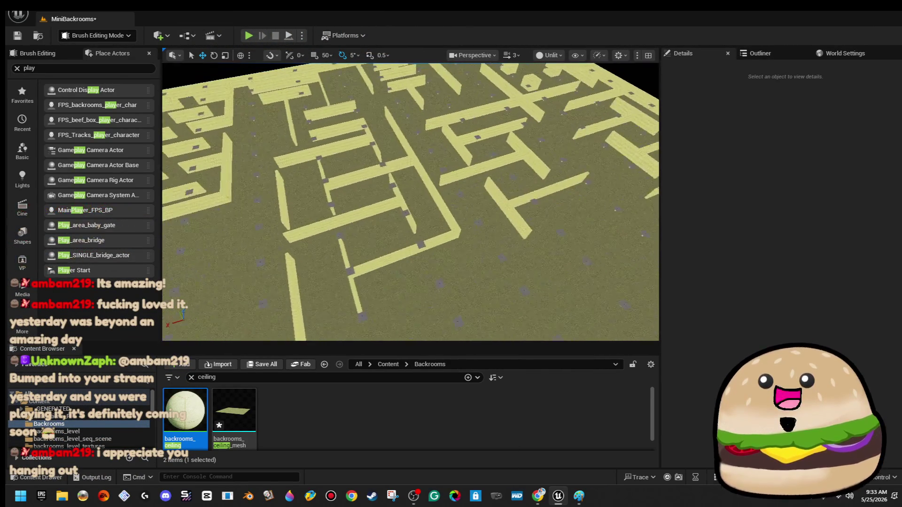
Ctrl-select nine wall brushes, including the long diagonal wall.
click(317, 312)
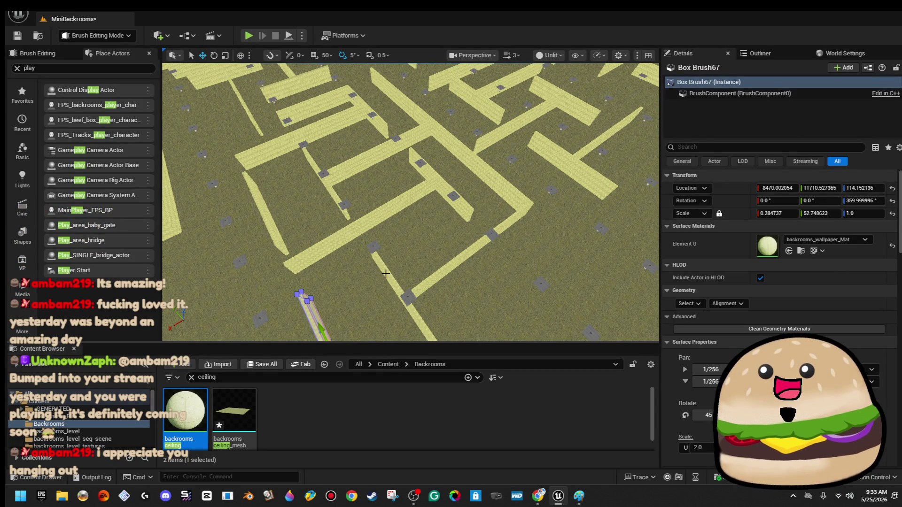
ctrl+click(386, 275)
ctrl+click(426, 284)
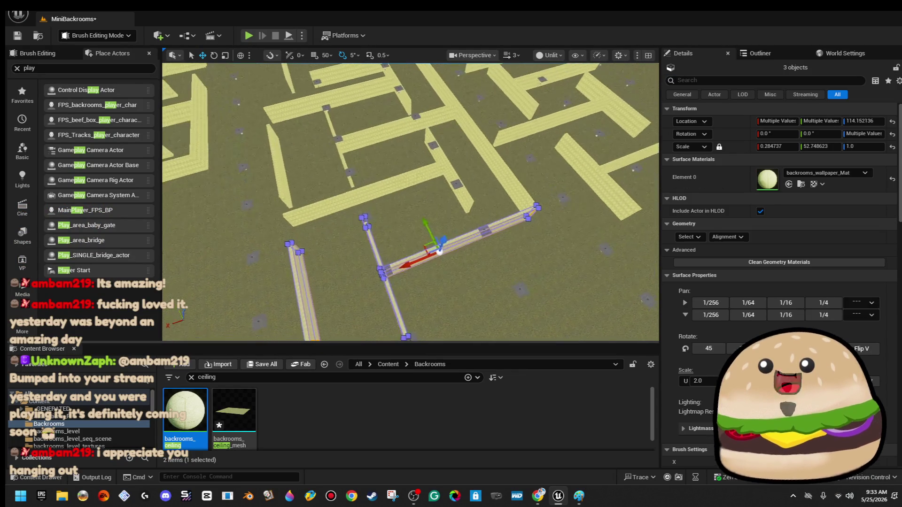
scroll(463, 281, down, 5)
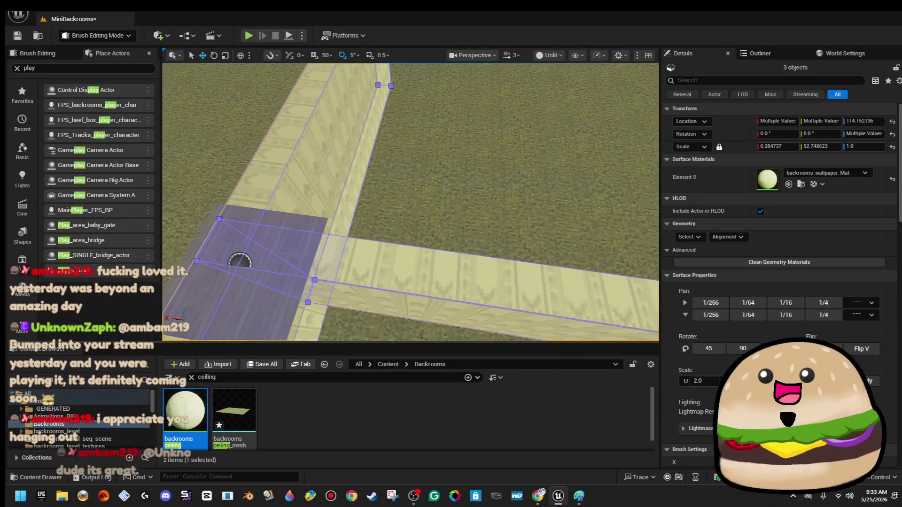
scroll(463, 282, down, 1)
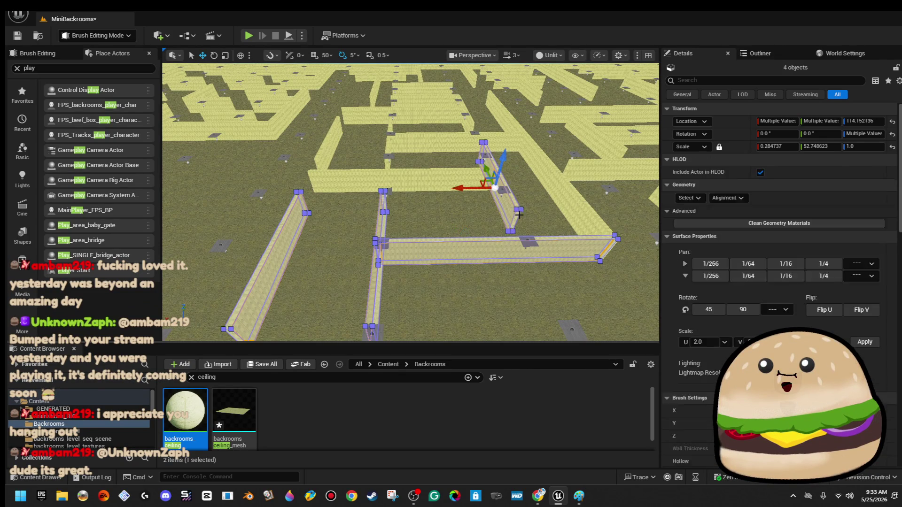
ctrl+click(566, 206)
ctrl+click(400, 156)
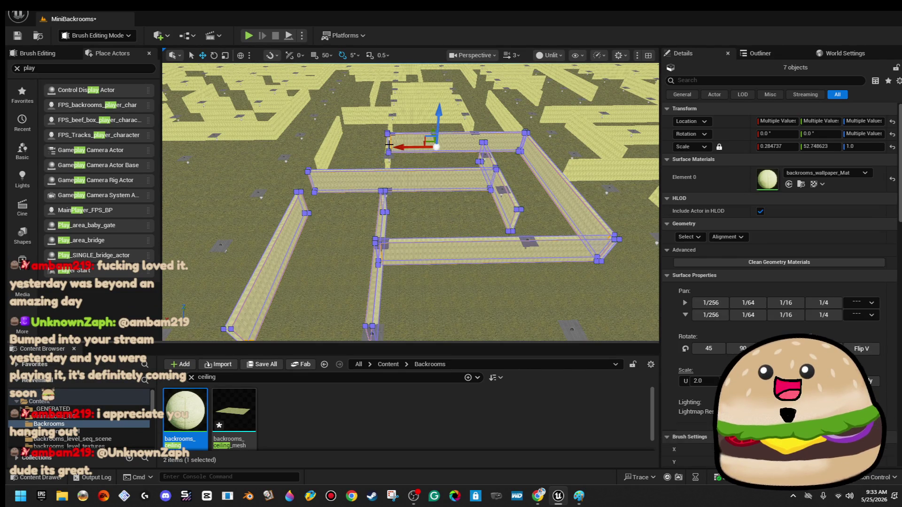
ctrl+click(344, 144)
mouse_move(467, 179)
mouse_down()
mouse_move(467, 159)
mouse_move(467, 178)
mouse_move(449, 197)
mouse_move(449, 239)
mouse_move(437, 185)
mouse_up()
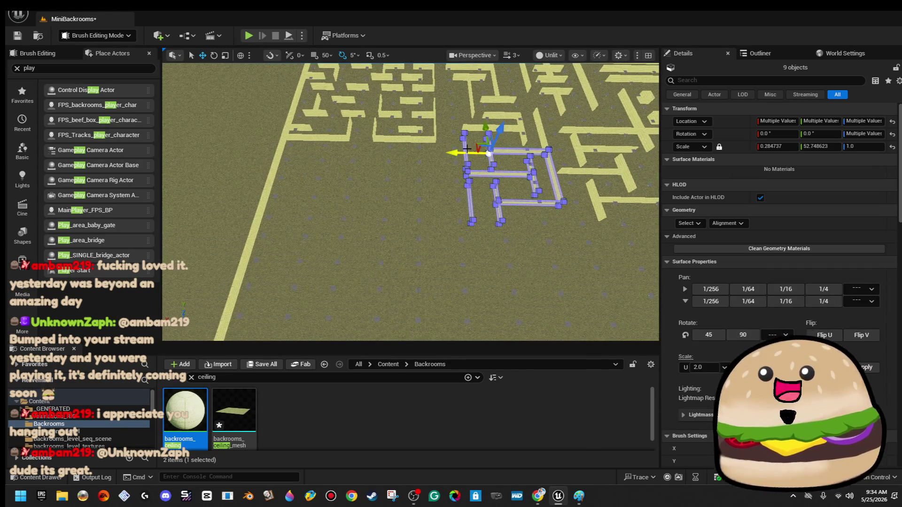
Drag the nine-wall group far left across the floor.
mouse_move(475, 144)
mouse_down()
mouse_move(342, 169)
mouse_move(387, 160)
mouse_move(370, 163)
mouse_move(382, 171)
mouse_move(374, 167)
mouse_up()
drag(374, 167, 227, 195)
scroll(252, 195, up, 4)
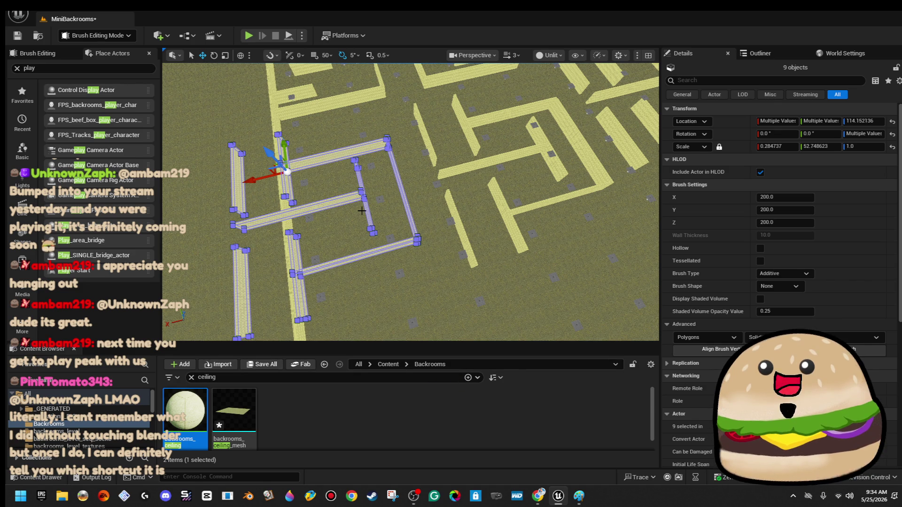
scroll(362, 212, down, 3)
Rotate the group about -80°, move it down-right into place, then deselect.
drag(348, 216, 317, 230)
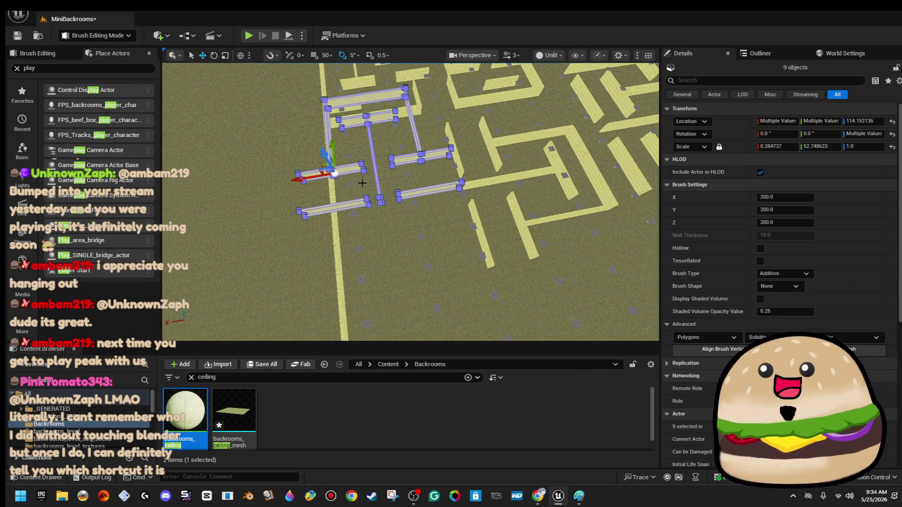
drag(409, 202, 451, 202)
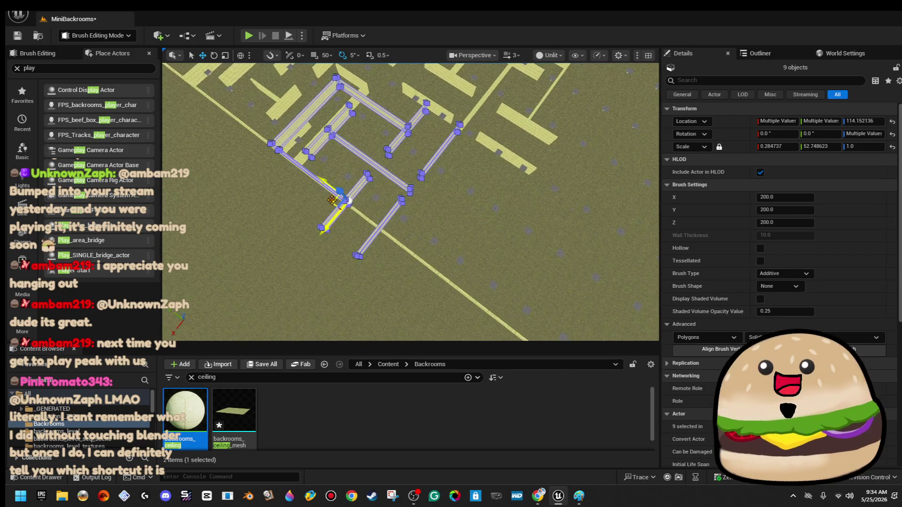
mouse_move(333, 201)
mouse_down()
mouse_move(376, 261)
mouse_move(358, 289)
mouse_up()
drag(320, 263, 518, 240)
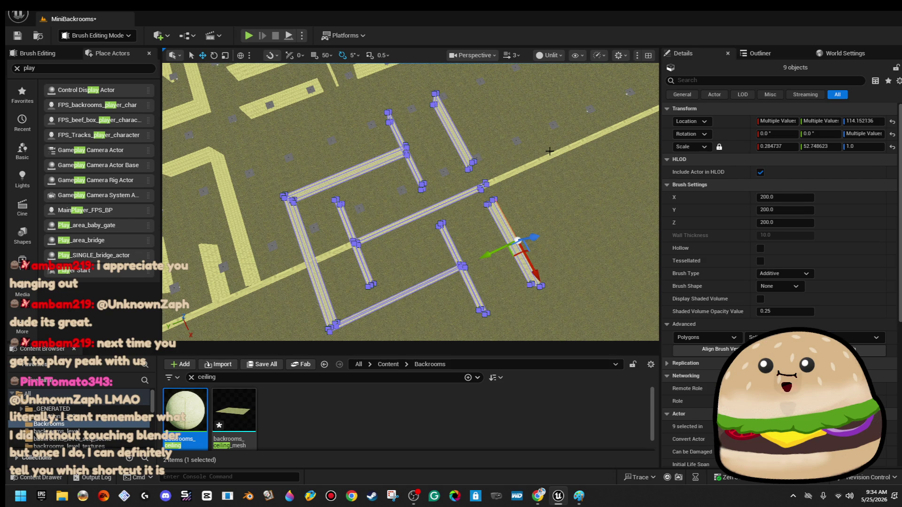
click(517, 240)
click(501, 222)
key(Escape)
Delete two stray diagonal wall brushes.
click(460, 263)
key(Delete)
click(379, 304)
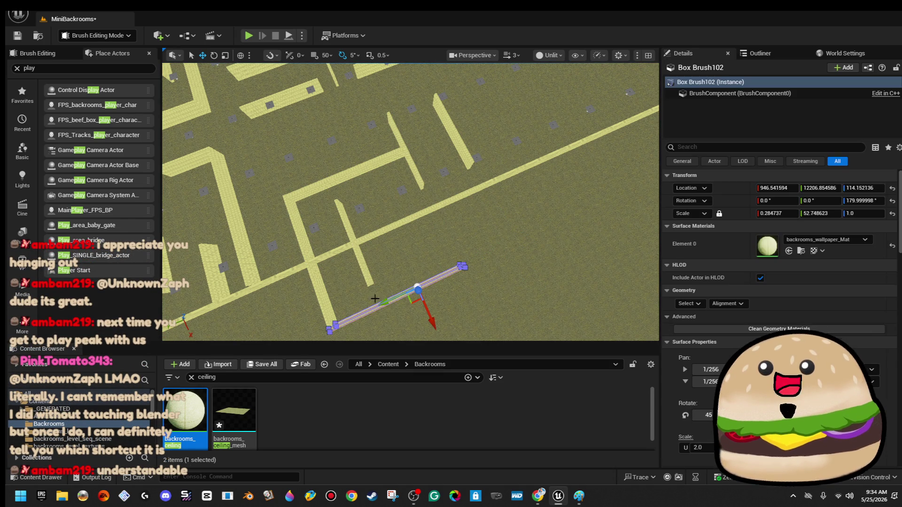
key(Delete)
Move short wall Box Brush100 to the upper wall line and select its end vertices.
click(362, 275)
ctrl+click(325, 294)
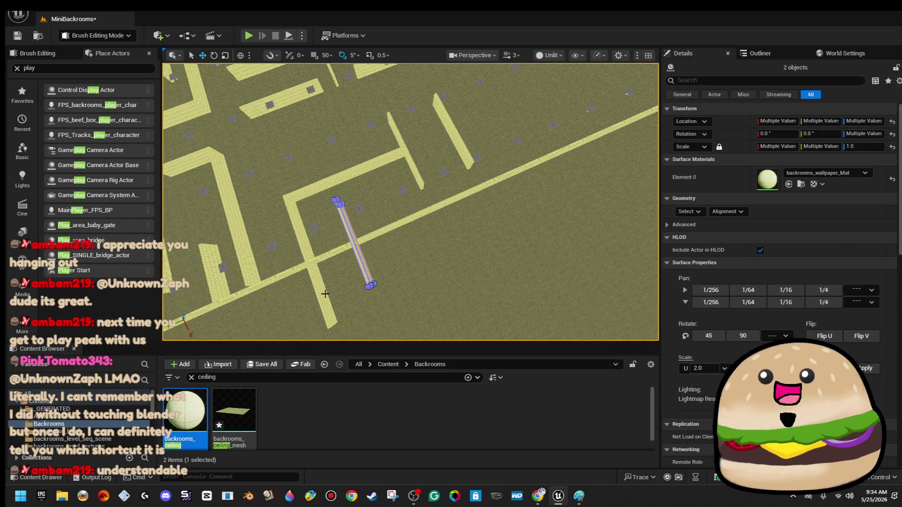
mouse_move(326, 294)
mouse_down()
mouse_move(433, 258)
mouse_move(362, 262)
mouse_up()
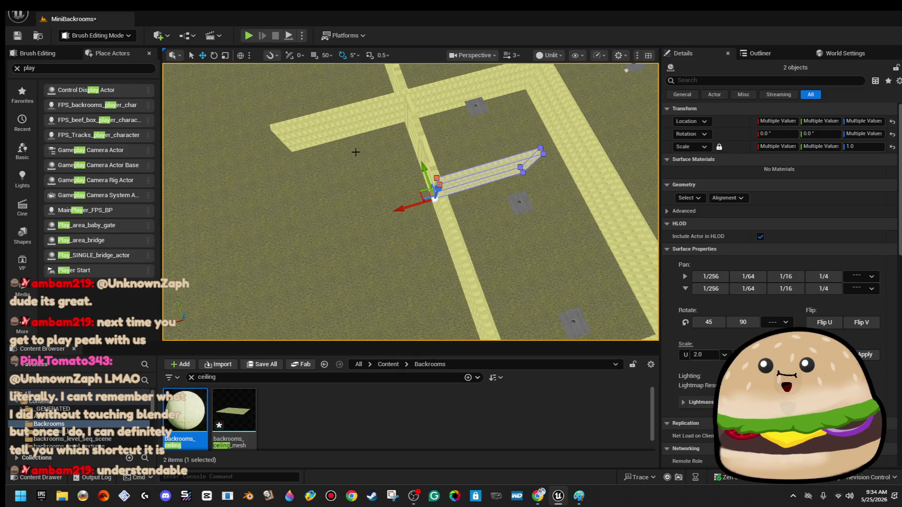
key(ctrl+z)
drag(314, 180, 315, 176)
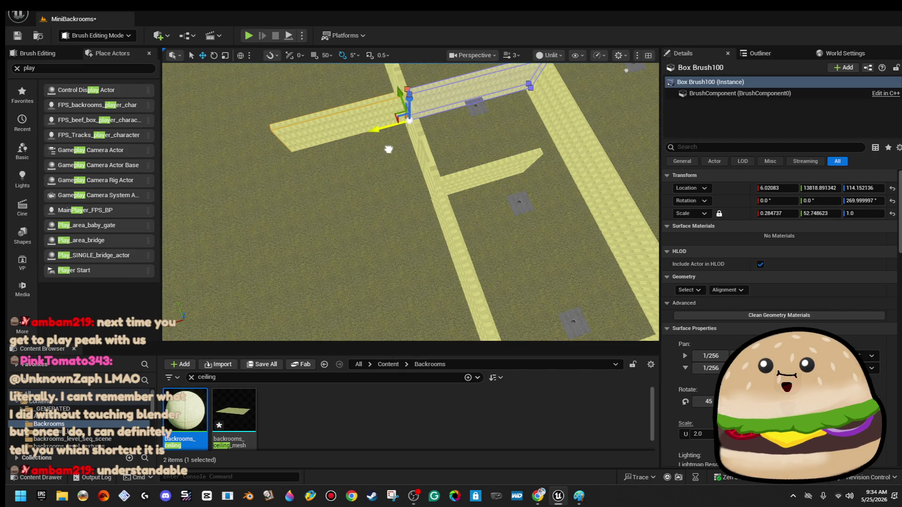
mouse_move(388, 182)
mouse_down()
mouse_move(388, 216)
mouse_move(374, 214)
mouse_move(374, 230)
mouse_move(403, 277)
mouse_up()
key(Escape)
Slide Backrooms_floor_mesh along Y to about -29167.
click(460, 225)
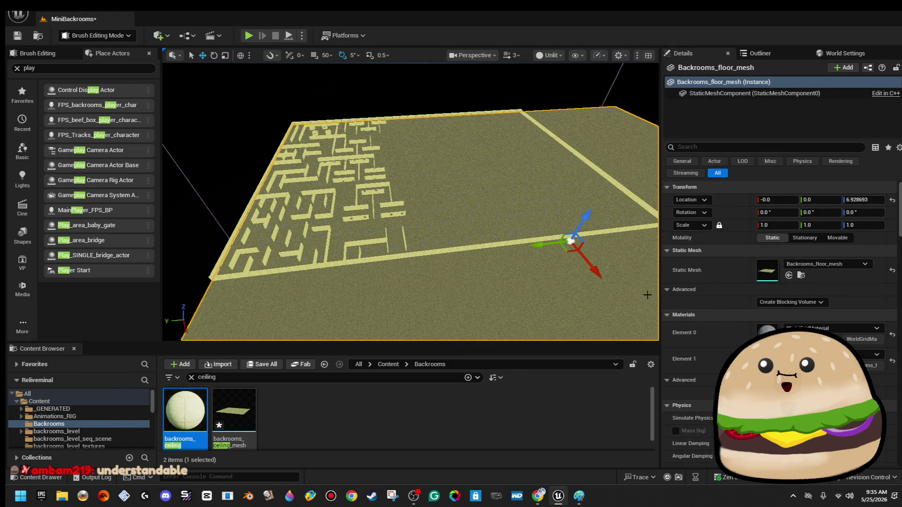
drag(536, 245, 653, 230)
key(f)
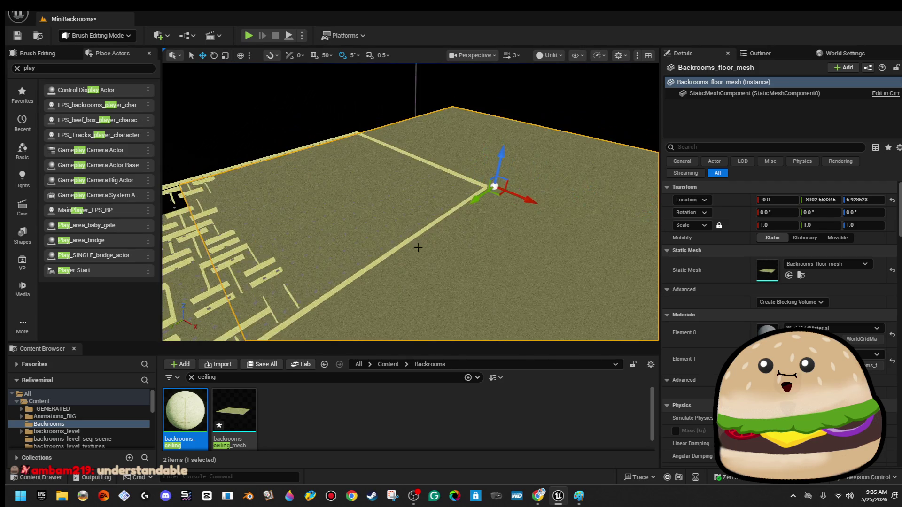
drag(471, 201, 567, 124)
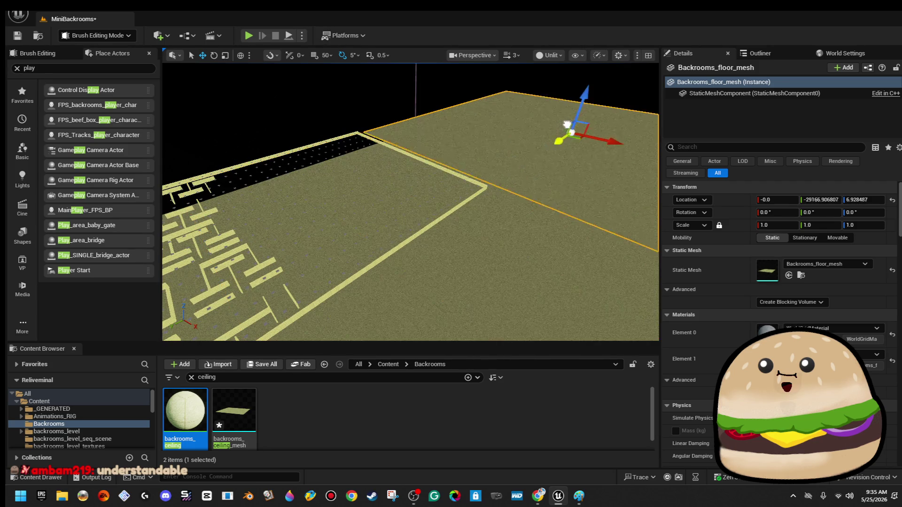
Slide backrooms_ceiling_mesh along Y to about -31860, then pick a maze wall.
click(497, 249)
mouse_move(414, 268)
mouse_down()
mouse_move(479, 207)
mouse_move(566, 147)
mouse_up()
click(389, 104)
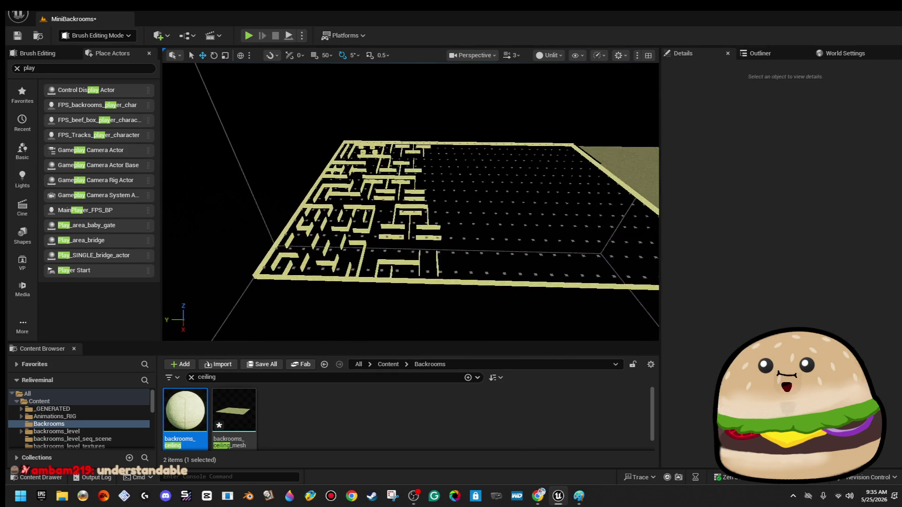
scroll(367, 100, down, 3)
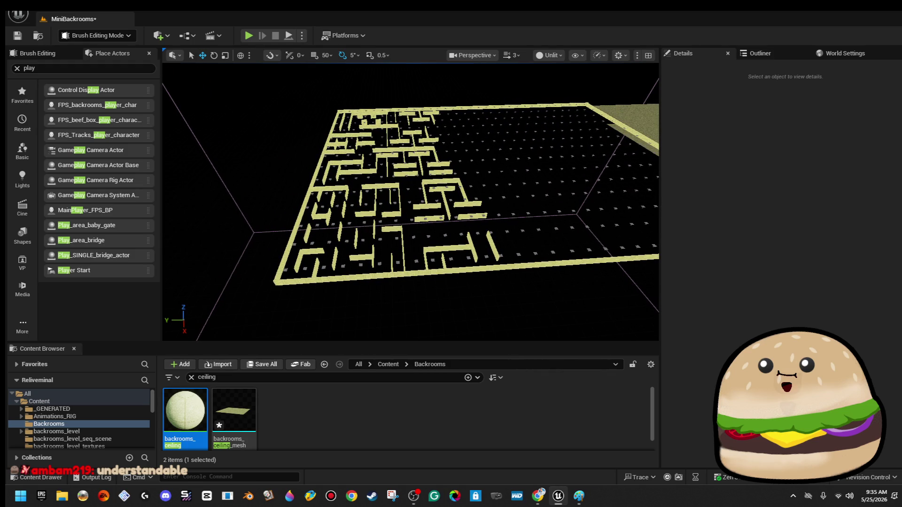
scroll(410, 202, up, 8)
drag(410, 202, 376, 195)
mouse_move(477, 221)
mouse_down()
mouse_move(477, 235)
mouse_move(455, 230)
mouse_move(477, 222)
mouse_up()
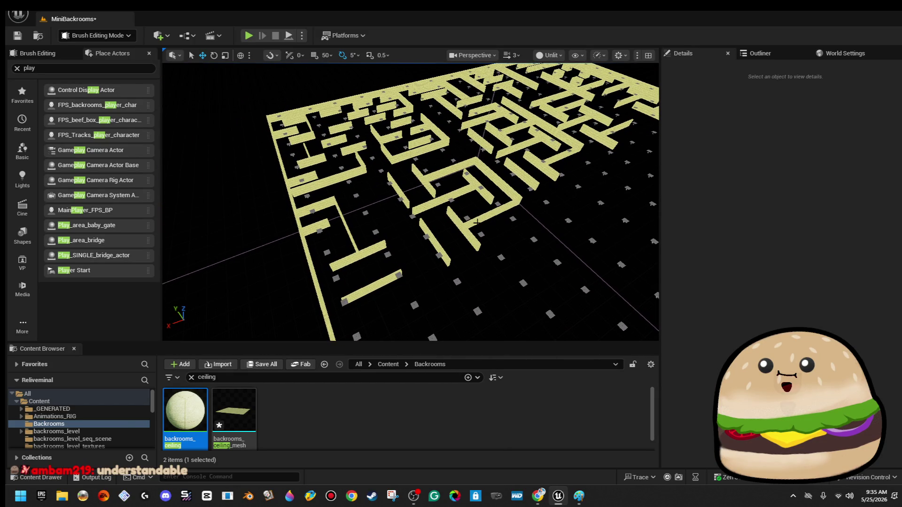
click(463, 210)
Shift-add about ten nearby maze walls to the selection.
ctrl+click(444, 196)
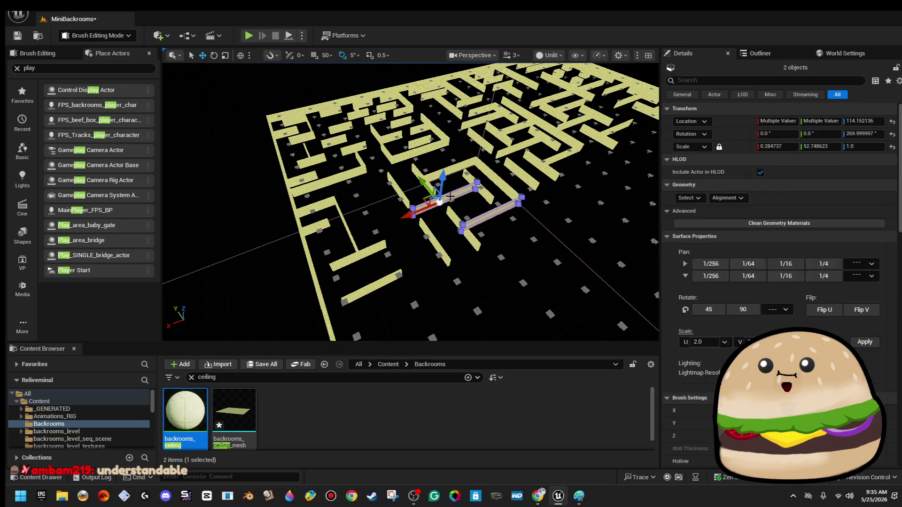
ctrl+click(472, 237)
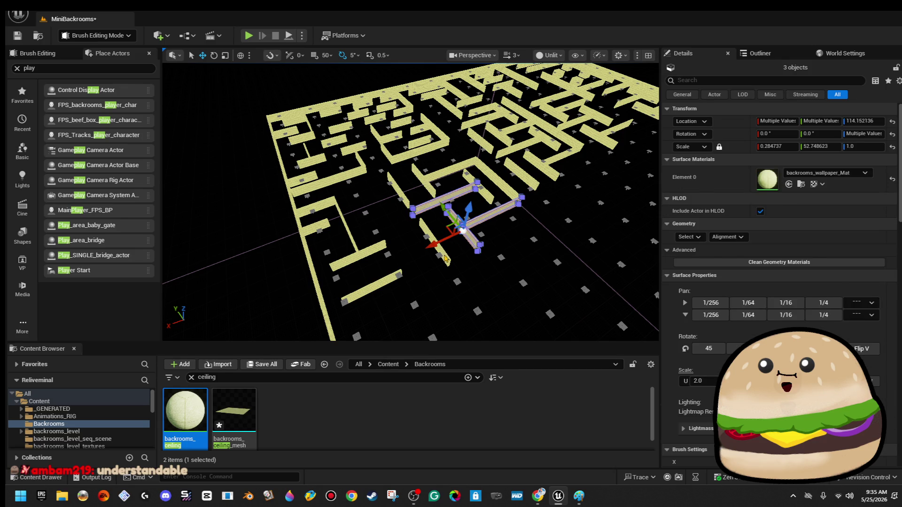
ctrl+click(433, 240)
ctrl+click(458, 166)
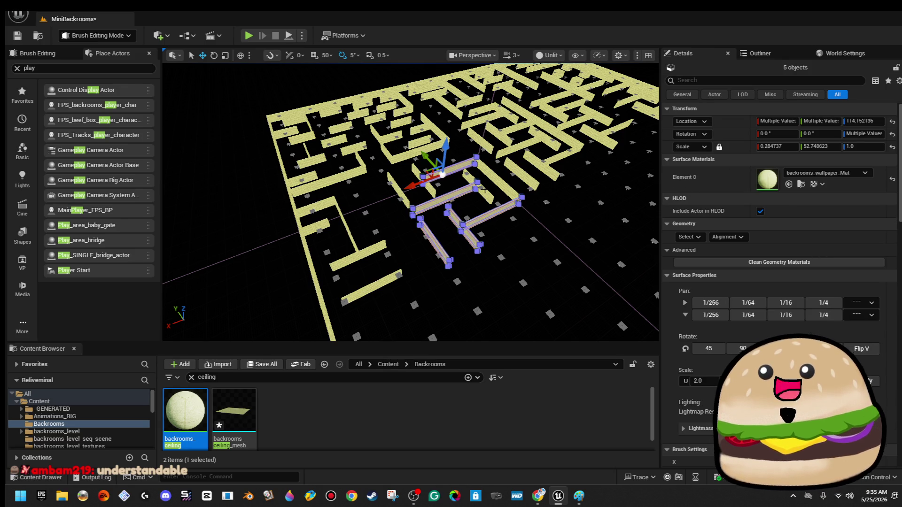
ctrl+click(483, 183)
ctrl+click(469, 174)
ctrl+click(523, 177)
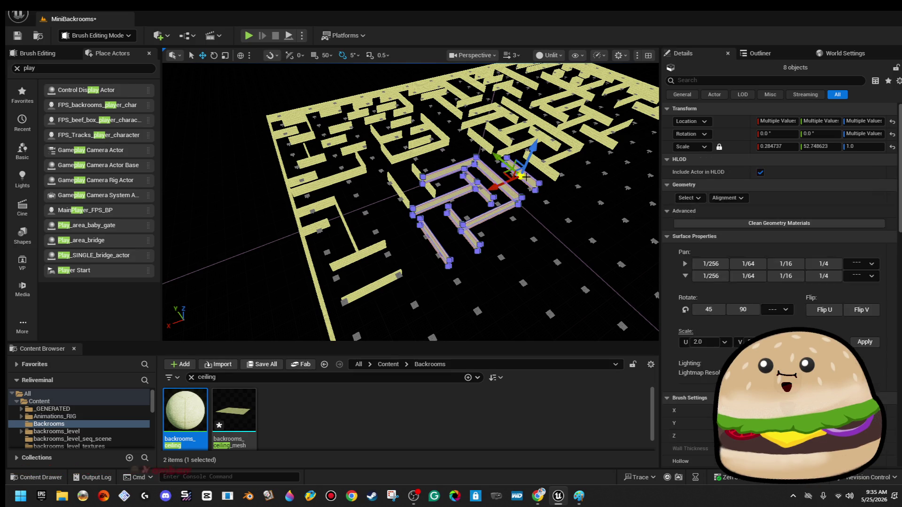
ctrl+click(530, 168)
ctrl+click(554, 149)
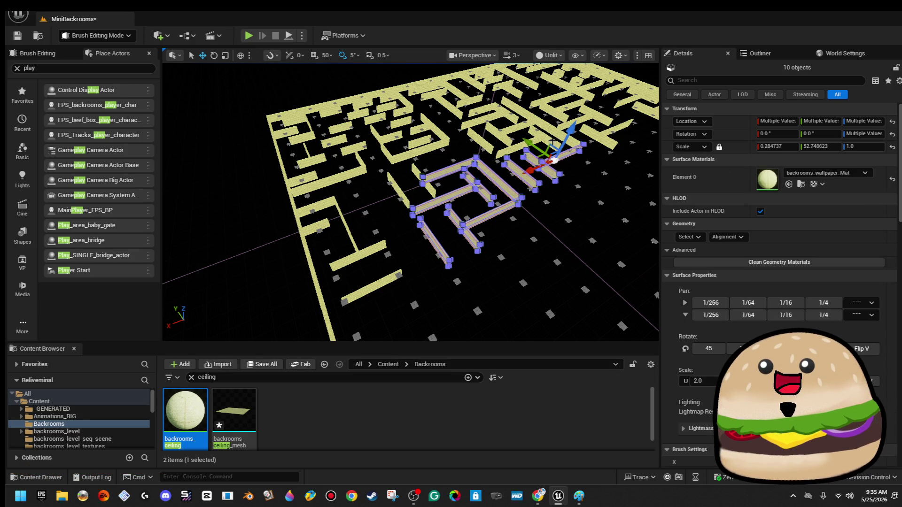
ctrl+click(553, 141)
mouse_move(553, 141)
mouse_down()
mouse_move(428, 219)
mouse_move(472, 184)
mouse_up()
Drop one stray piece and add the front, right and far walls to the selection.
ctrl+click(471, 183)
scroll(472, 183, down, 5)
ctrl+click(280, 199)
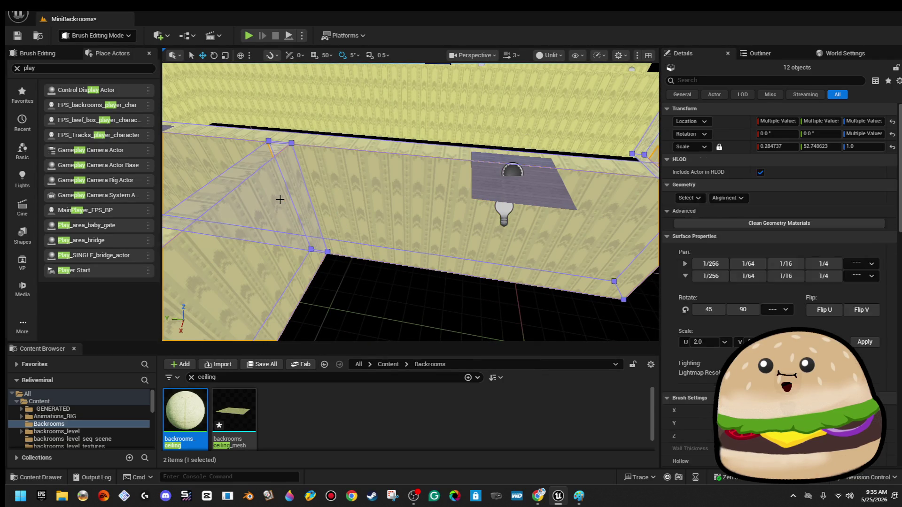
scroll(291, 211, down, 10)
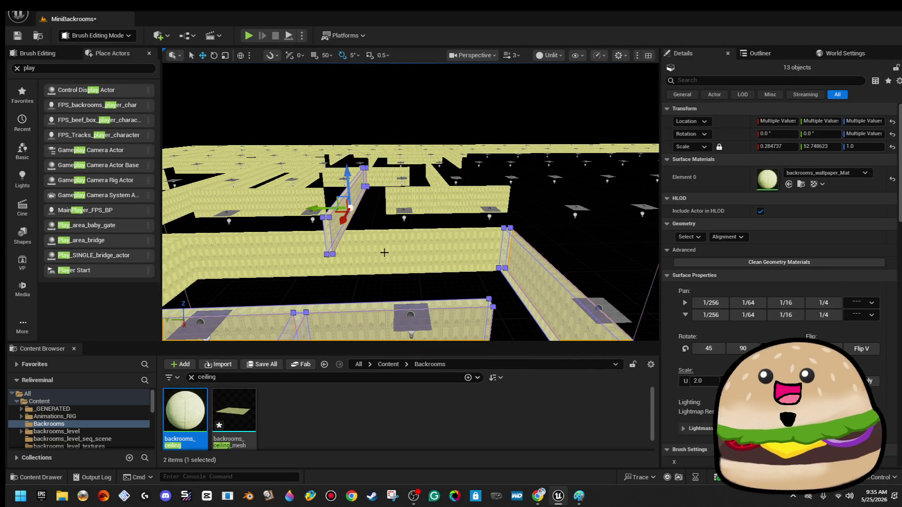
ctrl+click(384, 253)
scroll(384, 253, up, 5)
scroll(440, 227, up, 2)
ctrl+click(404, 296)
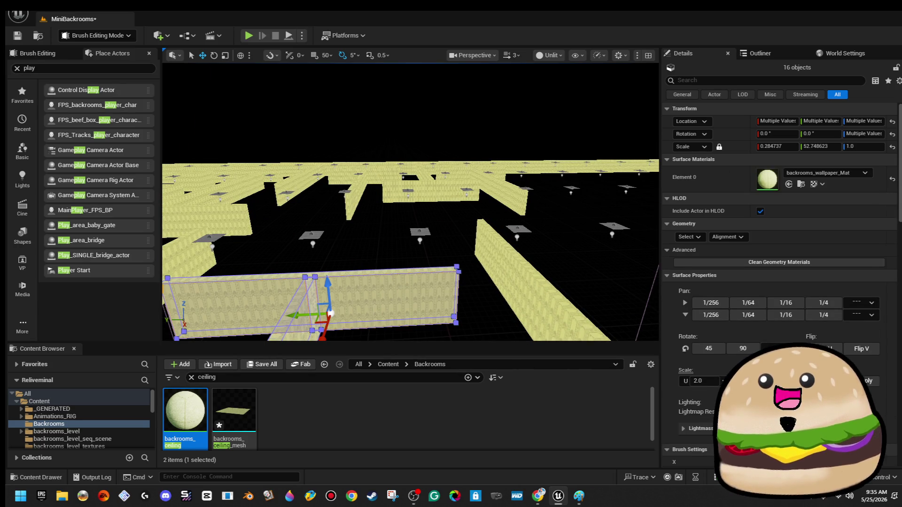
ctrl+click(507, 263)
ctrl+click(498, 192)
ctrl+click(394, 192)
ctrl+click(354, 200)
Add the last corridor walls and lower all 23 walls to Z 114.152136.
scroll(376, 202, up, 5)
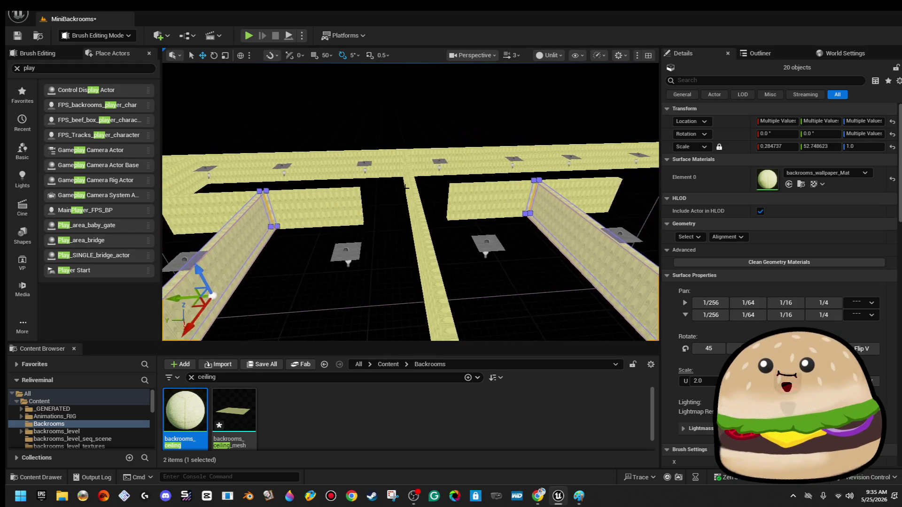
ctrl+click(407, 196)
ctrl+click(489, 198)
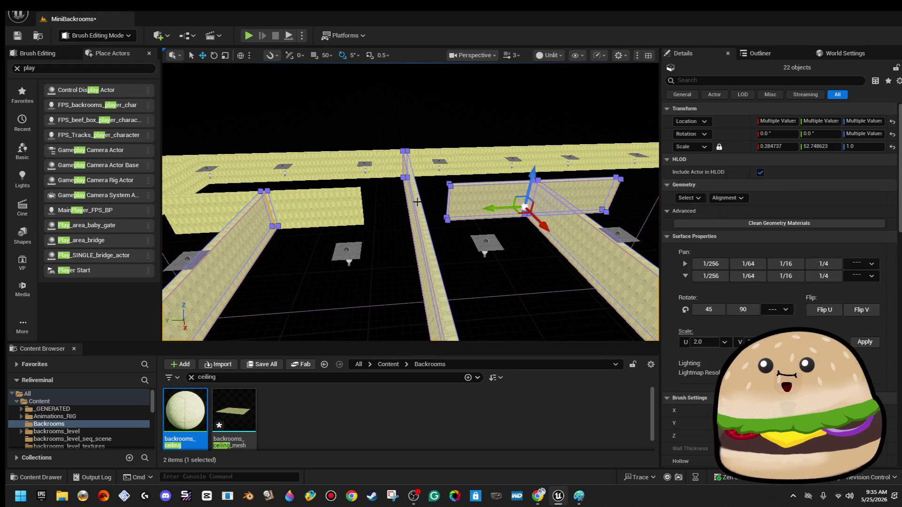
ctrl+click(356, 205)
scroll(356, 206, down, 8)
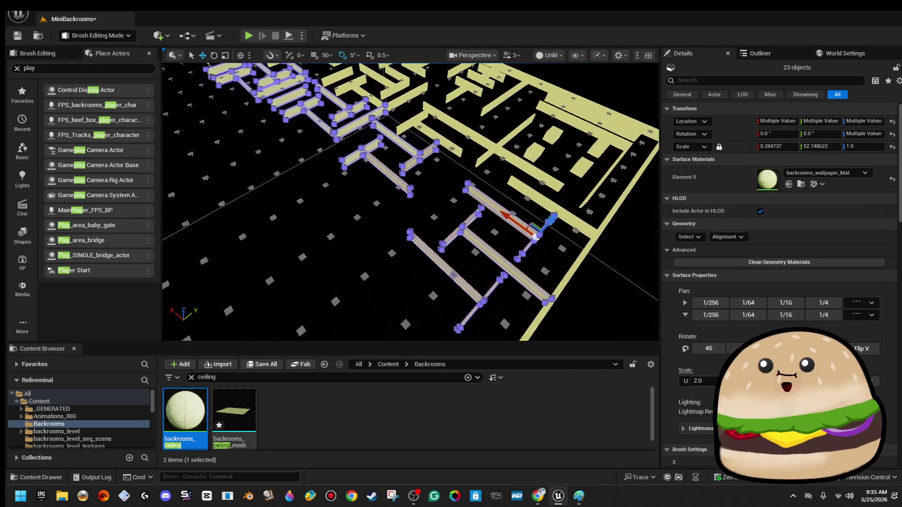
scroll(536, 238, down, 4)
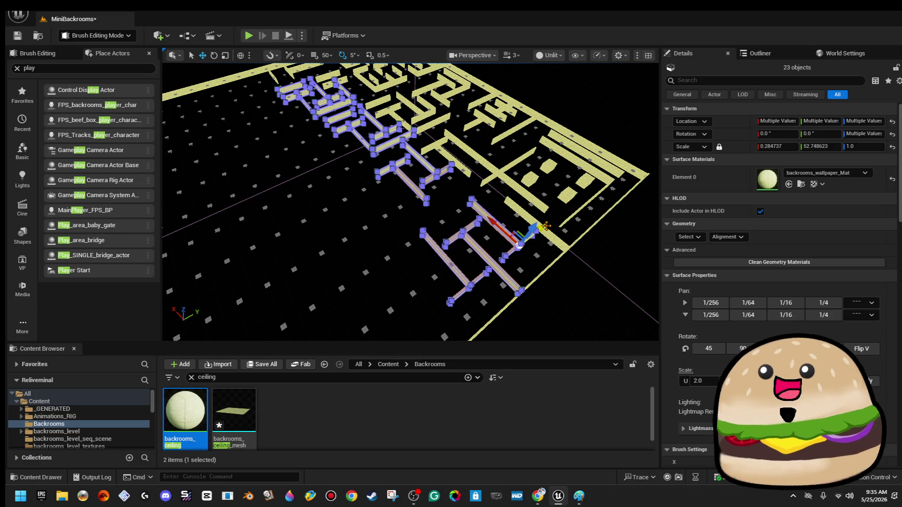
mouse_move(544, 228)
mouse_down()
mouse_move(453, 242)
mouse_move(466, 258)
mouse_move(408, 259)
mouse_move(405, 245)
mouse_move(410, 290)
mouse_move(346, 293)
mouse_move(391, 293)
mouse_move(393, 263)
mouse_up()
Nudge the horizontal bar wall brush slightly along Y, then deselect it.
scroll(423, 217, up, 5)
key(Escape)
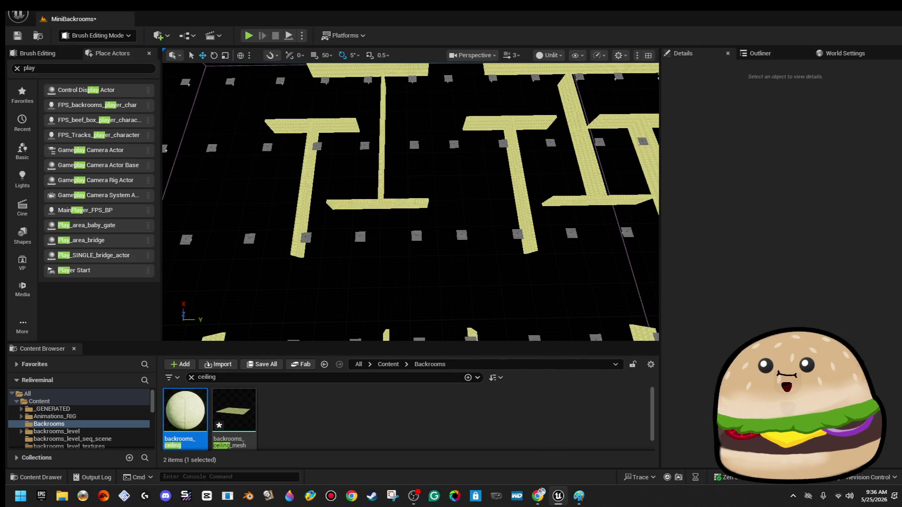
click(426, 206)
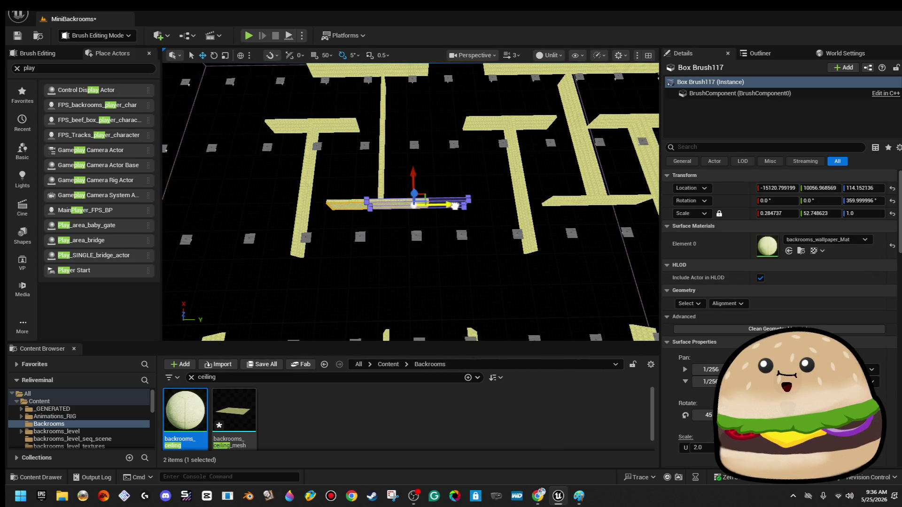
drag(464, 205, 464, 203)
click(467, 166)
scroll(467, 165, down, 5)
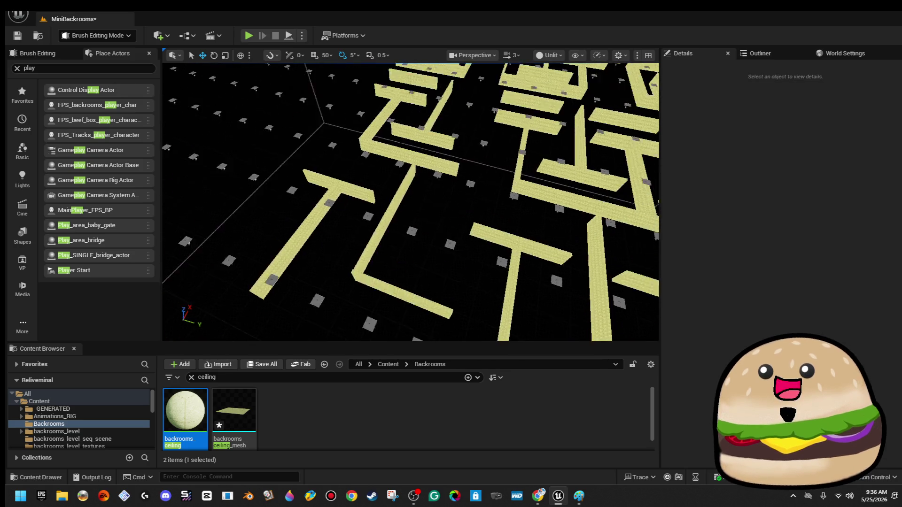
scroll(397, 209, down, 2)
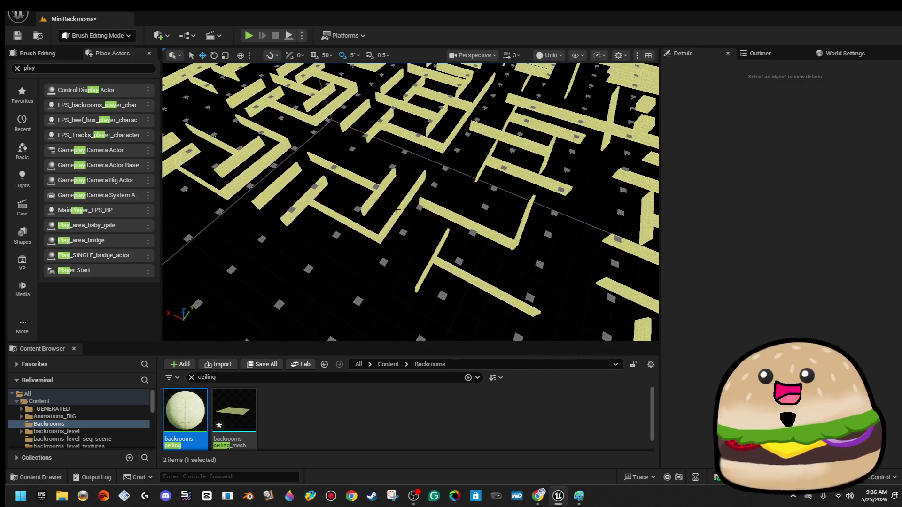
Delete the lower wall brush and the next wall brush from the maze.
click(390, 224)
click(354, 225)
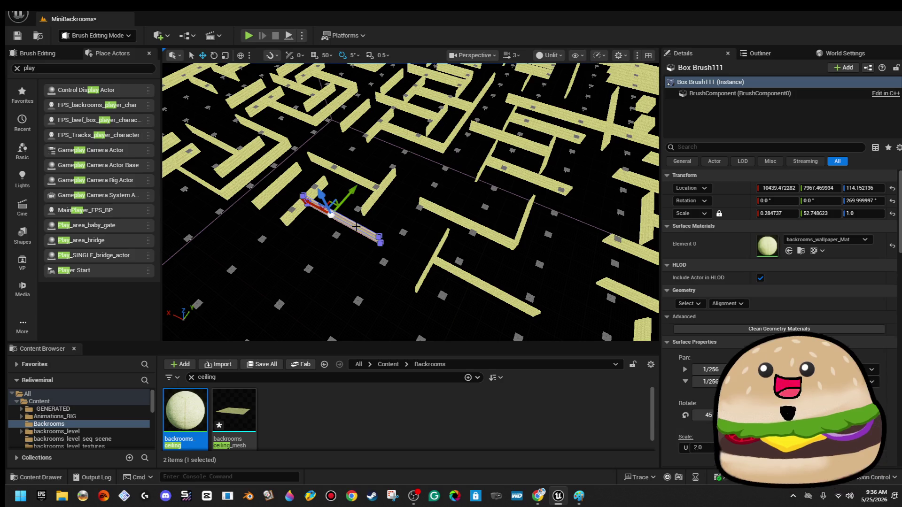
key(Escape)
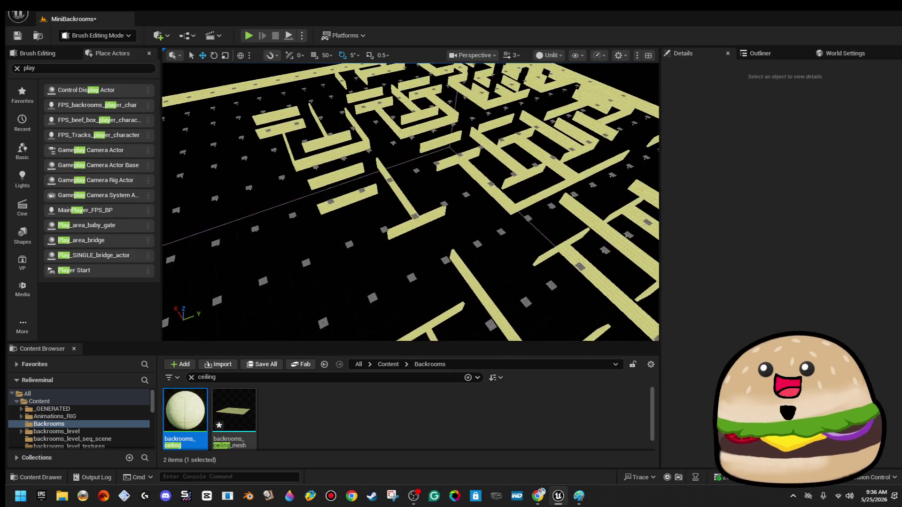
click(359, 268)
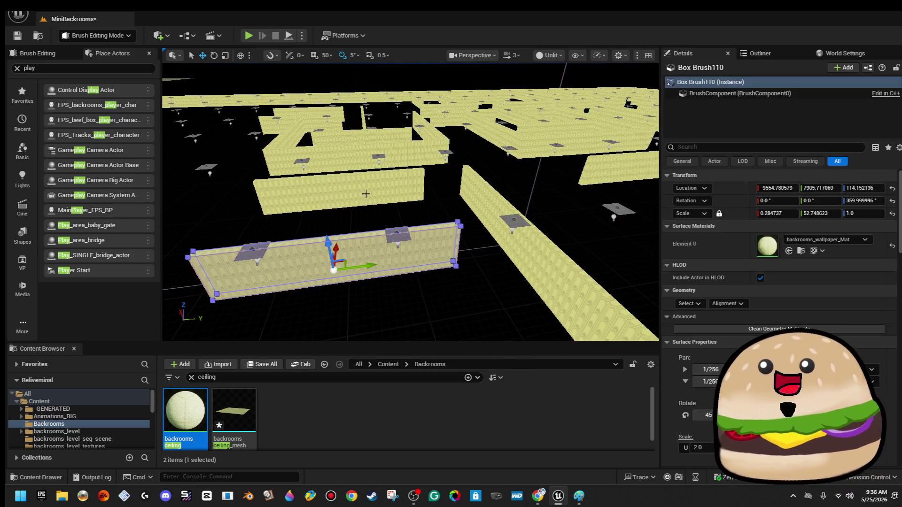
key(Delete)
click(375, 194)
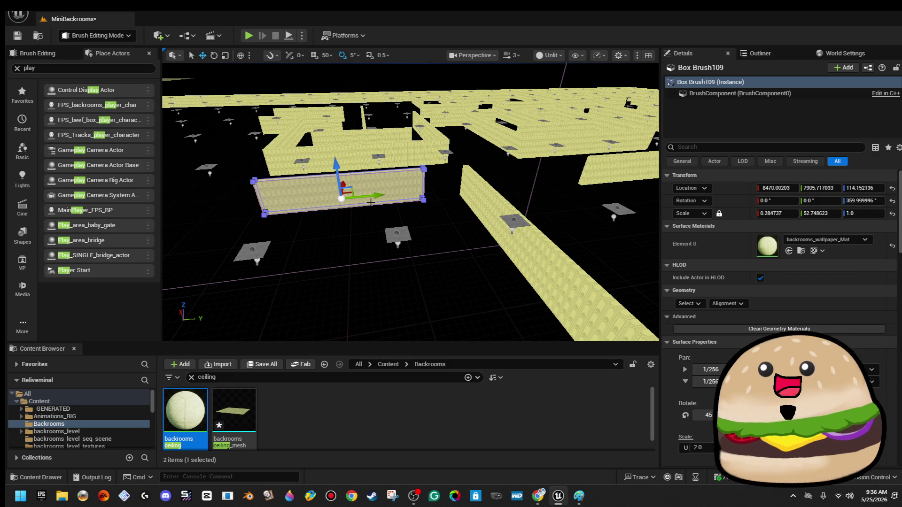
key(Delete)
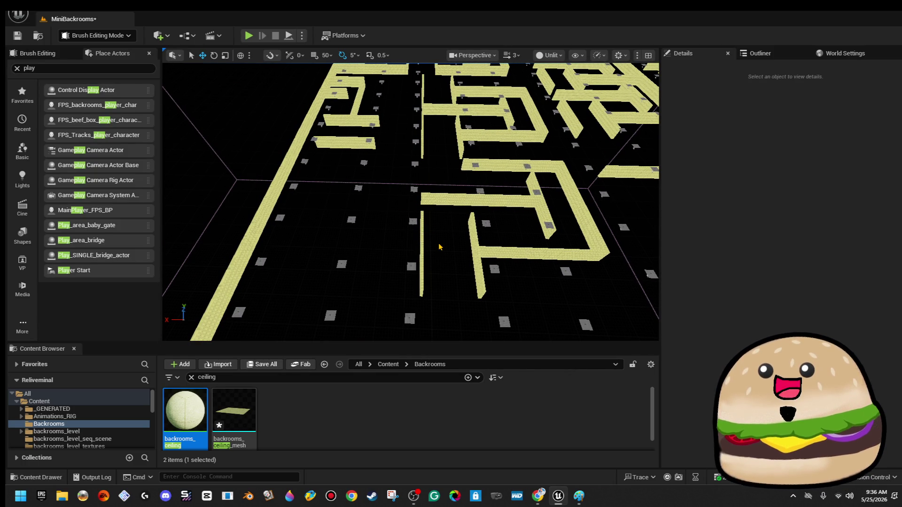
Move the horizontal wall's pivot to its left end and delete the adjacent vertical wall.
click(428, 196)
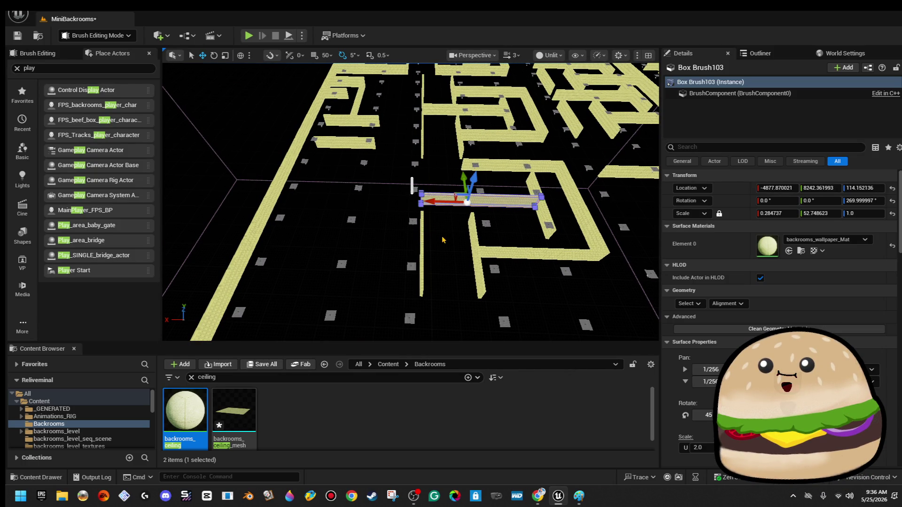
click(421, 204)
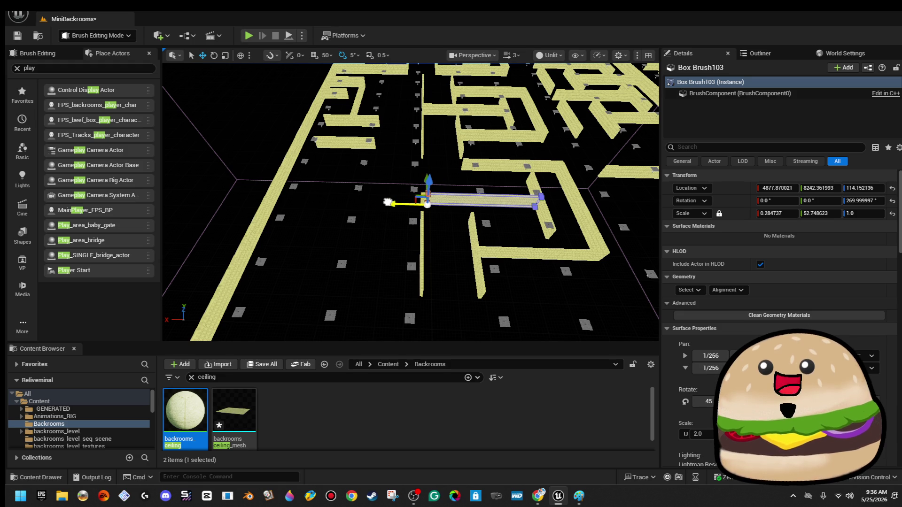
click(422, 242)
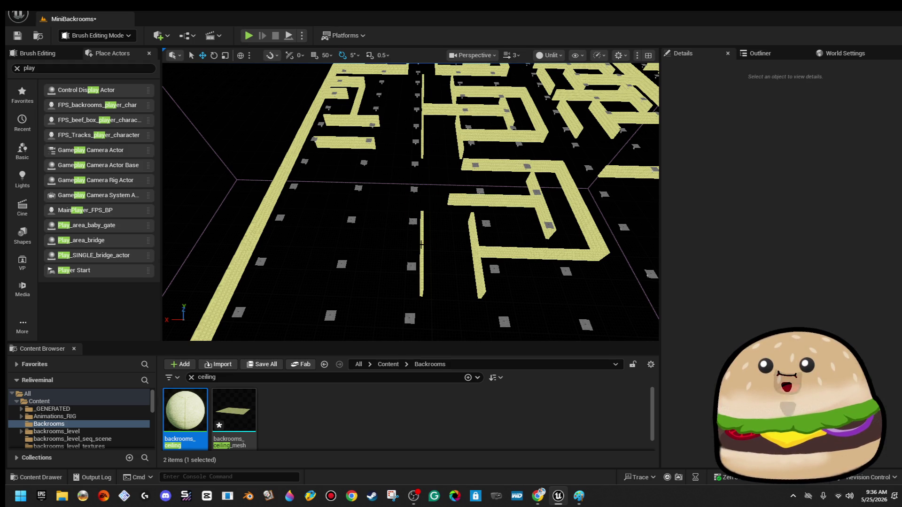
key(Delete)
Alt-drag a copy of the horizontal wall left along X, then set another wall to rotate.
click(499, 201)
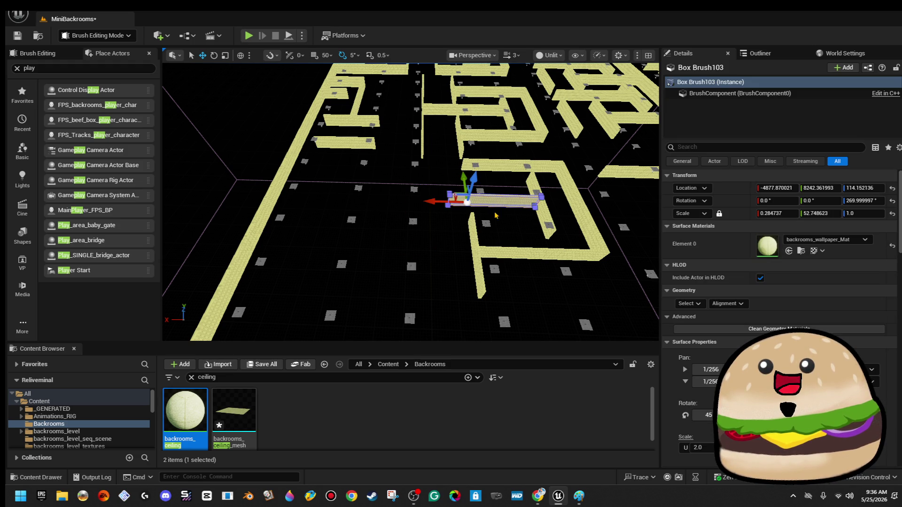
drag(438, 201, 348, 201)
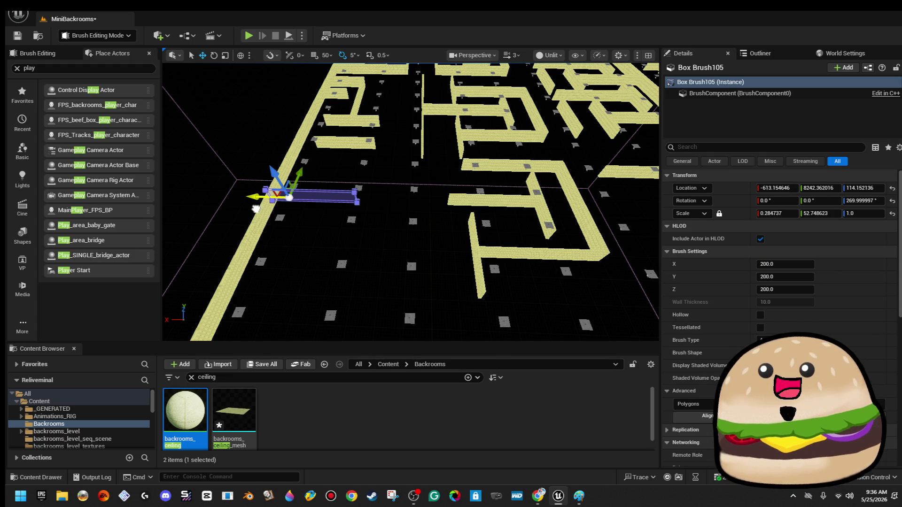
key(f)
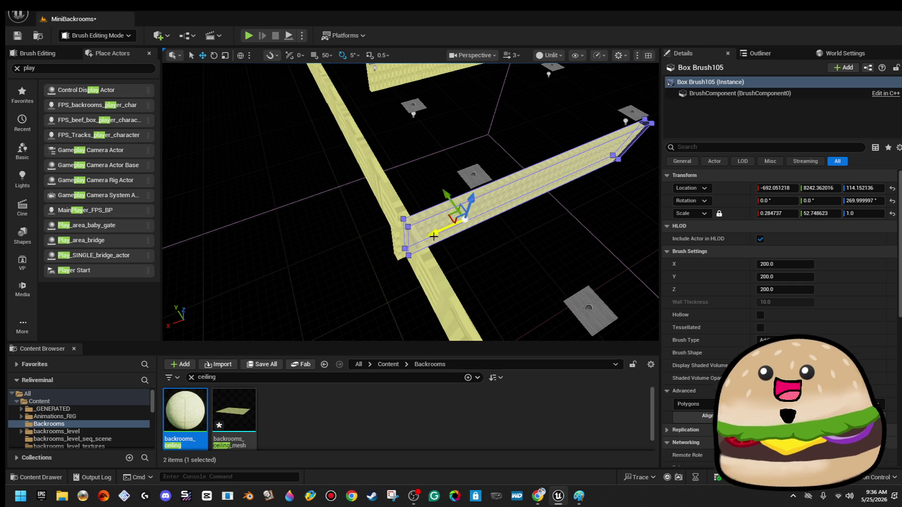
mouse_move(407, 240)
mouse_down()
mouse_move(421, 229)
mouse_move(284, 228)
mouse_move(289, 234)
mouse_move(357, 212)
mouse_move(319, 216)
mouse_move(371, 212)
mouse_up()
click(290, 202)
key(e)
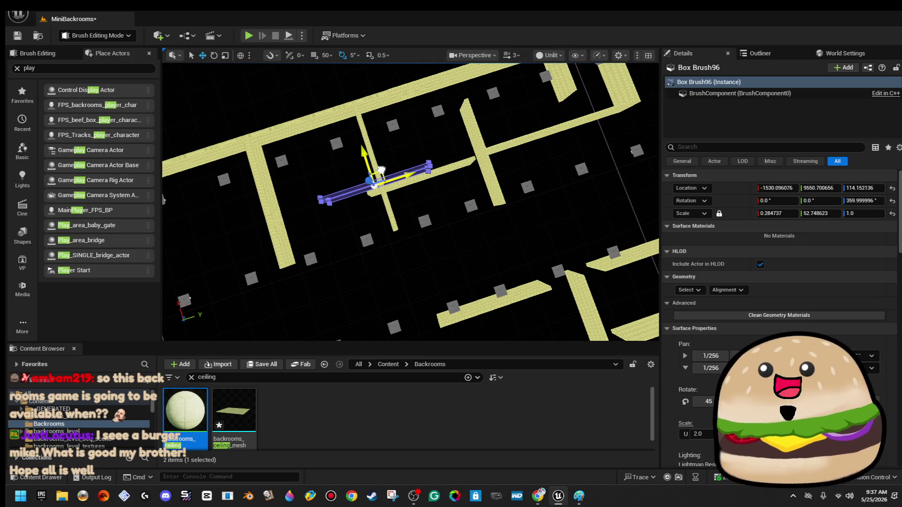
mouse_move(342, 85)
mouse_down()
mouse_move(305, 101)
mouse_move(305, 82)
mouse_move(306, 104)
mouse_up()
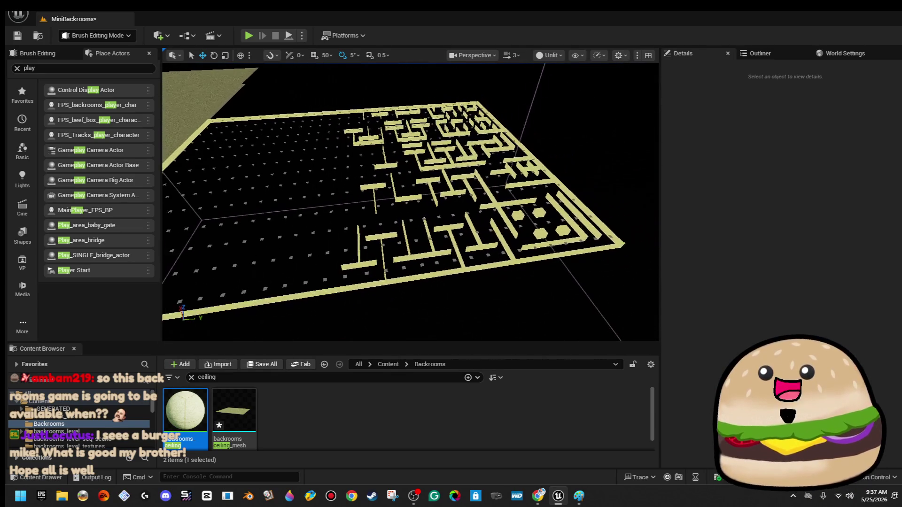
In the Outliner, select every wall brush from Box Brush2 through the last Box Brush.
click(769, 53)
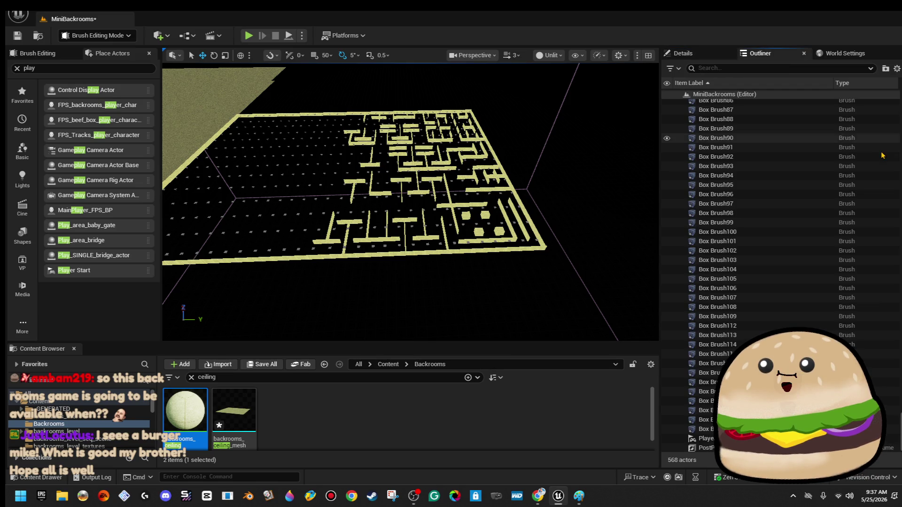
scroll(835, 150, up, 3)
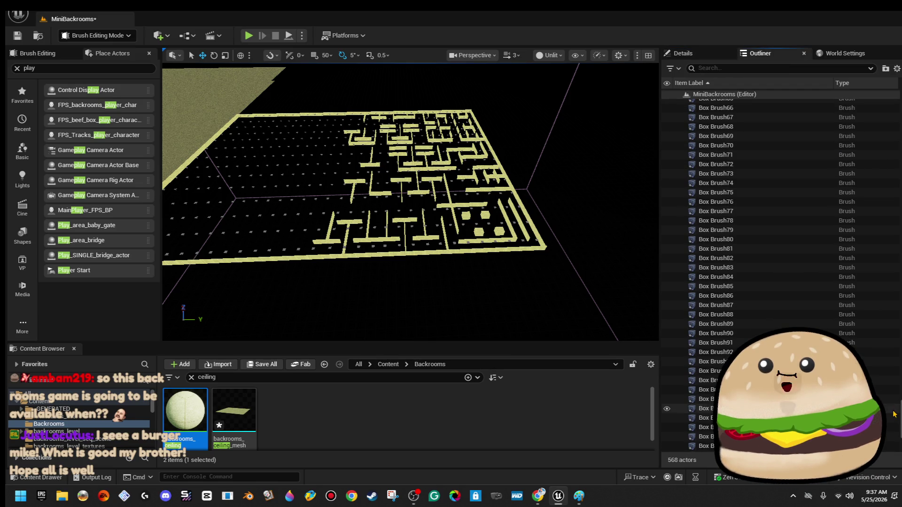
scroll(794, 216, up, 15)
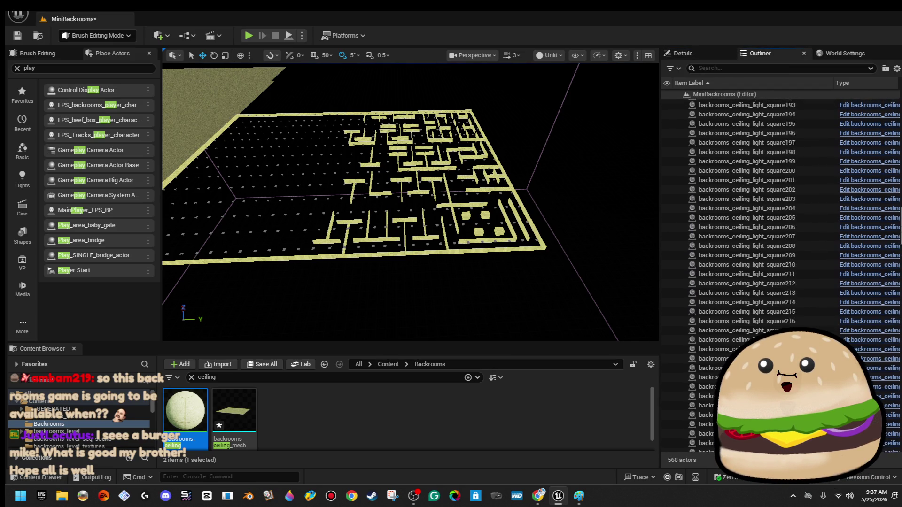
scroll(889, 103, up, 8)
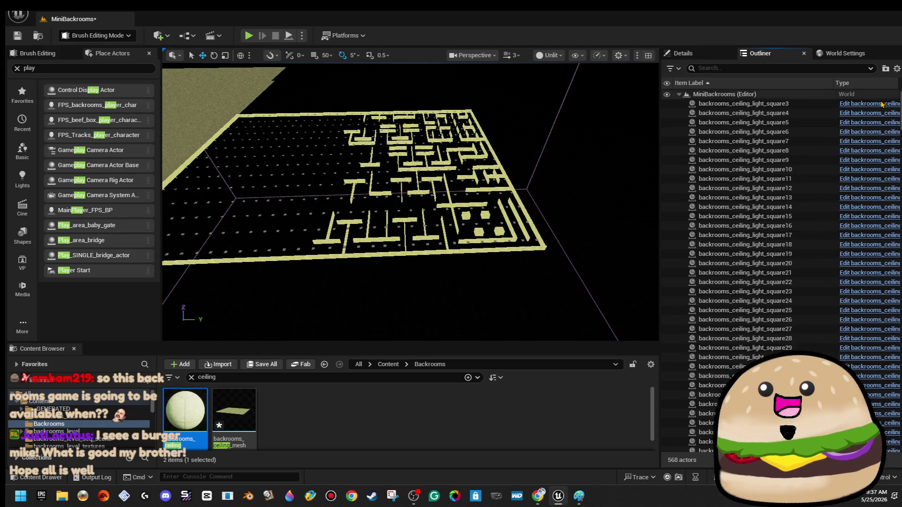
click(829, 108)
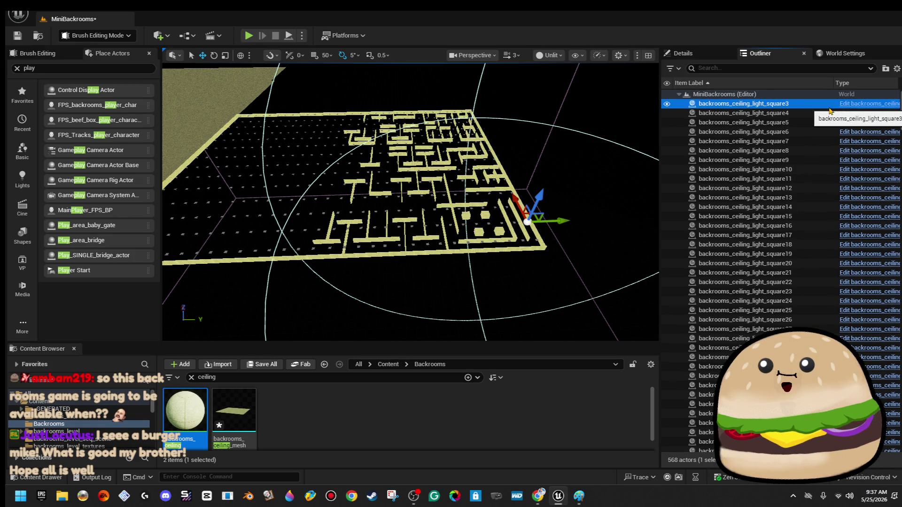
scroll(780, 216, down, 20)
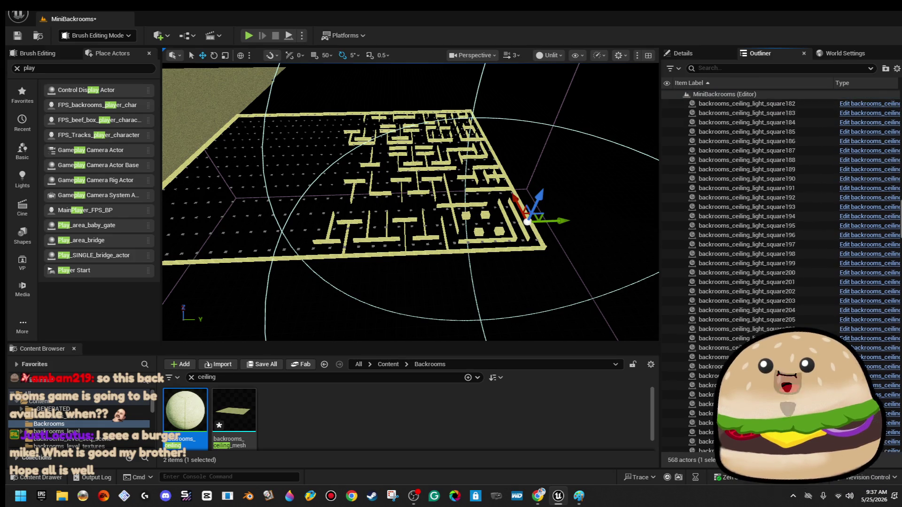
scroll(877, 344, up, 5)
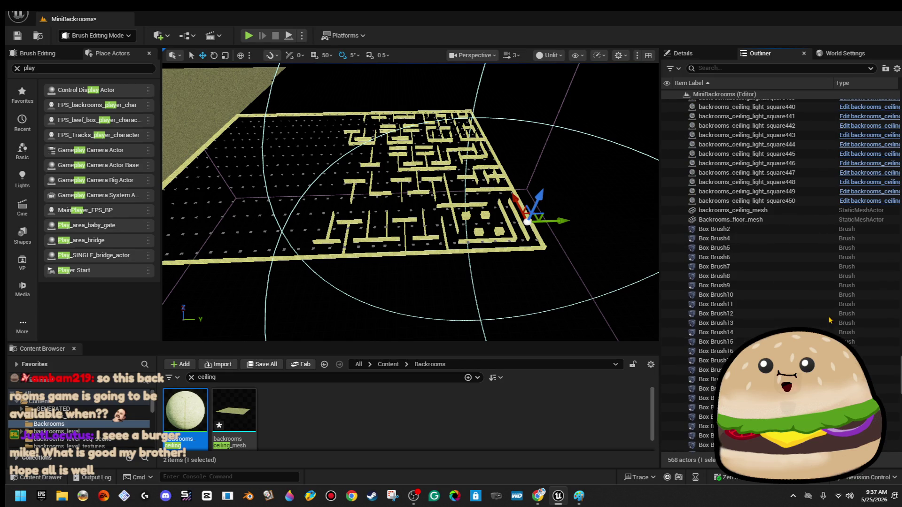
click(751, 228)
scroll(769, 282, down, 10)
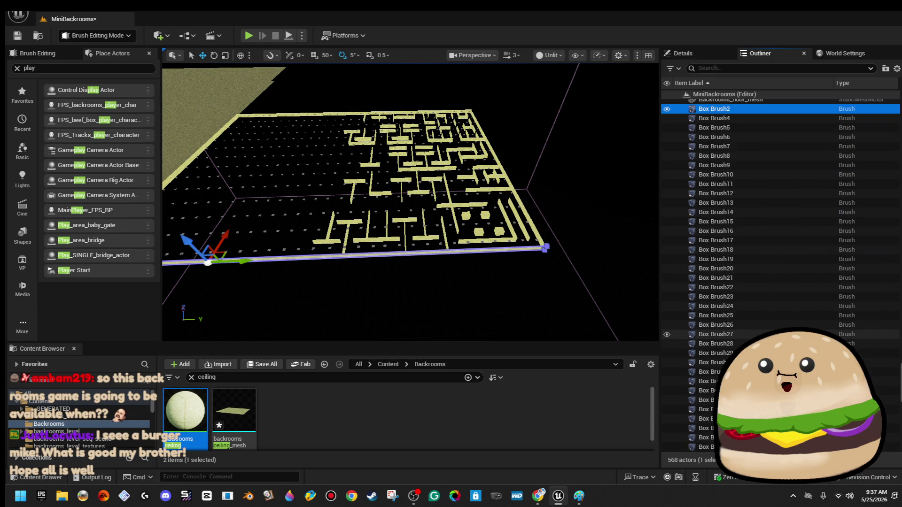
scroll(752, 322, down, 18)
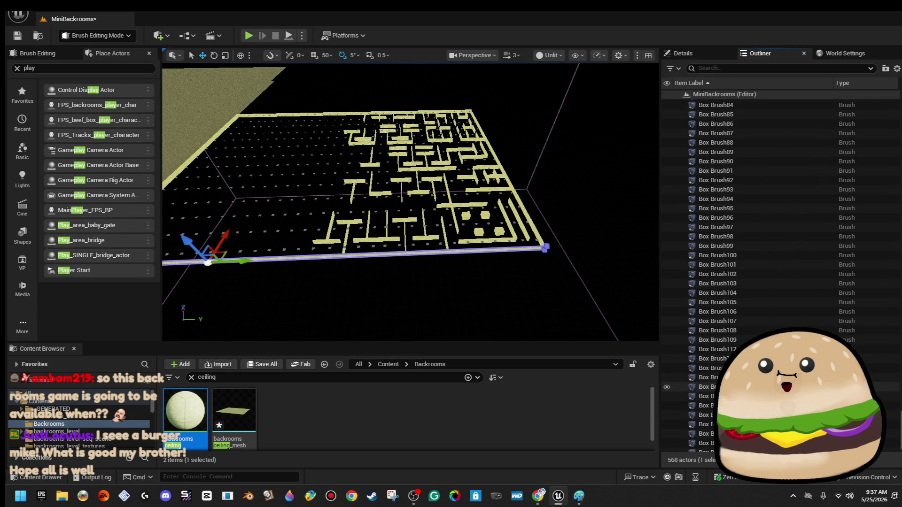
shift+click(752, 401)
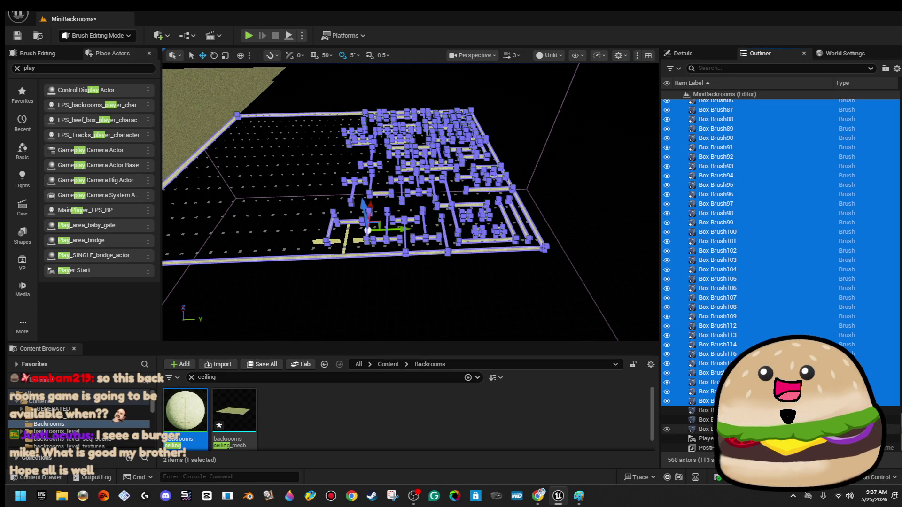
Switch the editor from brush editing to Selection Mode.
drag(564, 302, 138, 76)
click(96, 35)
click(87, 49)
Alt-drag the rotate gizmo to duplicate the selected maze walls and turn the copy 180°.
mouse_move(402, 146)
mouse_down()
mouse_move(385, 113)
mouse_move(403, 146)
mouse_up()
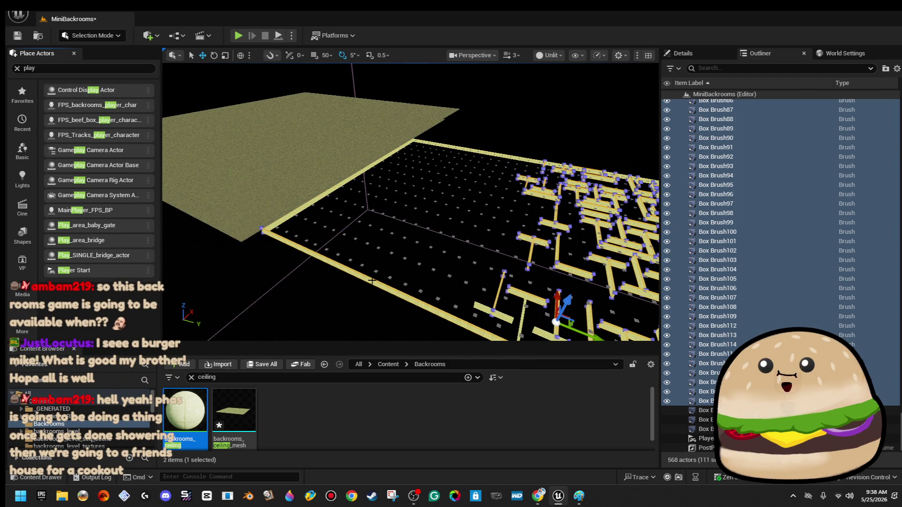
key(f)
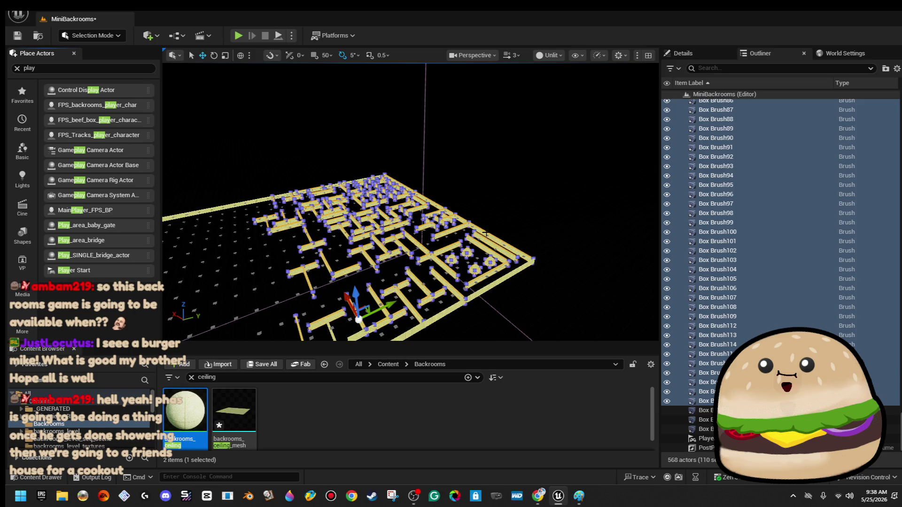
mouse_move(485, 234)
mouse_down()
mouse_move(465, 211)
mouse_move(484, 232)
mouse_up()
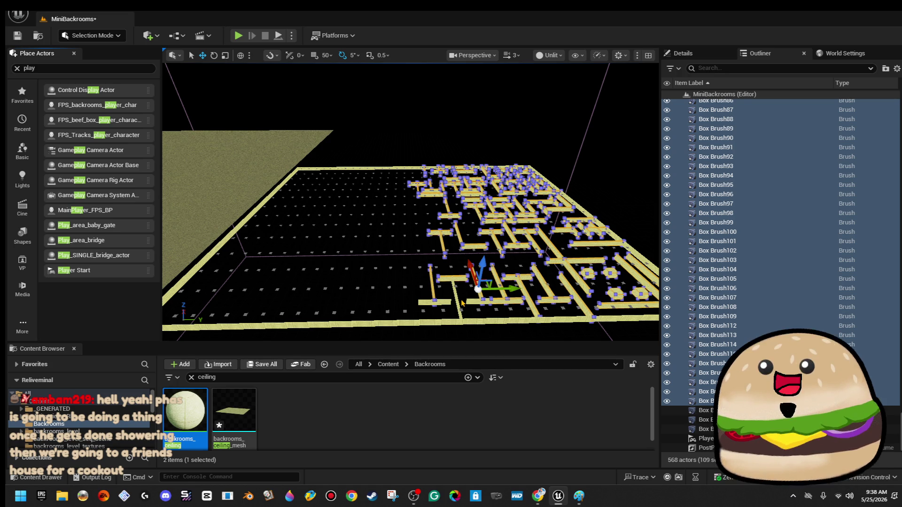
scroll(479, 232, down, 4)
key(e)
drag(479, 269, 484, 275)
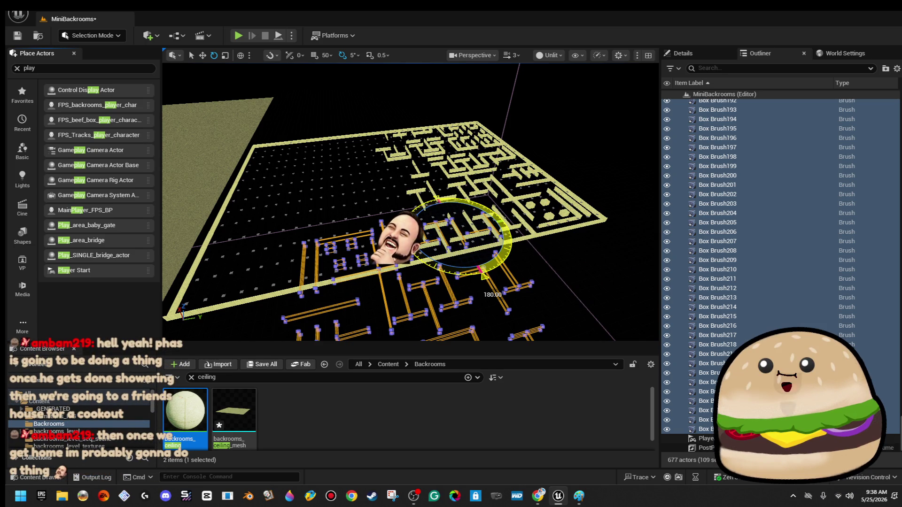
drag(483, 276, 470, 267)
Slide the rotated copy left onto the empty half of the floor and deselect it.
drag(476, 228, 387, 223)
scroll(408, 234, up, 6)
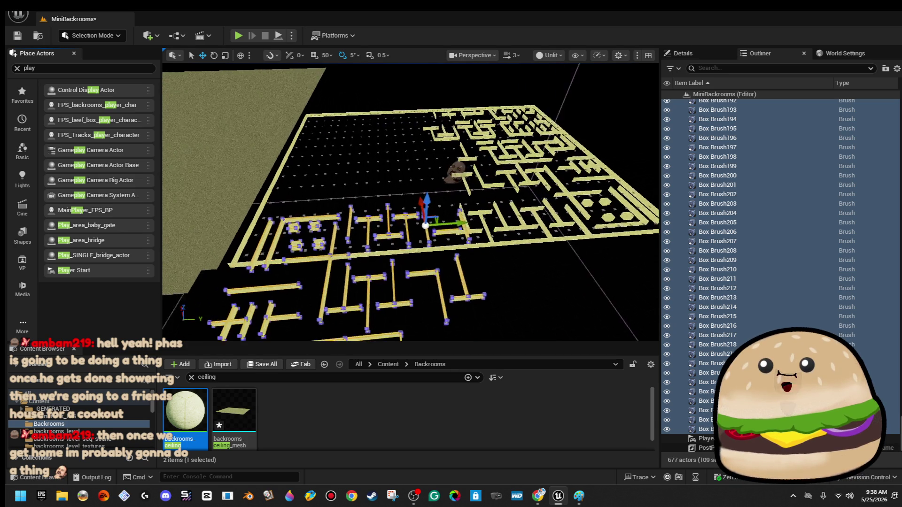
drag(411, 202, 357, 196)
scroll(411, 201, down, 8)
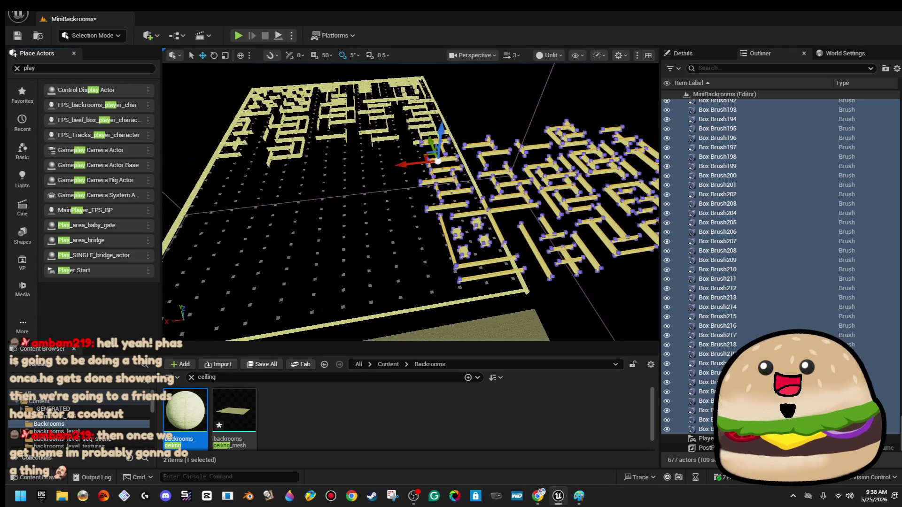
drag(411, 202, 392, 203)
drag(446, 179, 306, 197)
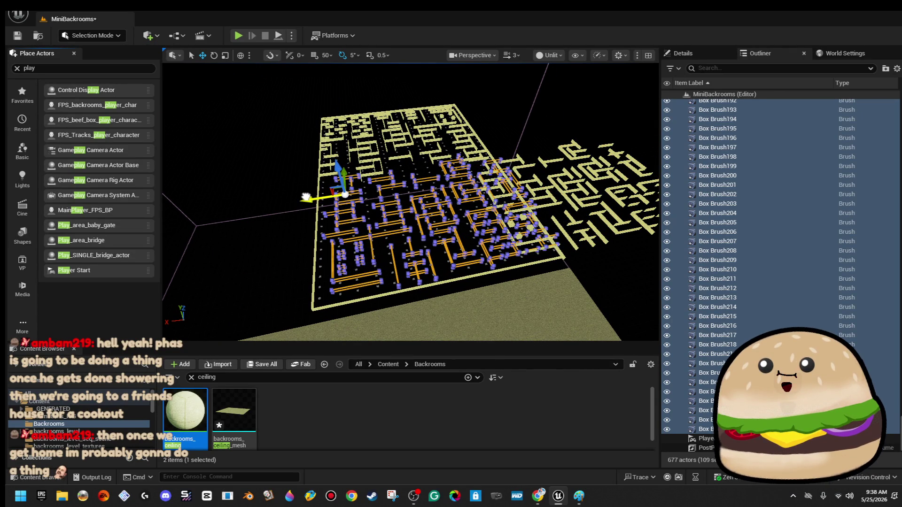
drag(339, 228, 339, 228)
drag(319, 197, 308, 199)
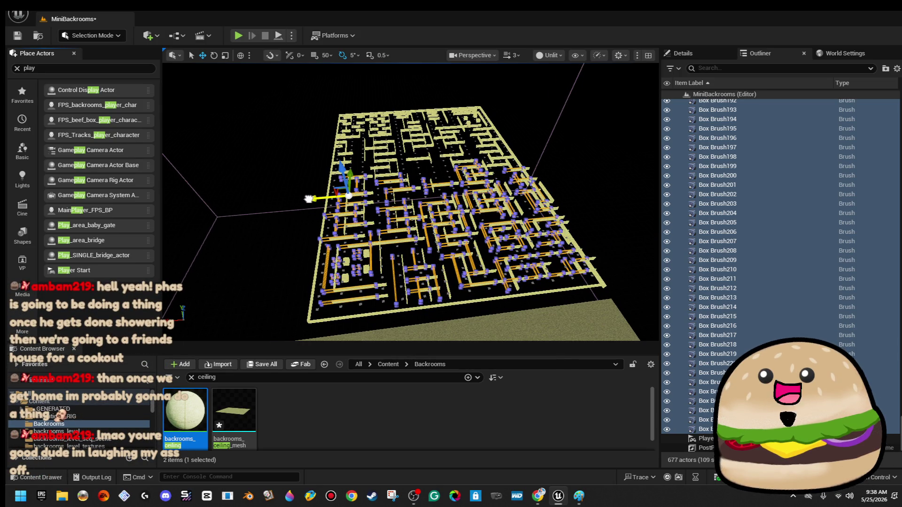
key(Escape)
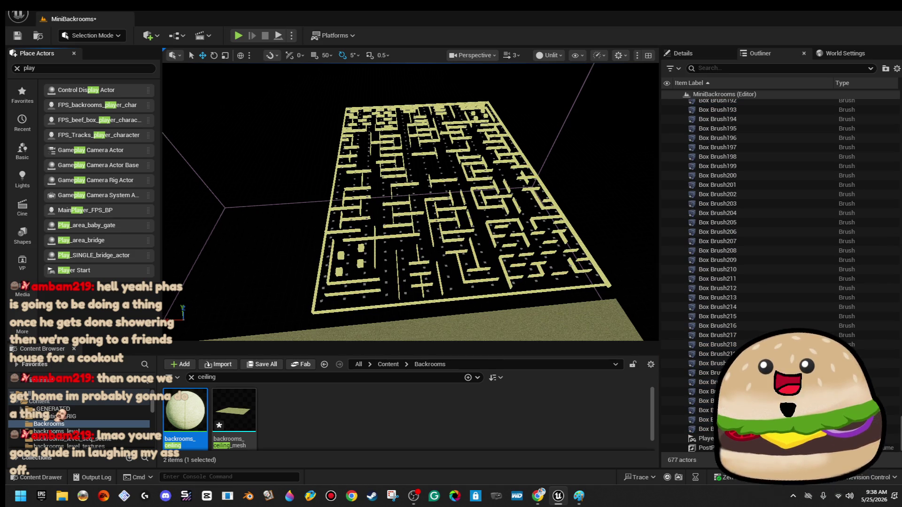
Delete one wall segment from the maze.
scroll(411, 202, up, 5)
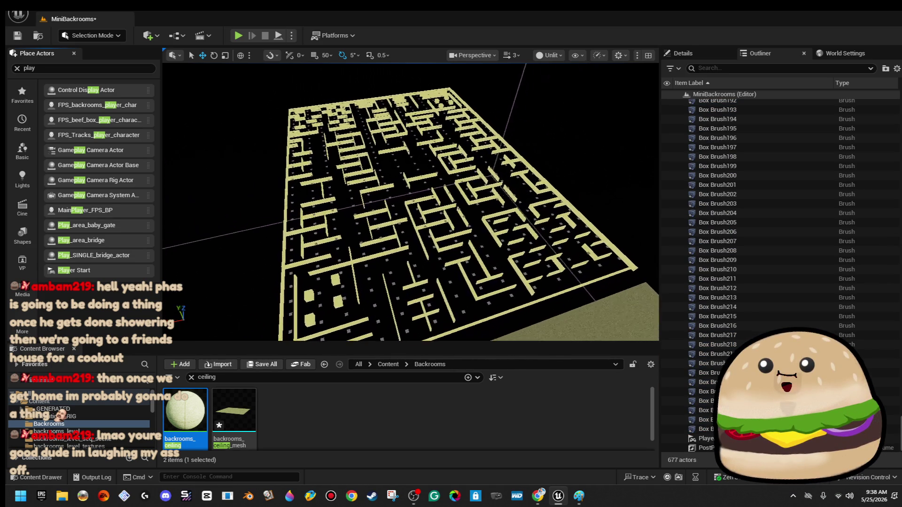
scroll(410, 201, up, 8)
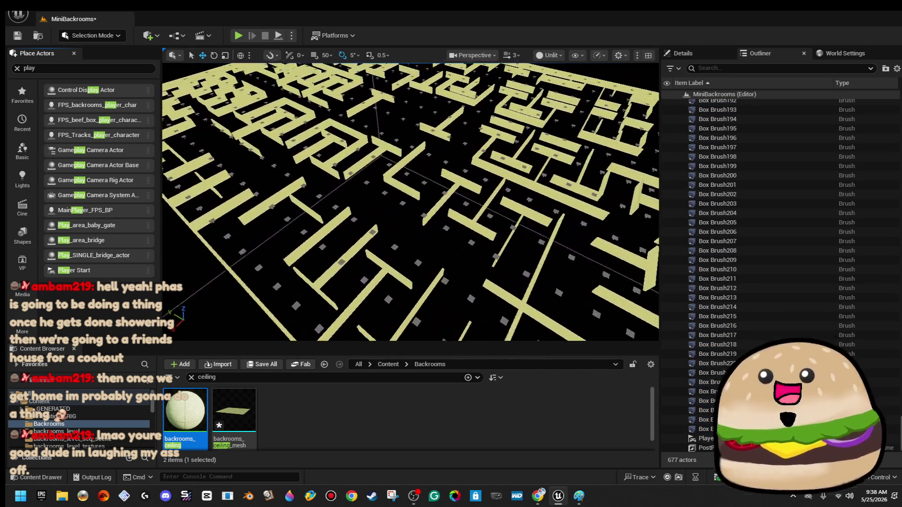
scroll(428, 259, up, 10)
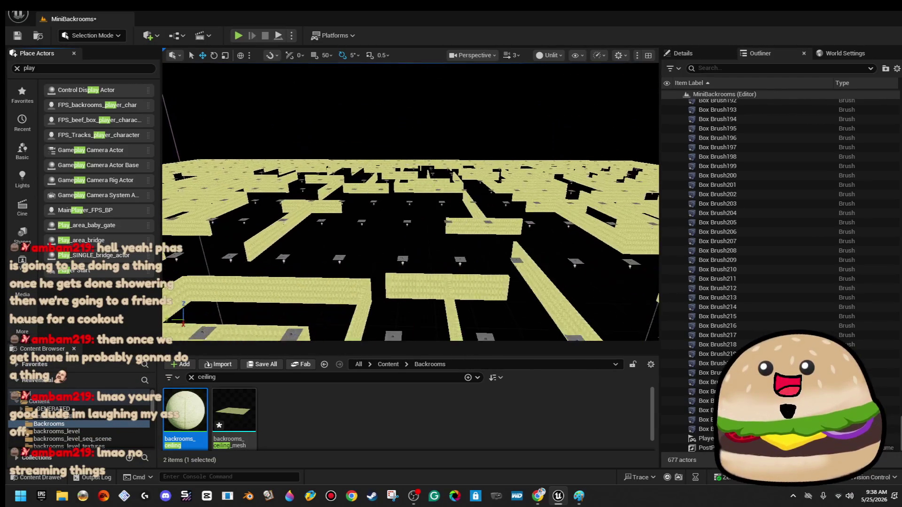
scroll(411, 202, down, 15)
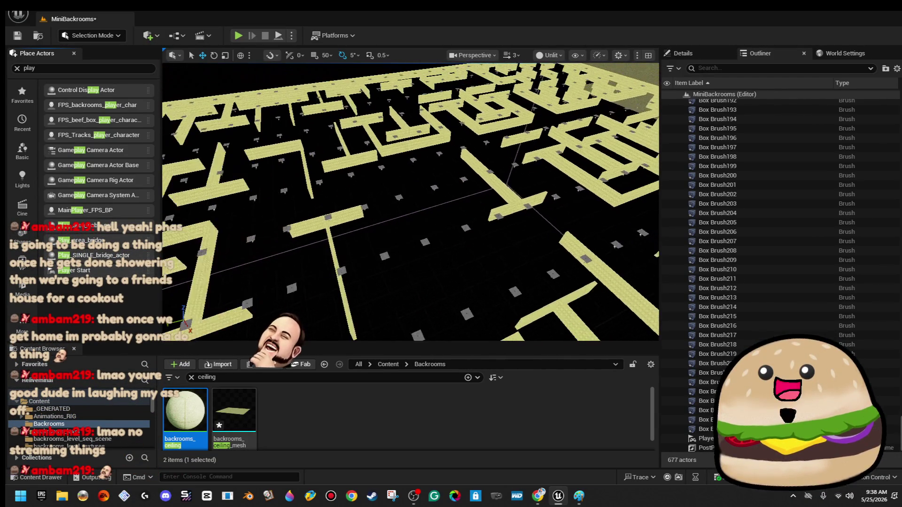
scroll(444, 192, up, 5)
scroll(443, 191, down, 6)
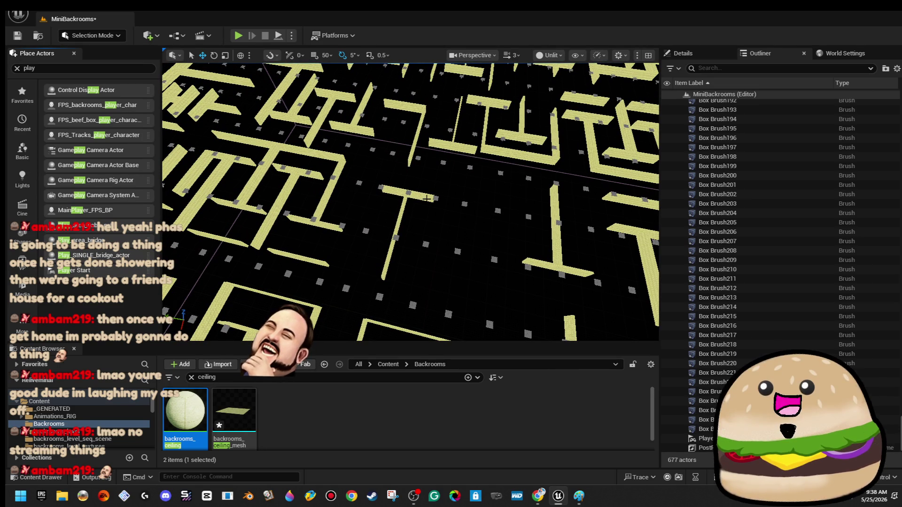
click(428, 199)
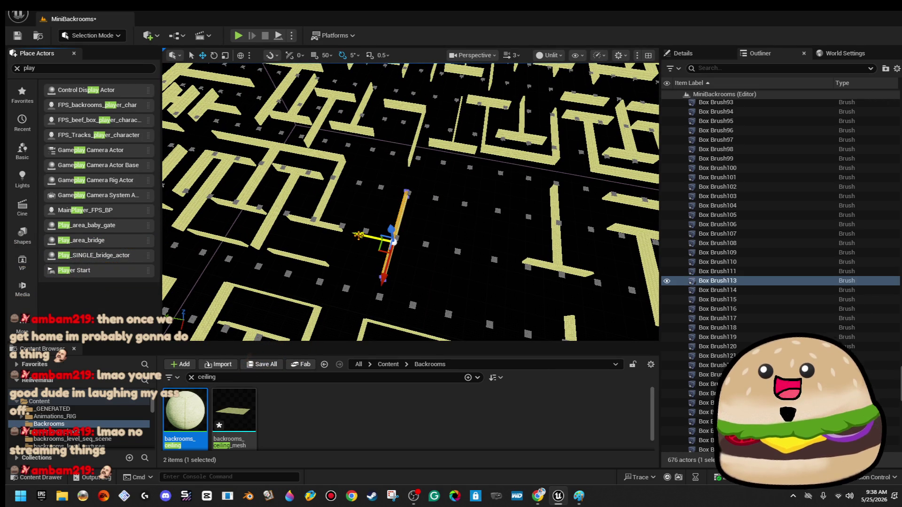
scroll(349, 233, up, 5)
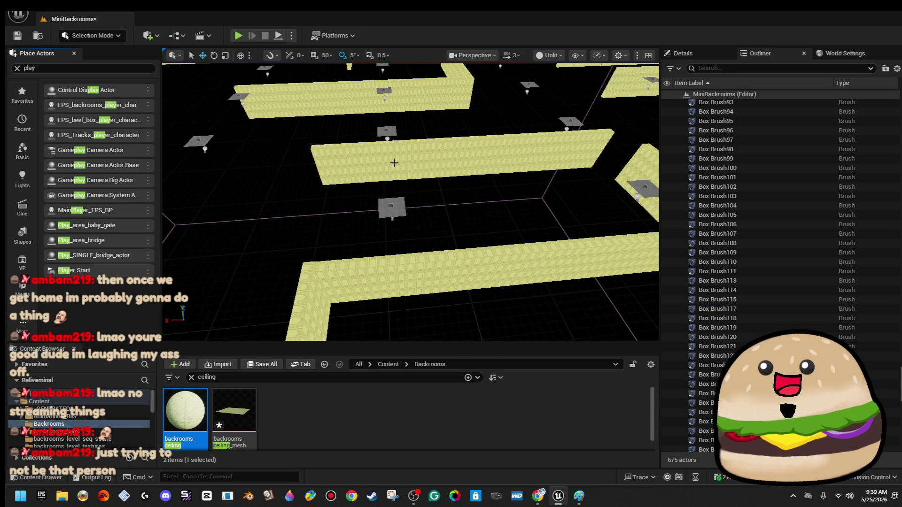
click(412, 150)
key(Delete)
Slide the top horizontal wall to the right along X.
click(359, 186)
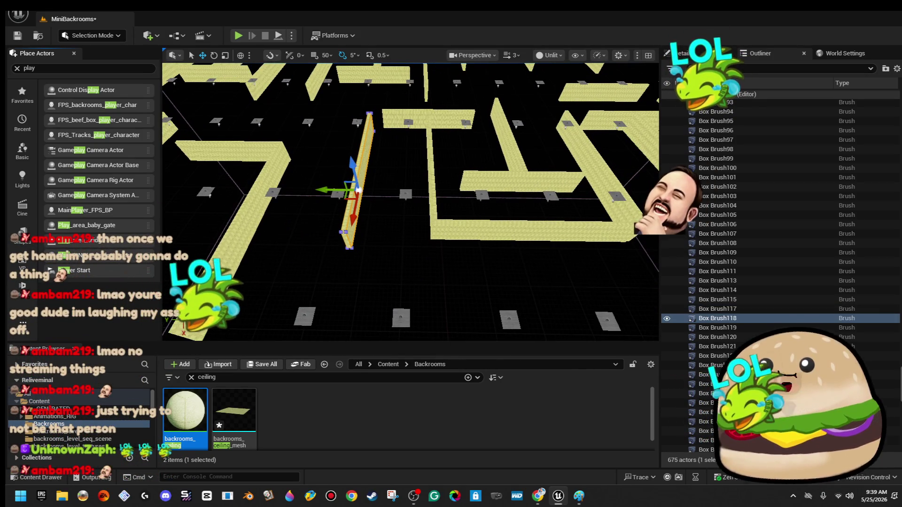
drag(359, 185, 370, 188)
click(430, 119)
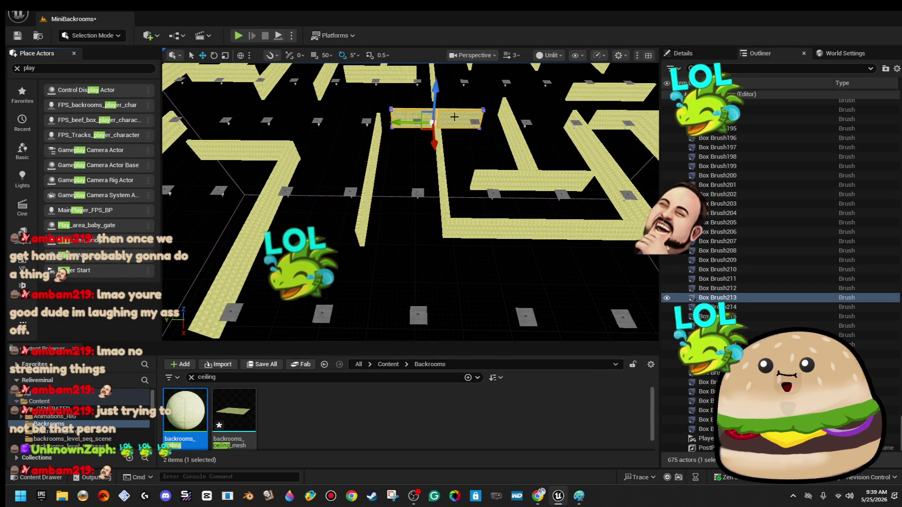
drag(392, 121, 420, 120)
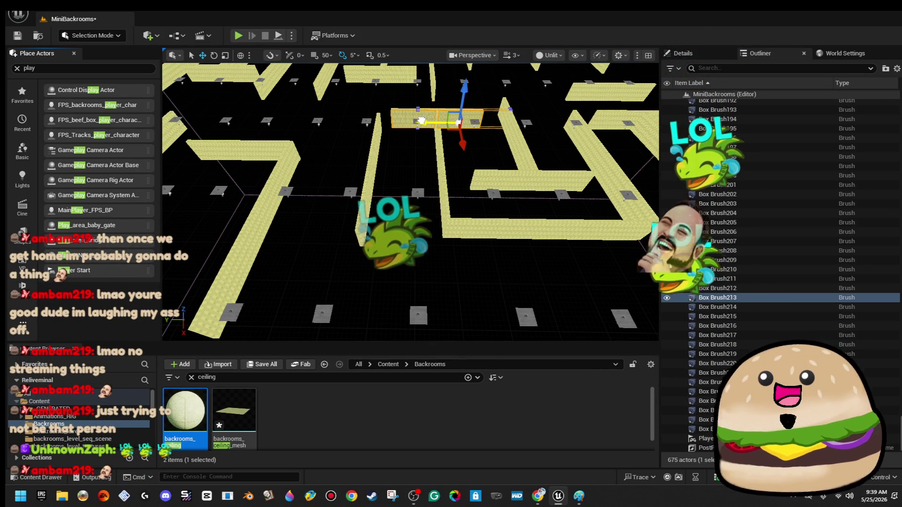
Delete three more wall segments, including a thin wall and the top wall.
mouse_move(420, 123)
mouse_down()
mouse_move(473, 207)
mouse_move(481, 331)
mouse_up()
drag(456, 193, 456, 192)
click(456, 193)
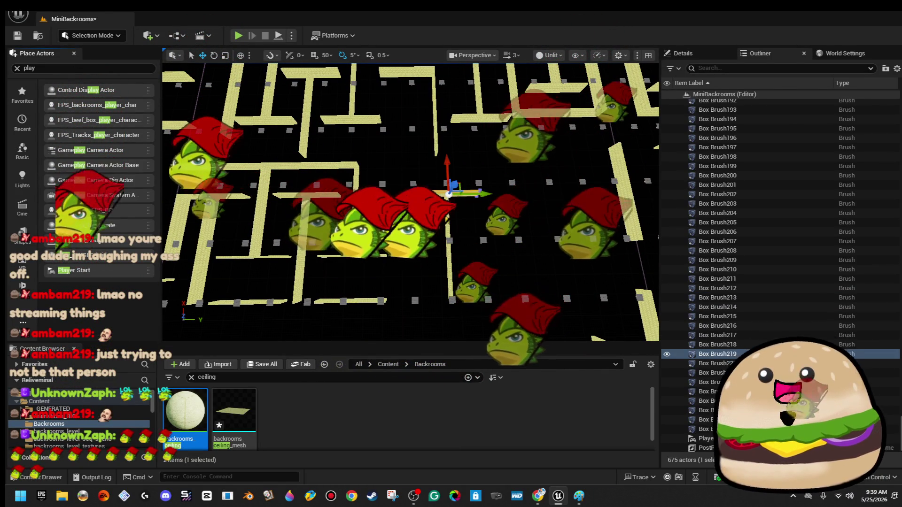
key(Delete)
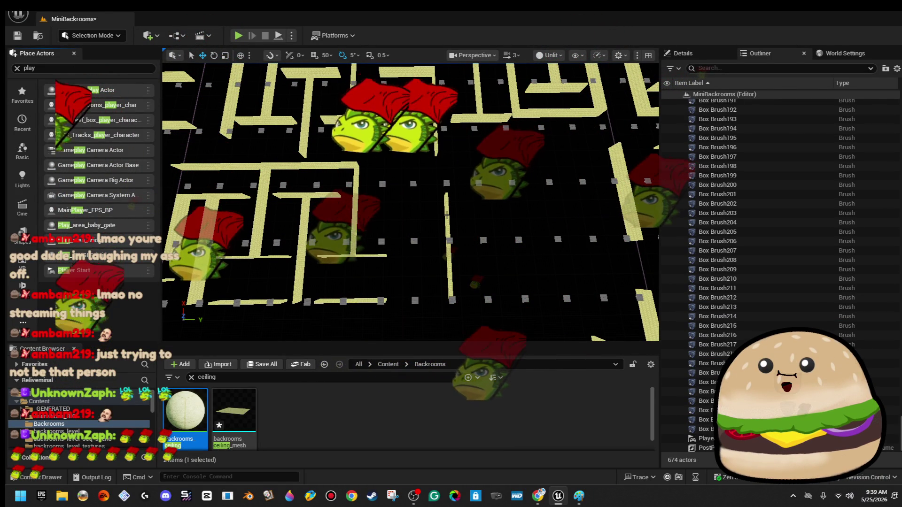
click(446, 215)
key(Delete)
drag(535, 215, 510, 232)
mouse_move(444, 256)
mouse_down()
mouse_move(444, 241)
mouse_move(444, 255)
mouse_up()
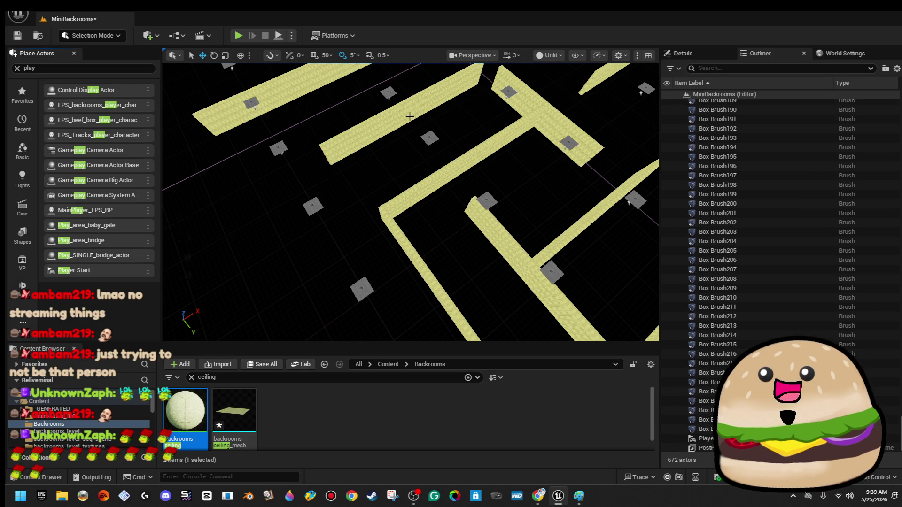
click(409, 116)
key(Delete)
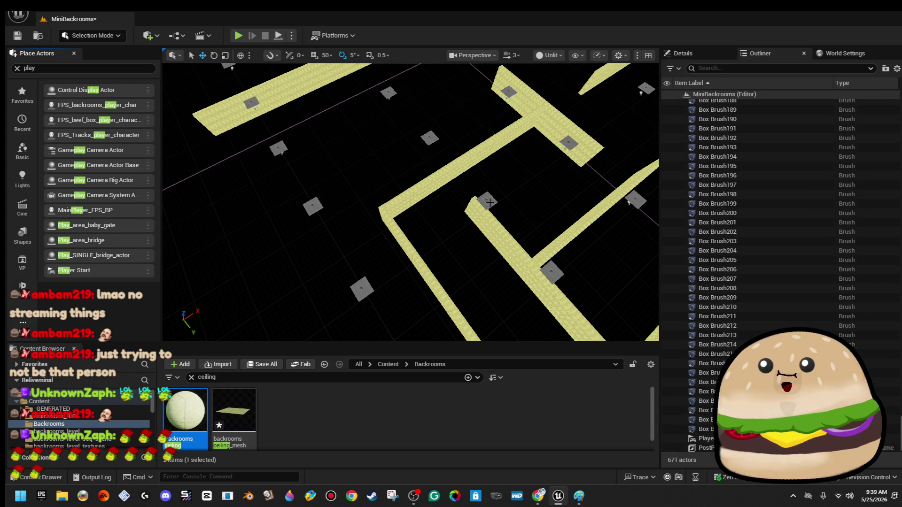
Marquee-select the walls meeting at the corner and open the editor modes list.
click(479, 212)
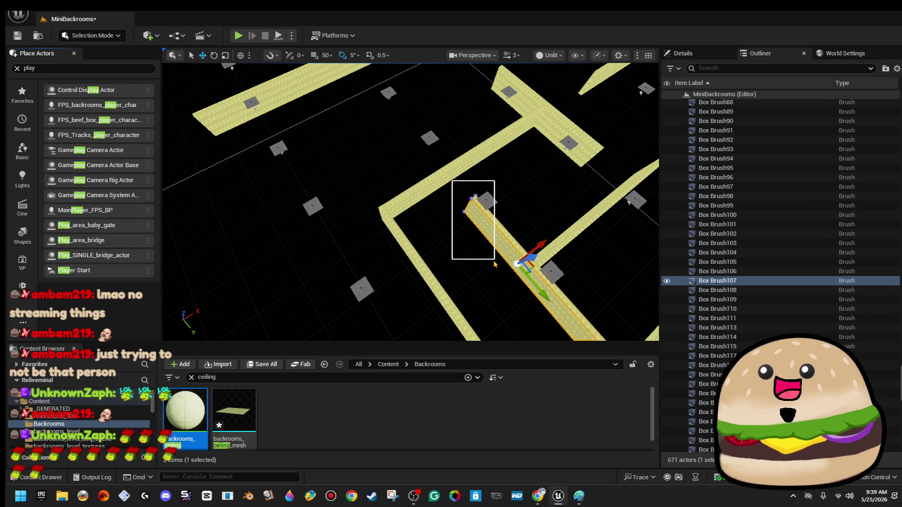
drag(494, 264, 494, 265)
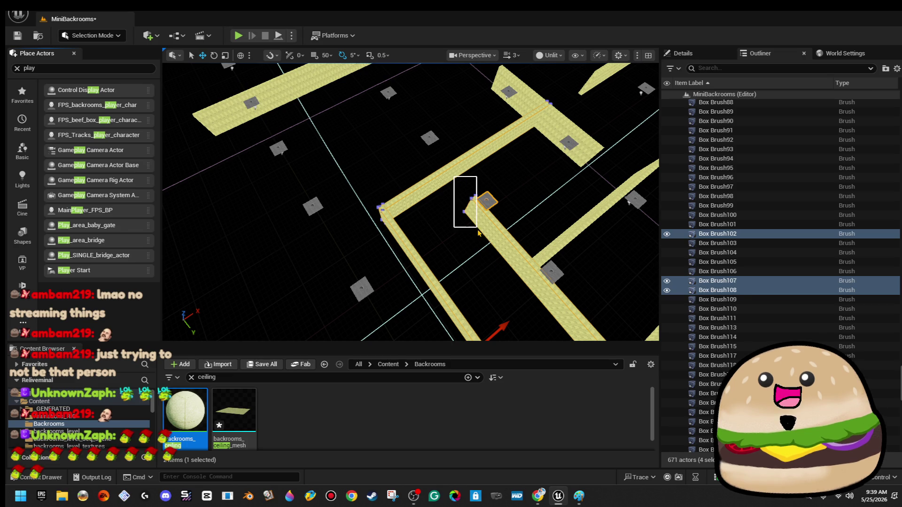
click(105, 40)
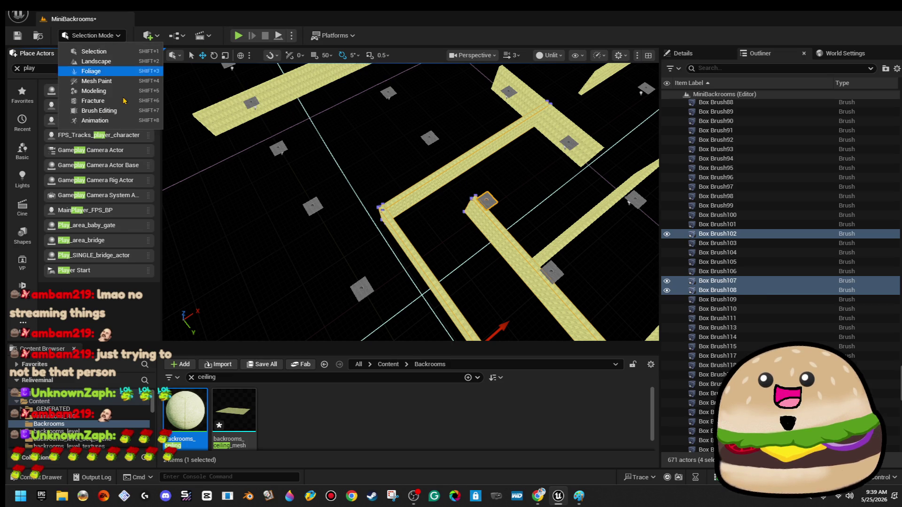
click(99, 111)
click(457, 186)
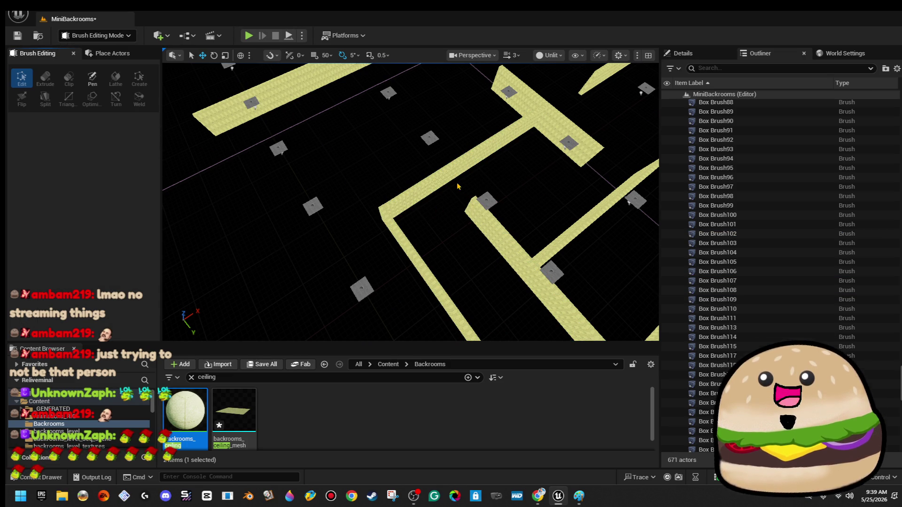
click(485, 221)
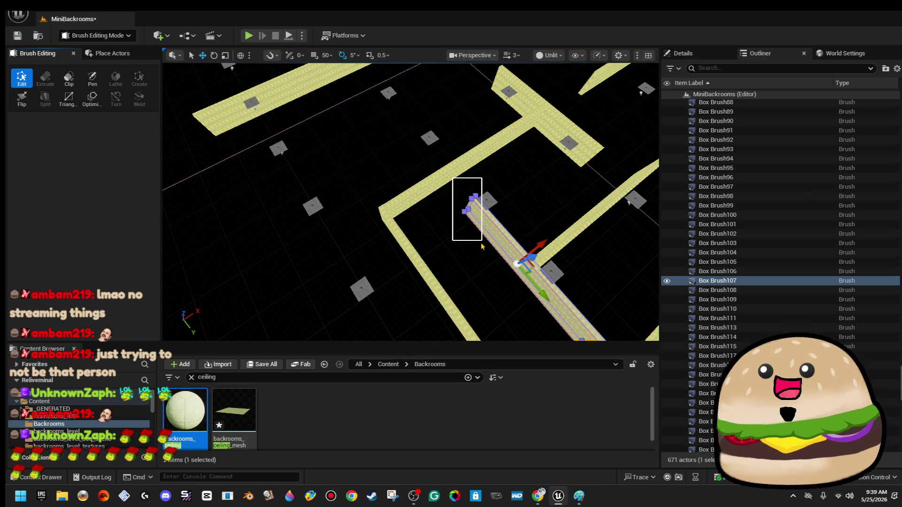
drag(482, 252, 481, 246)
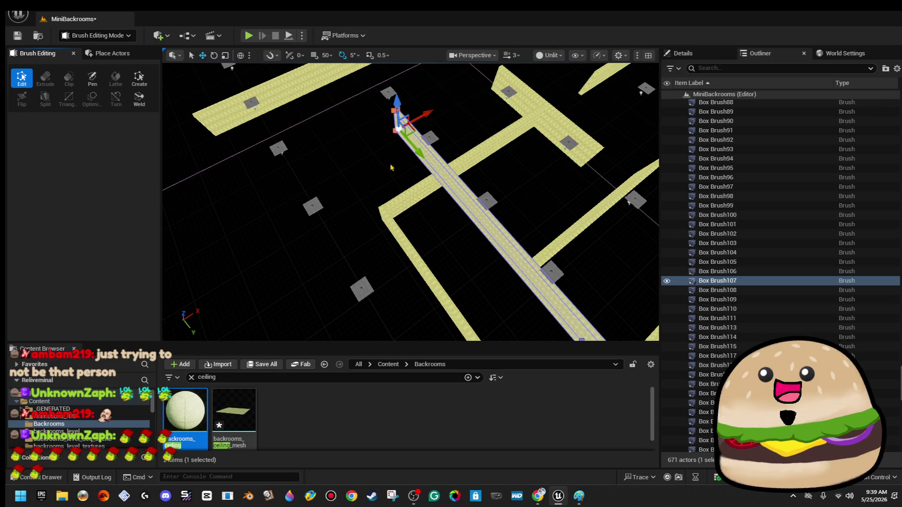
scroll(454, 120, down, 5)
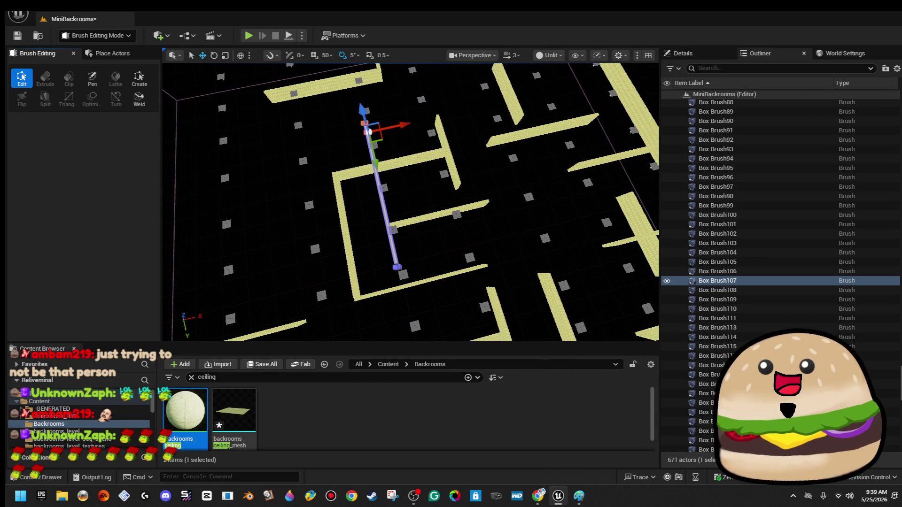
click(408, 188)
click(413, 220)
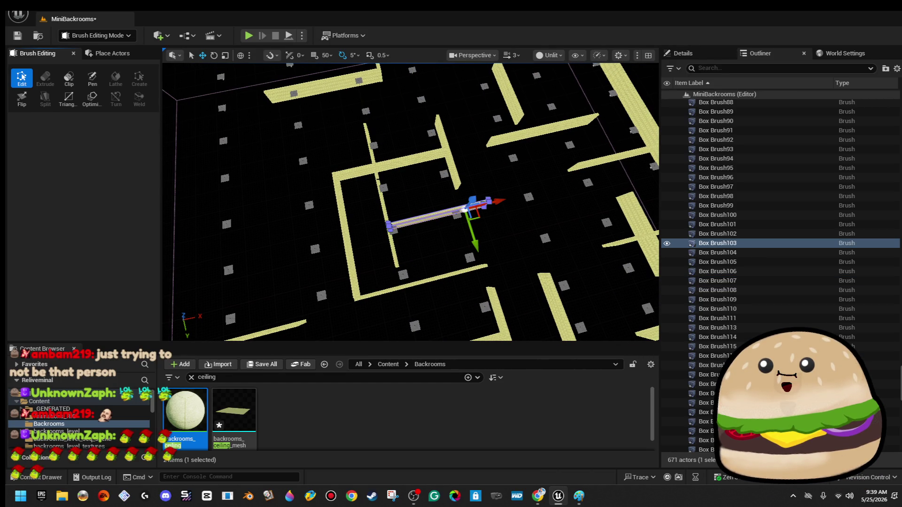
ctrl+click(379, 183)
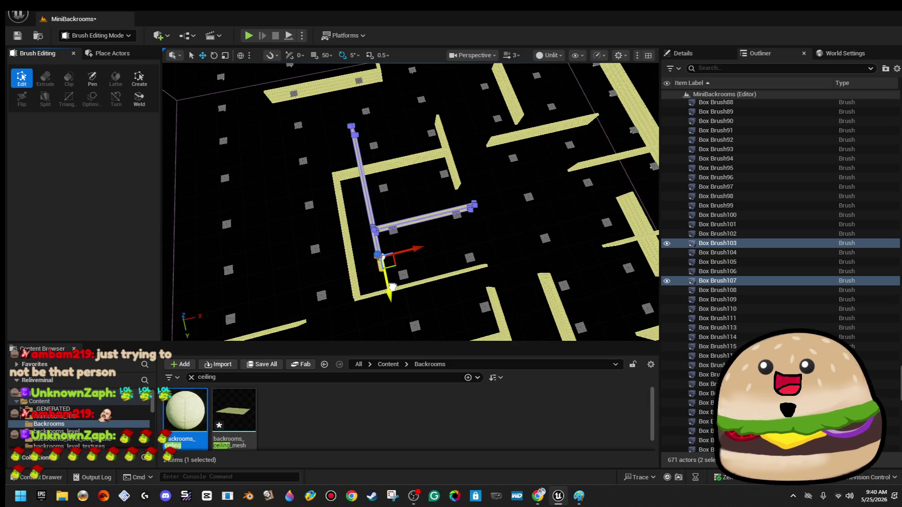
click(440, 257)
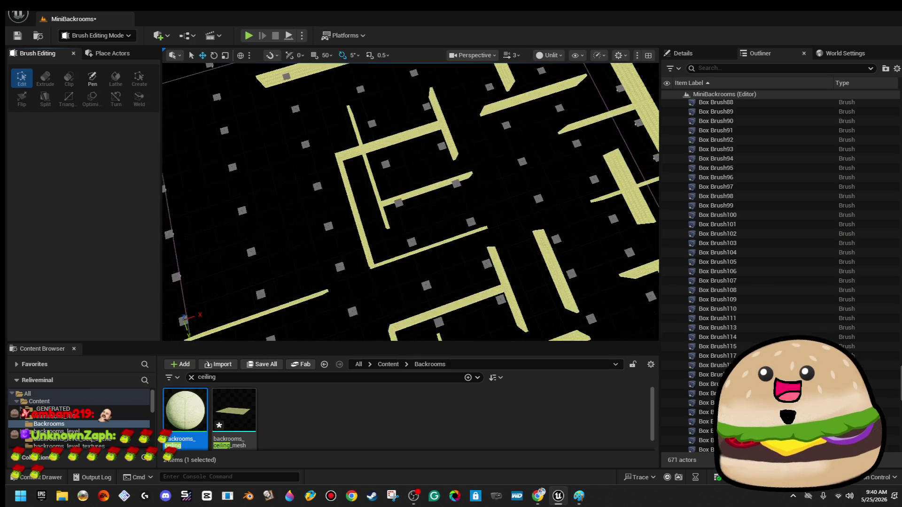
scroll(440, 257, down, 6)
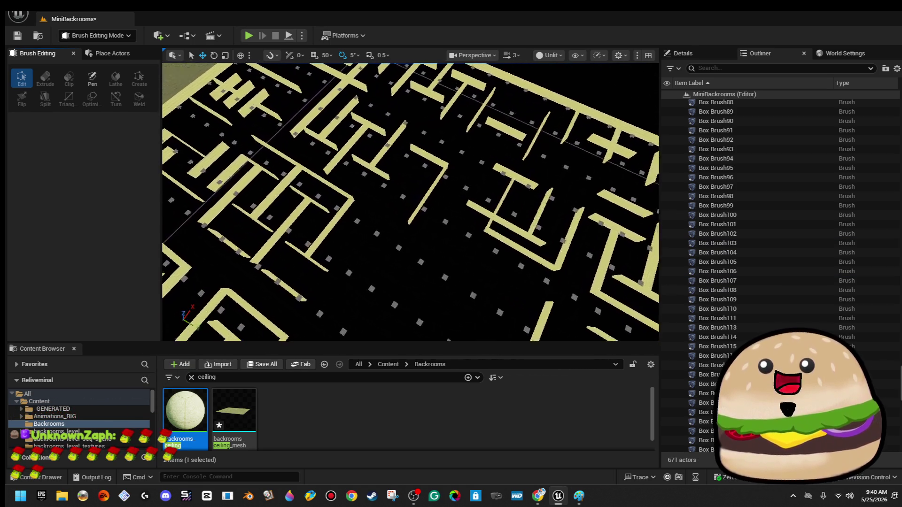
mouse_move(439, 257)
mouse_down()
mouse_move(392, 259)
mouse_move(442, 243)
mouse_up()
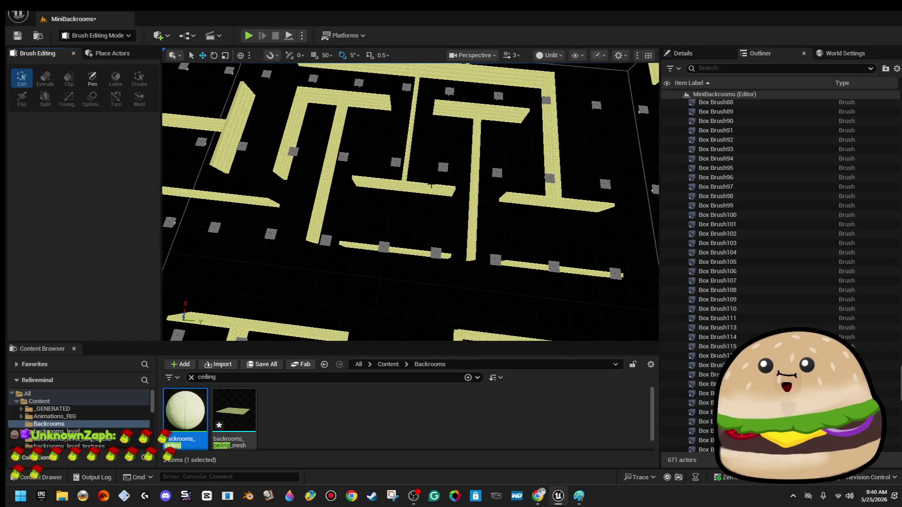
Delete four walls: the central short wall, top horizontal, middle short and lower horizontal walls.
click(429, 187)
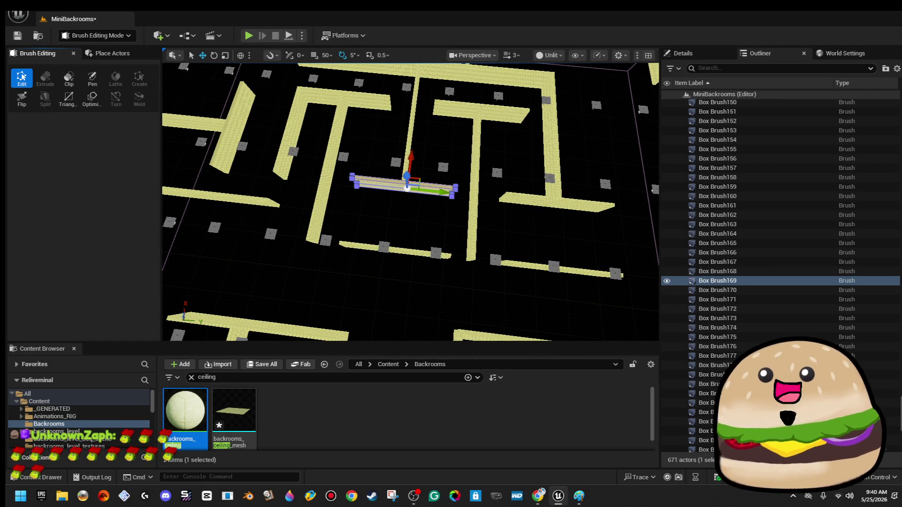
key(Delete)
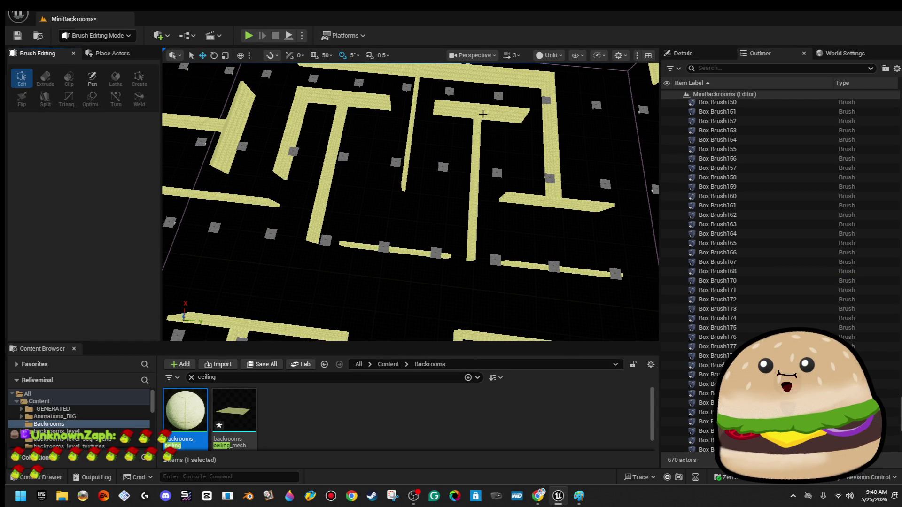
click(456, 108)
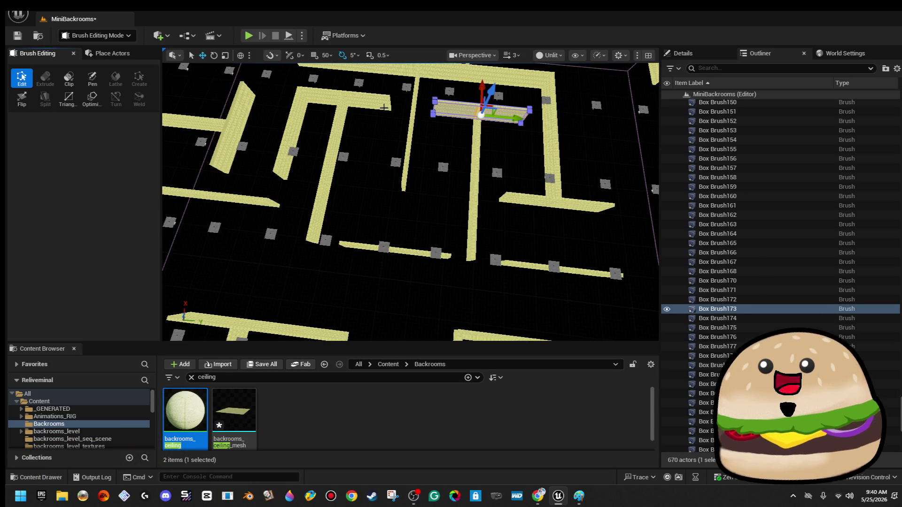
key(Delete)
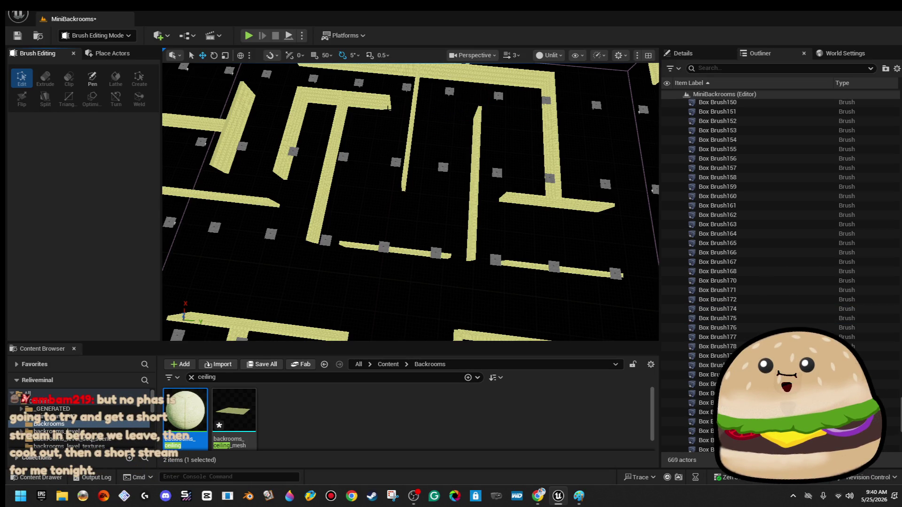
scroll(381, 106, down, 5)
scroll(410, 202, down, 5)
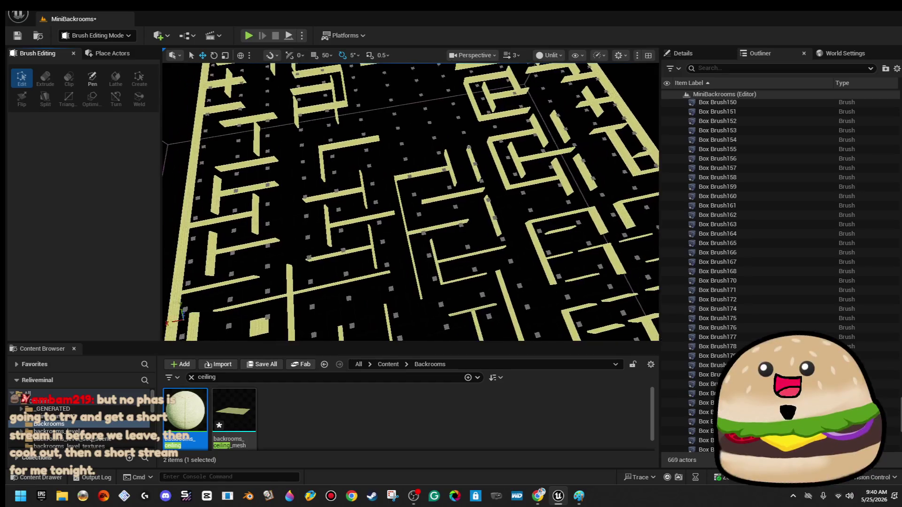
scroll(410, 202, up, 5)
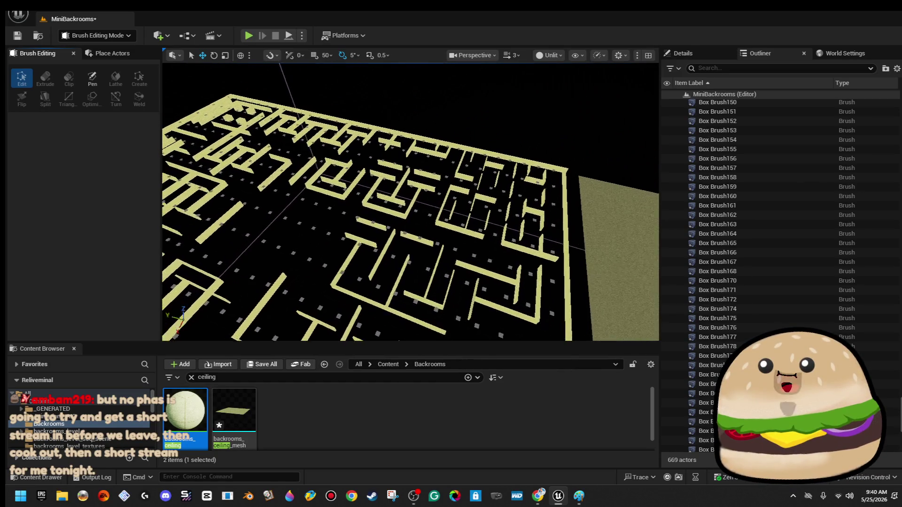
scroll(439, 184, up, 5)
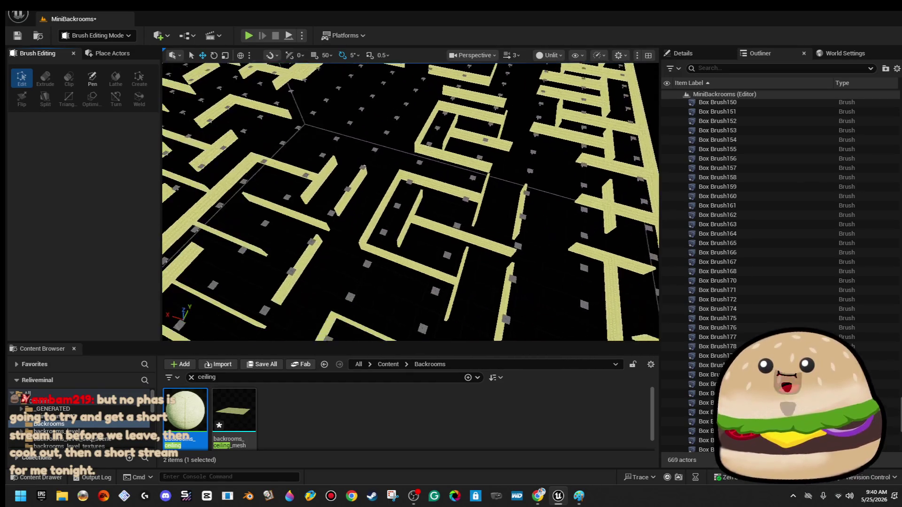
click(439, 185)
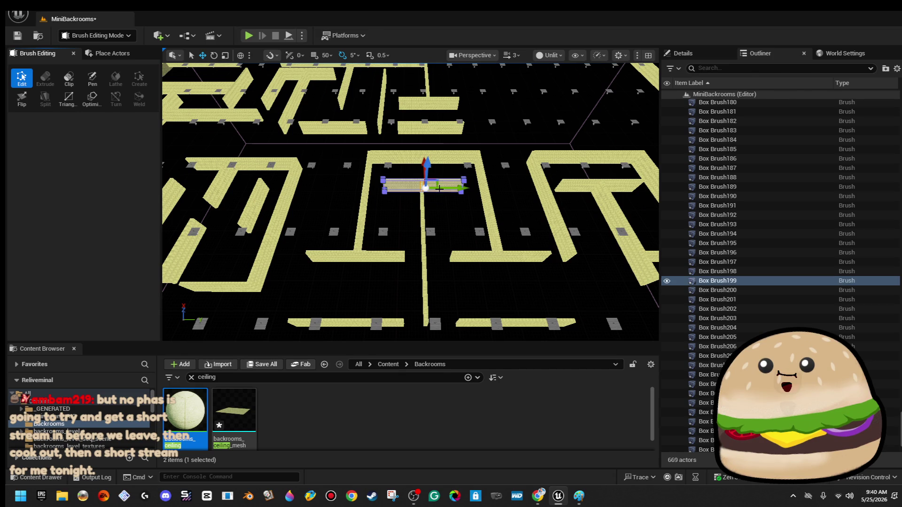
key(Delete)
click(468, 253)
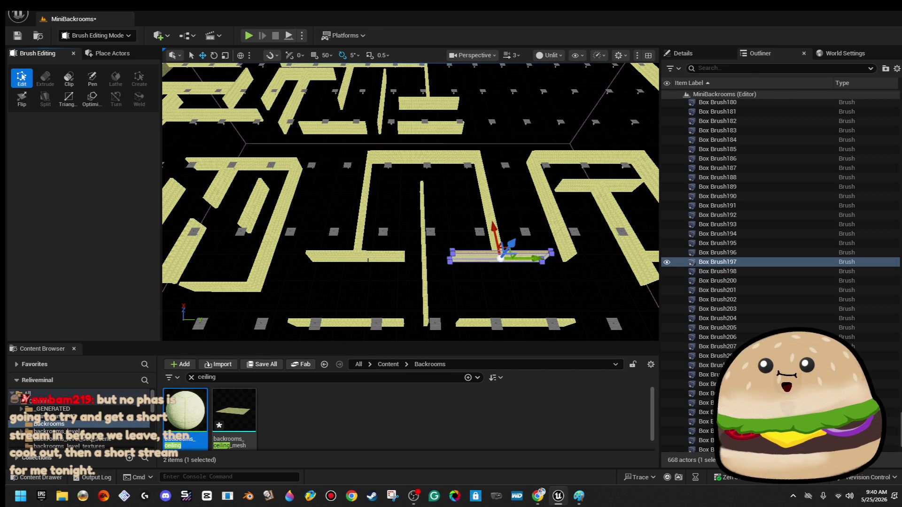
key(Delete)
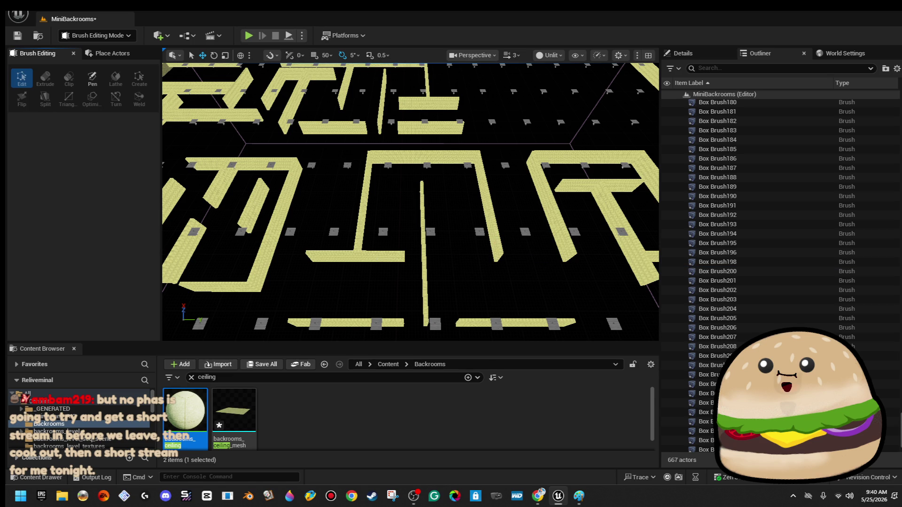
Select several neighbouring short walls to inspect, then clear the selection without changes.
click(371, 258)
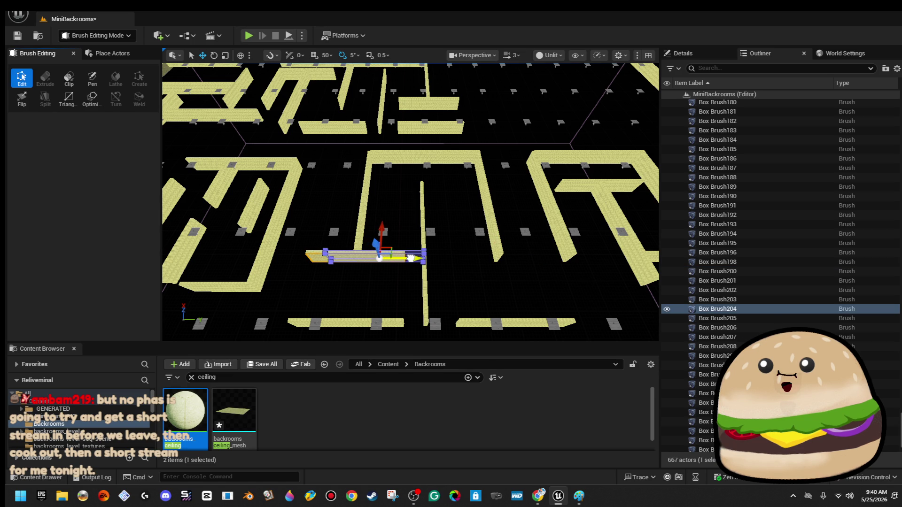
drag(379, 258, 412, 248)
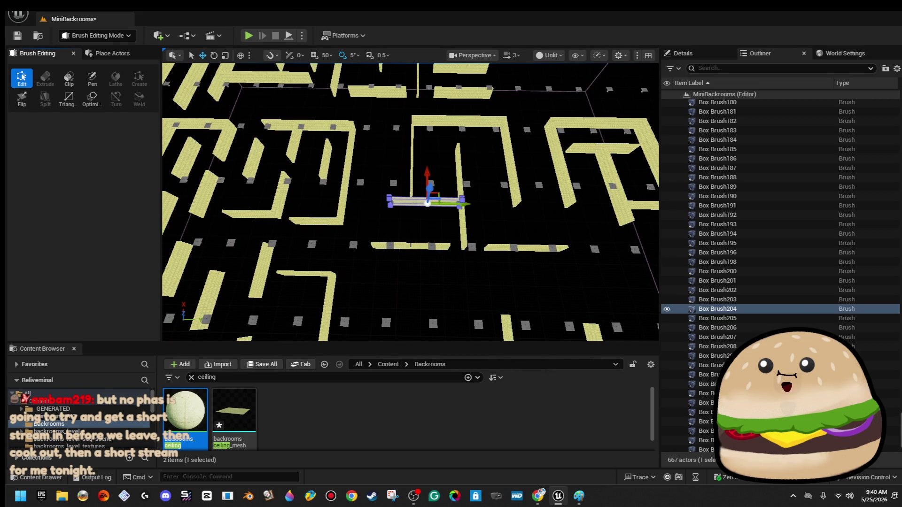
click(413, 248)
ctrl+click(499, 252)
mouse_move(499, 254)
mouse_down()
mouse_move(405, 260)
mouse_move(411, 286)
mouse_move(420, 249)
mouse_move(362, 253)
mouse_up()
key(Escape)
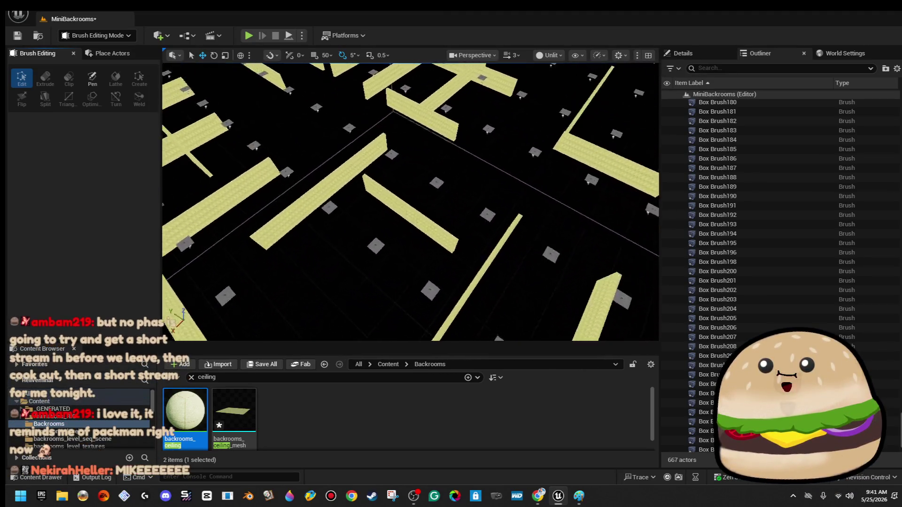
click(434, 164)
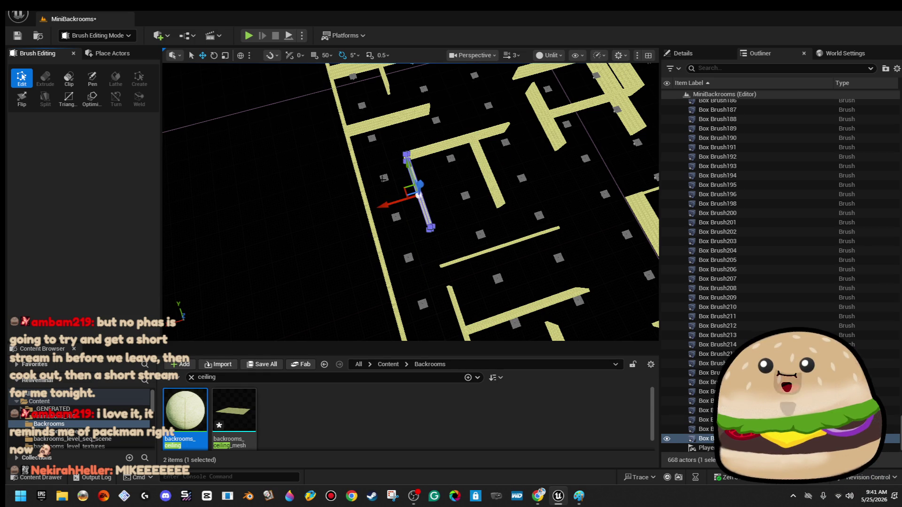
click(282, 174)
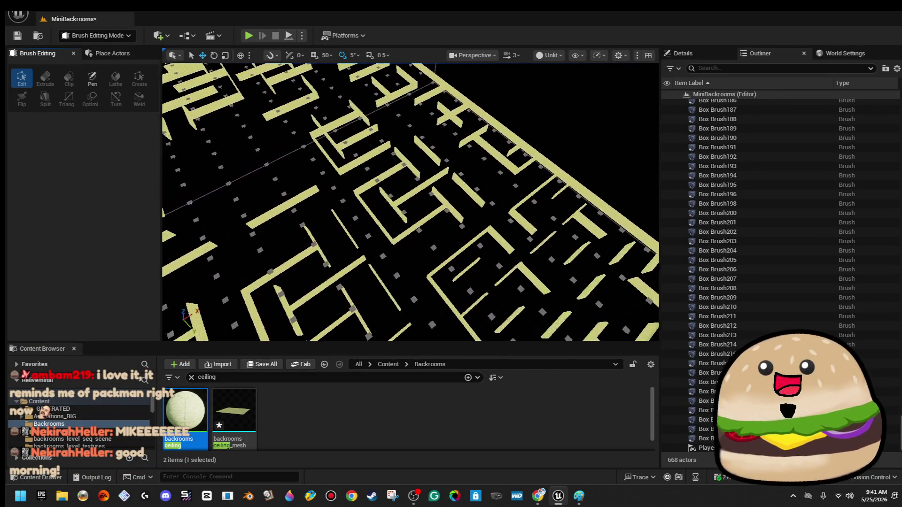
Delete two more walls and select another wall segment.
click(365, 188)
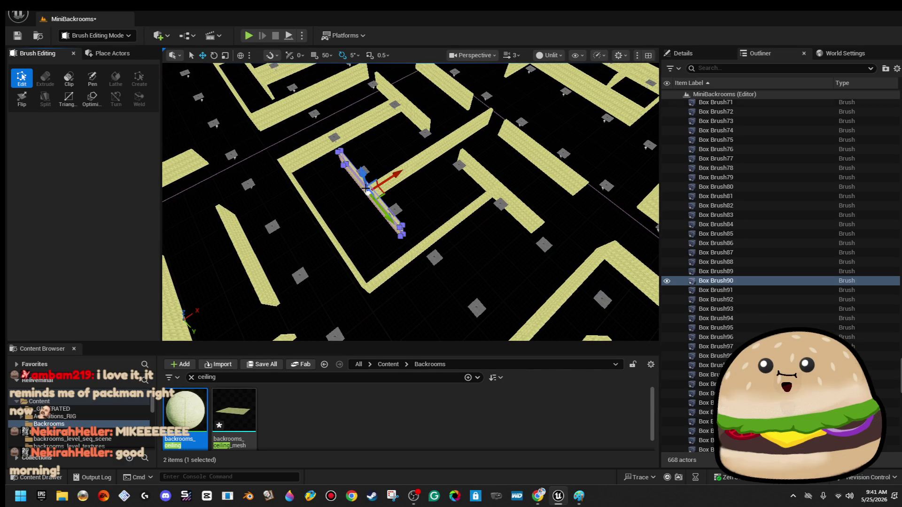
key(Delete)
click(396, 175)
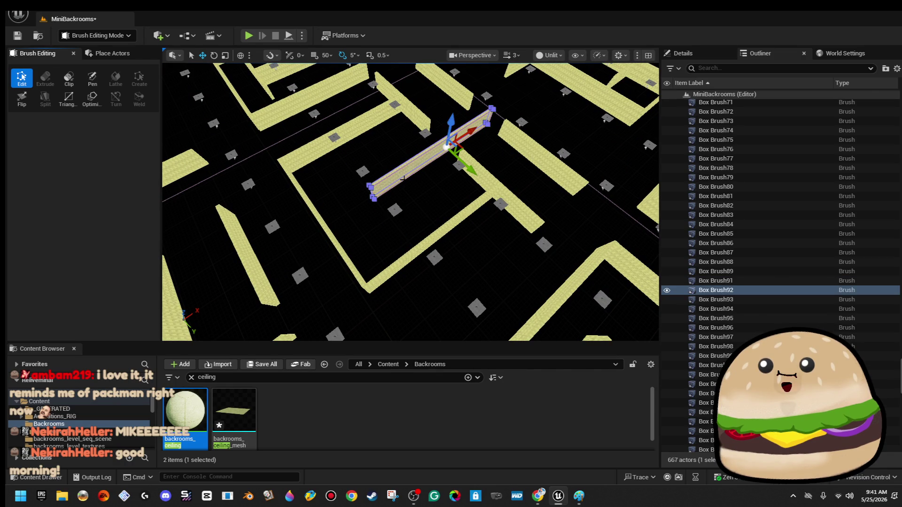
key(Delete)
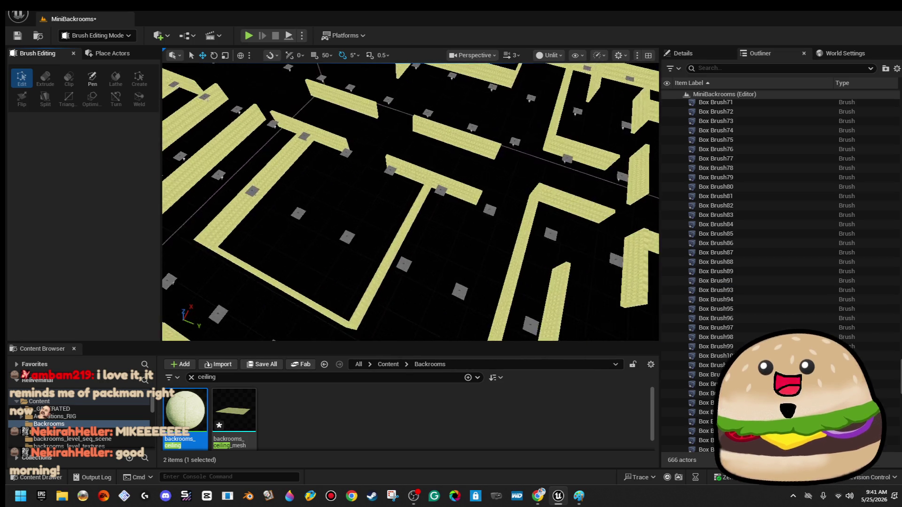
click(450, 202)
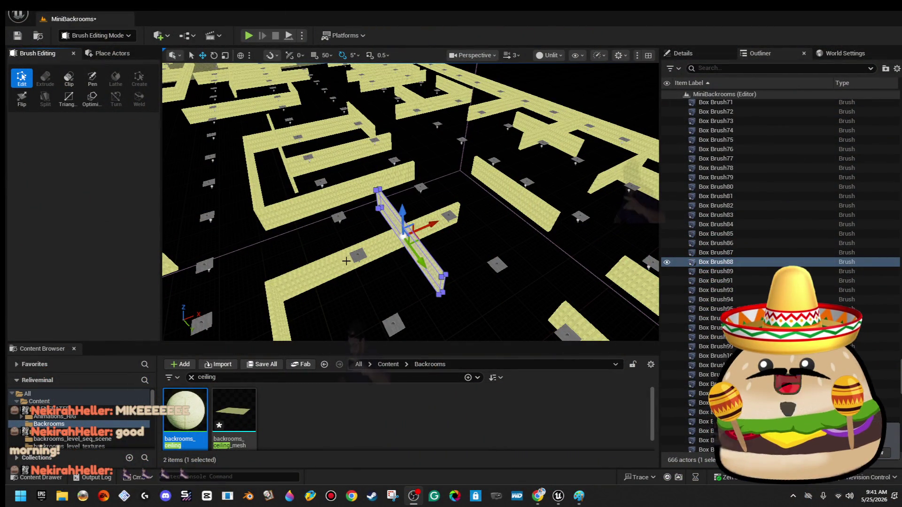
Delete three adjacent short walls in the row.
scroll(410, 202, down, 5)
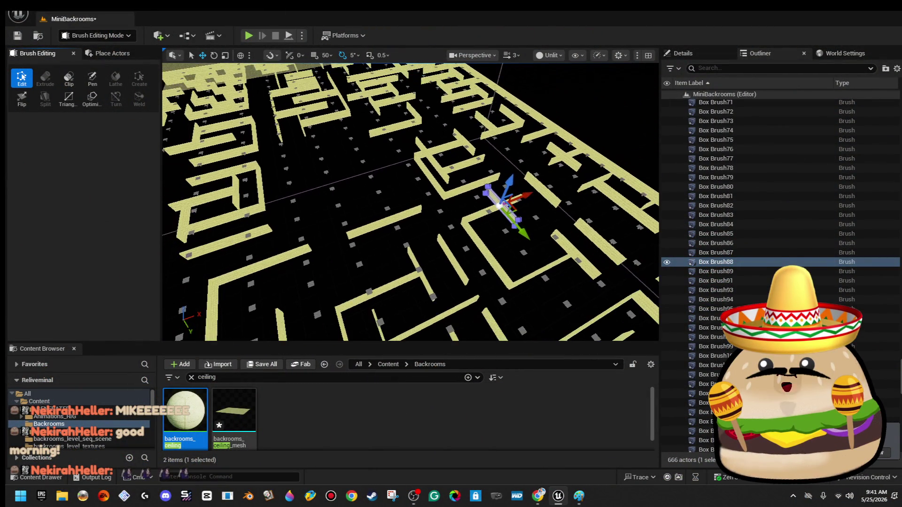
scroll(410, 201, down, 5)
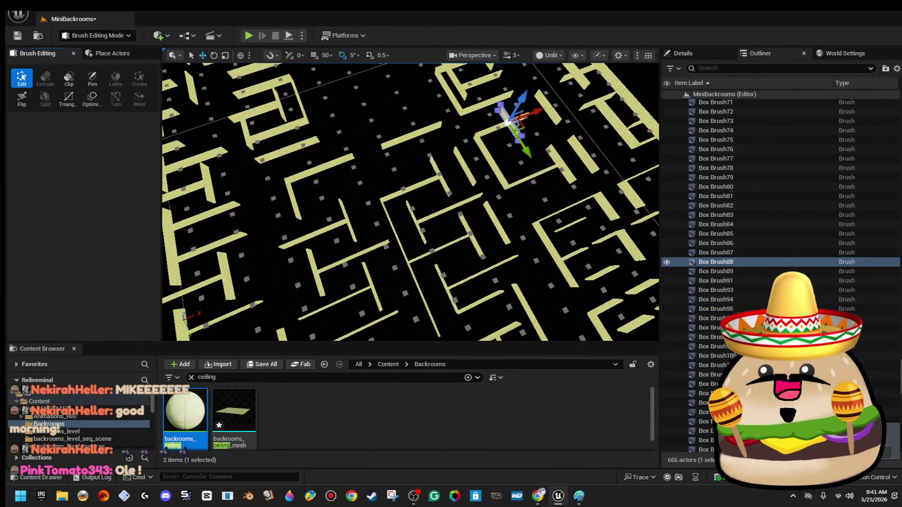
mouse_move(445, 200)
mouse_down()
mouse_move(498, 195)
mouse_move(445, 200)
mouse_up()
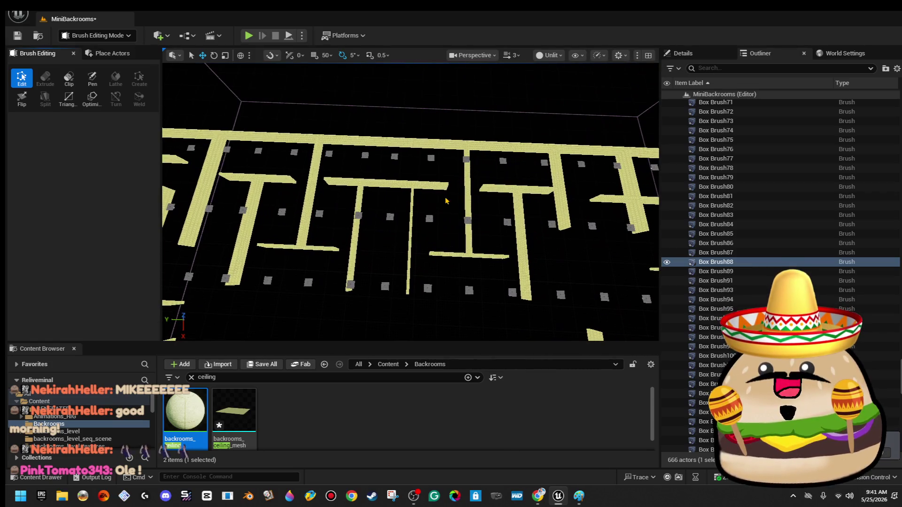
click(388, 185)
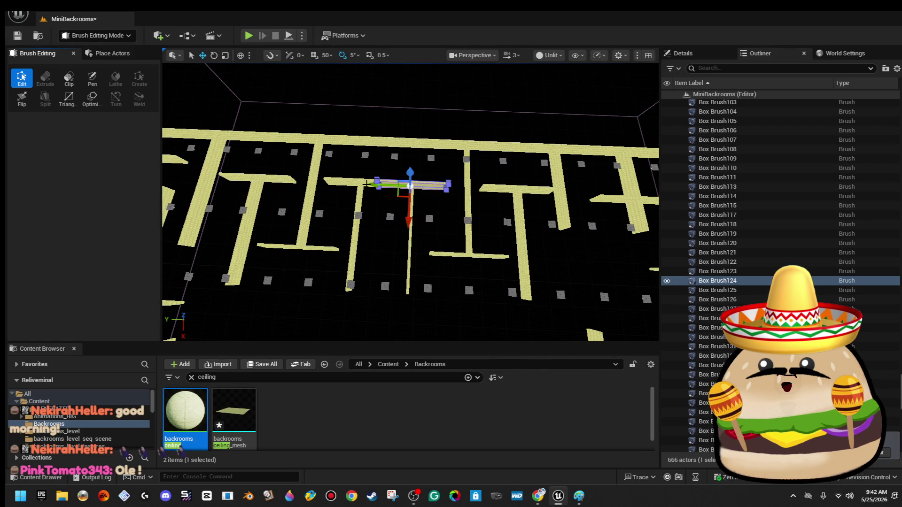
key(Delete)
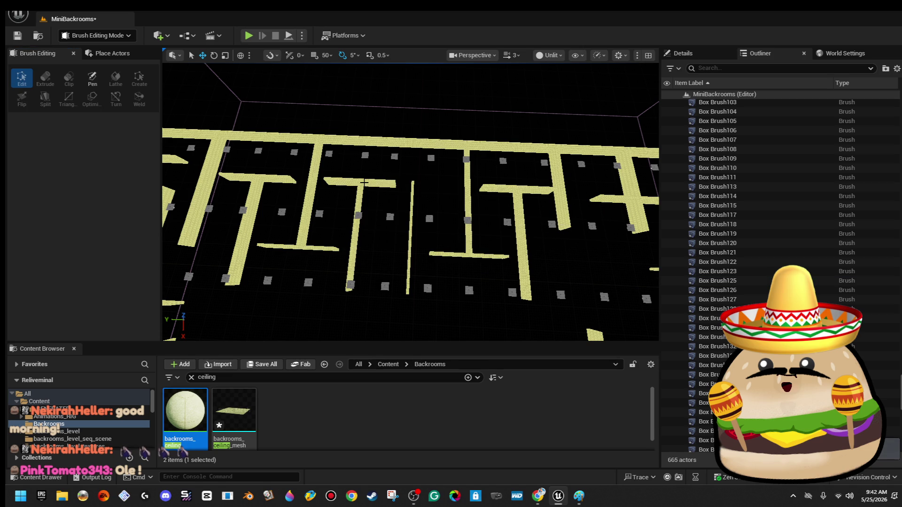
click(372, 182)
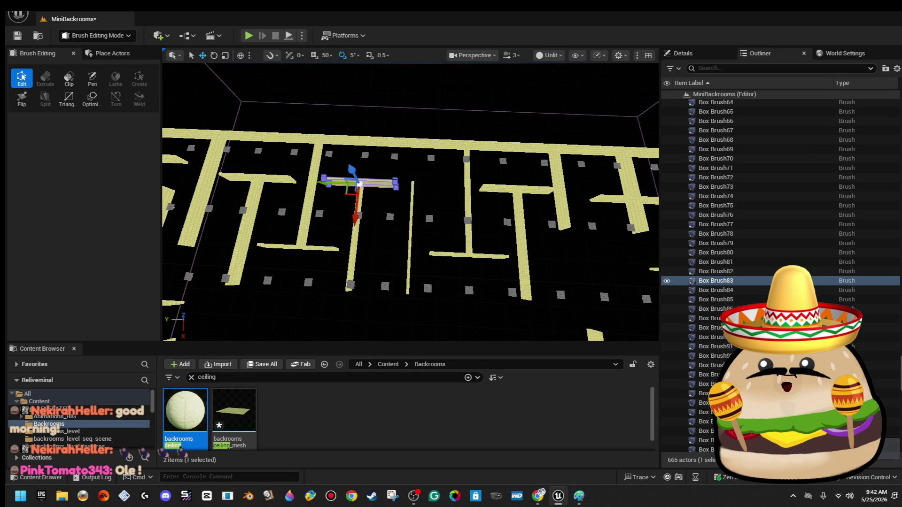
key(Delete)
click(324, 248)
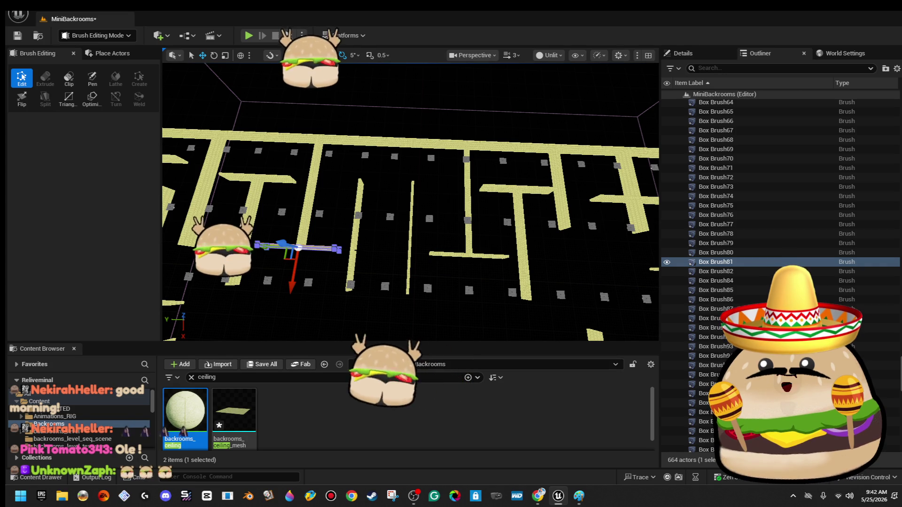
key(Delete)
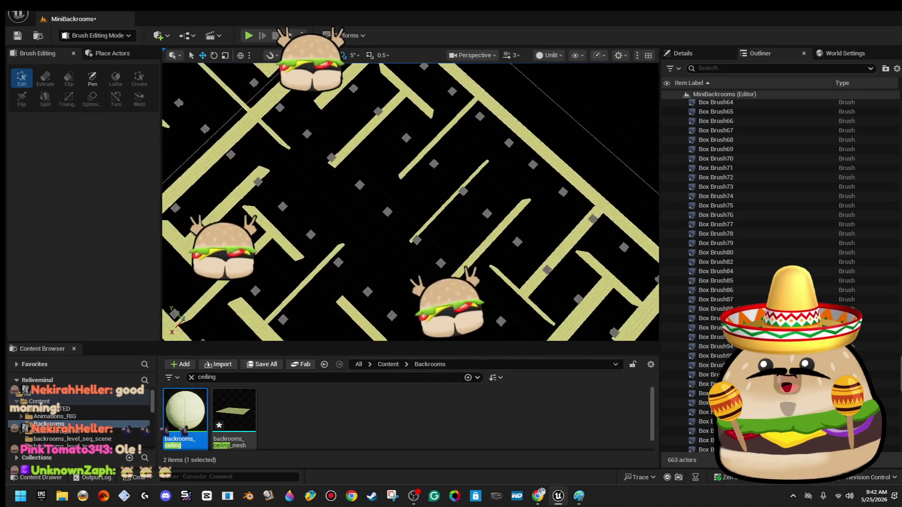
Stretch Box Brush85 longer along X and slide it left to close the gap.
scroll(394, 243, up, 10)
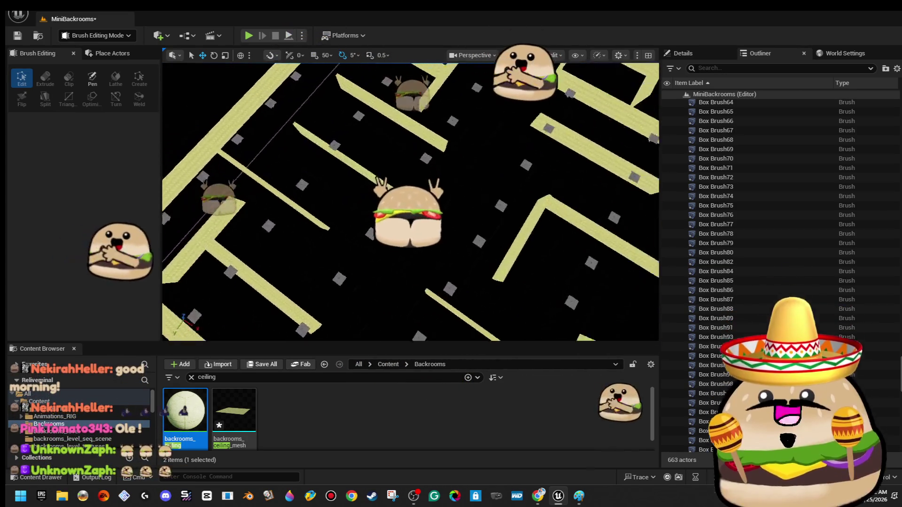
click(446, 185)
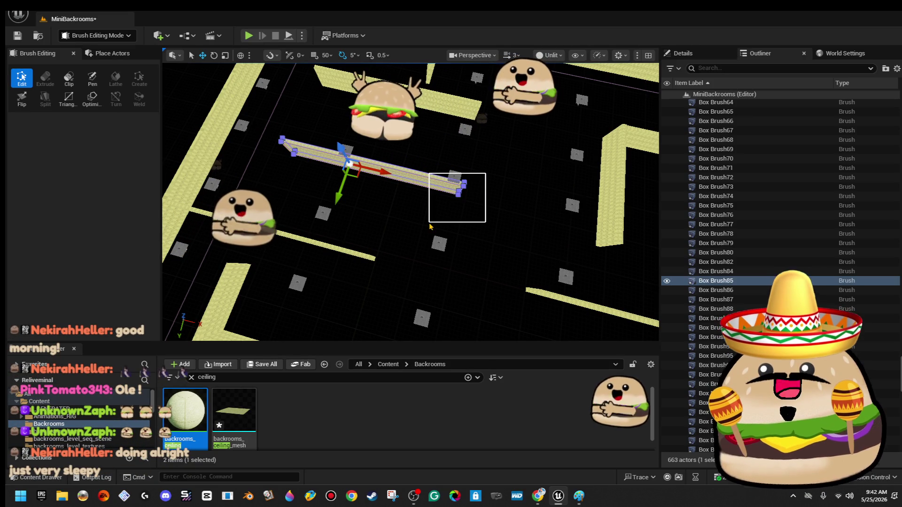
scroll(437, 224, down, 5)
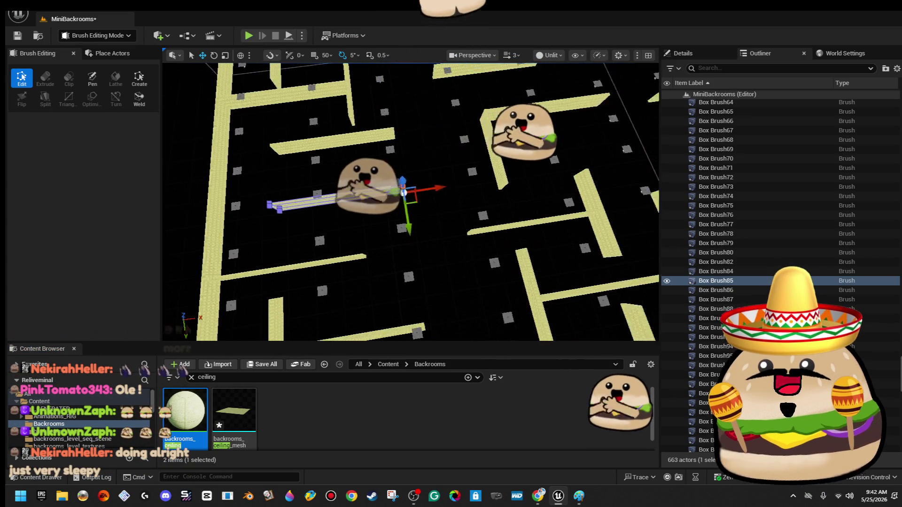
drag(416, 189, 493, 180)
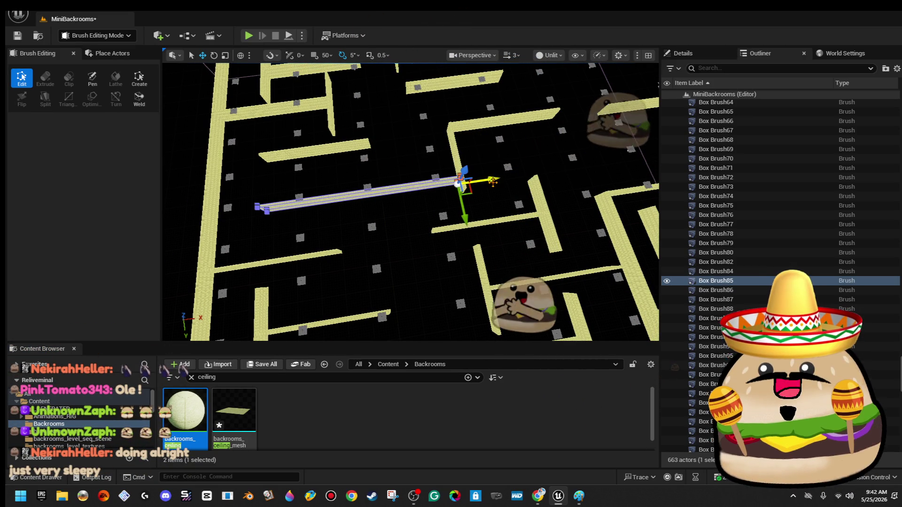
scroll(493, 180, up, 2)
scroll(442, 177, up, 6)
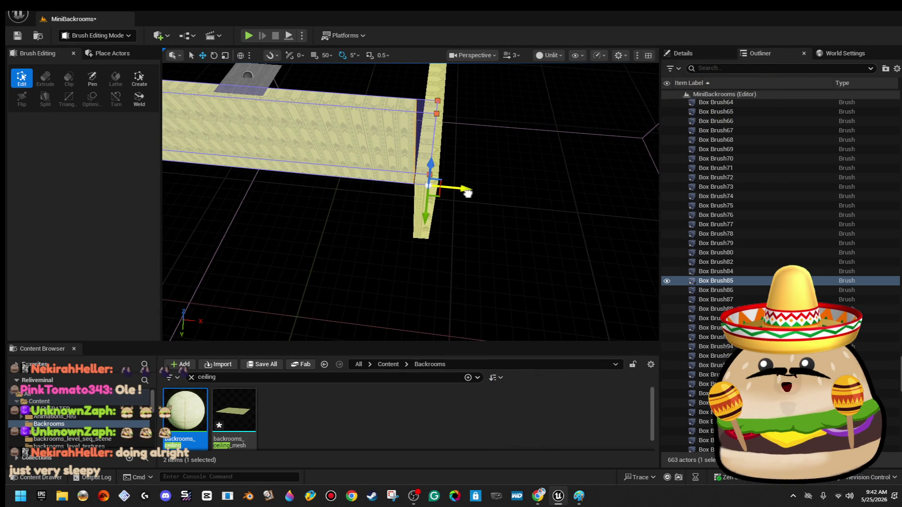
scroll(347, 172, down, 8)
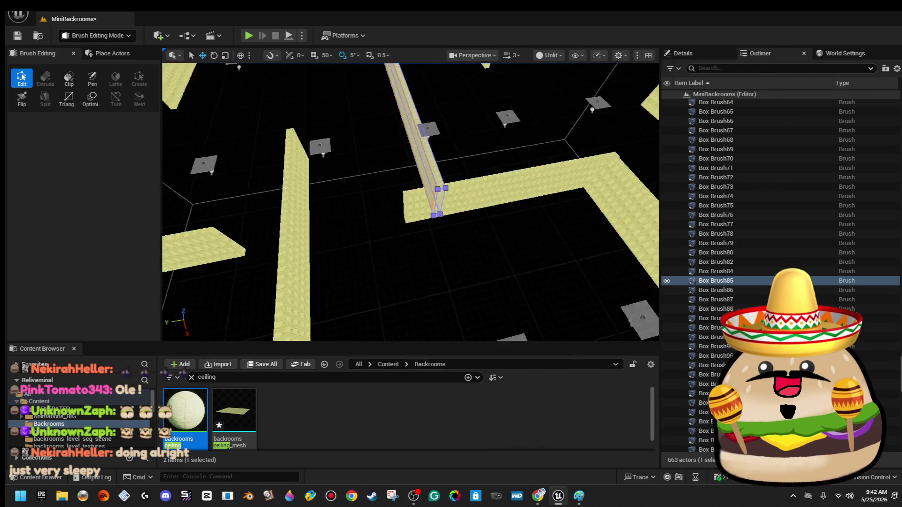
drag(397, 83, 387, 84)
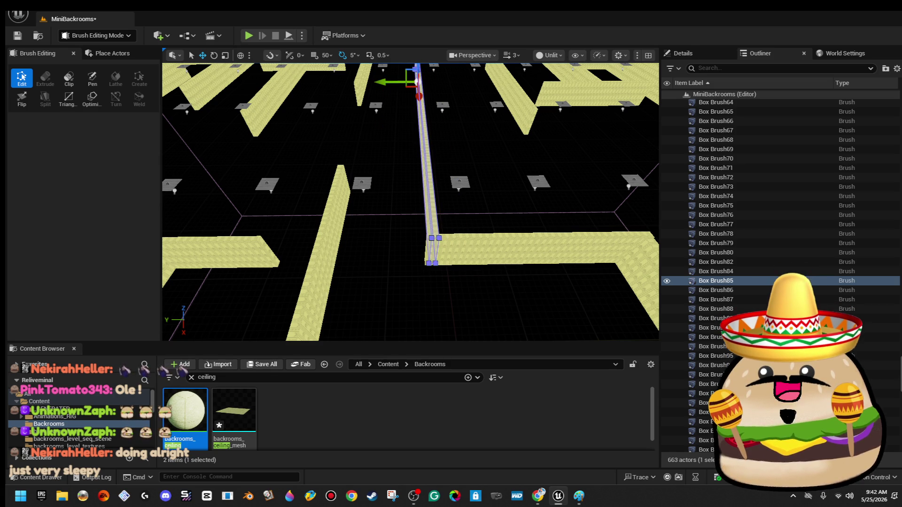
key(Escape)
Select Box Brush107 and marquee-select the corner vertices at its end.
scroll(410, 202, down, 10)
scroll(410, 202, up, 10)
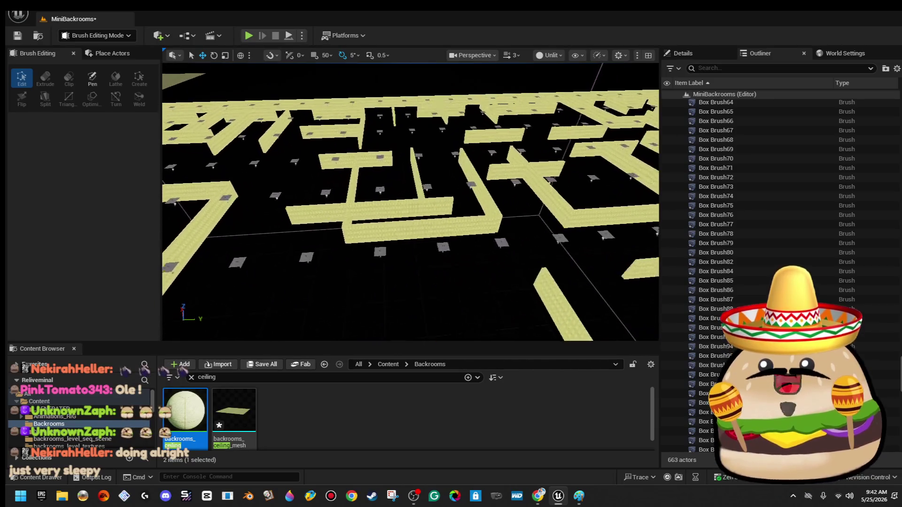
scroll(372, 201, up, 5)
click(362, 201)
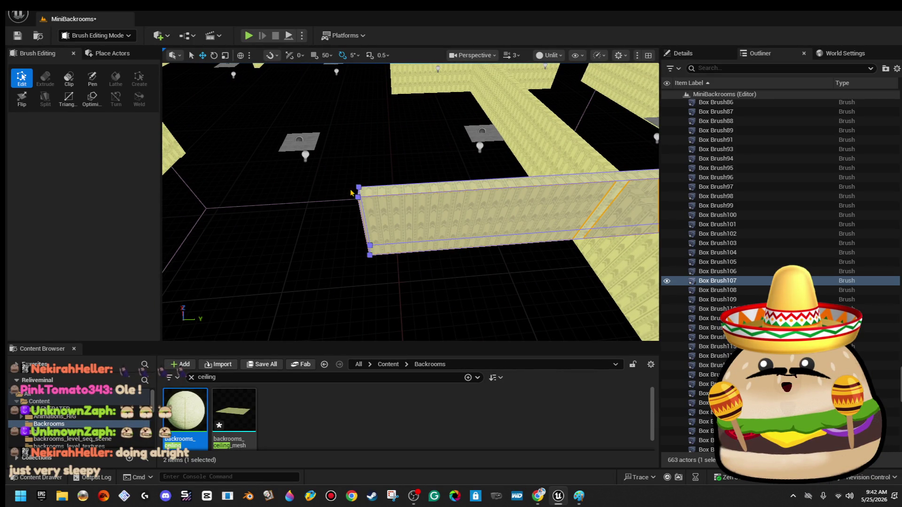
drag(378, 301, 379, 301)
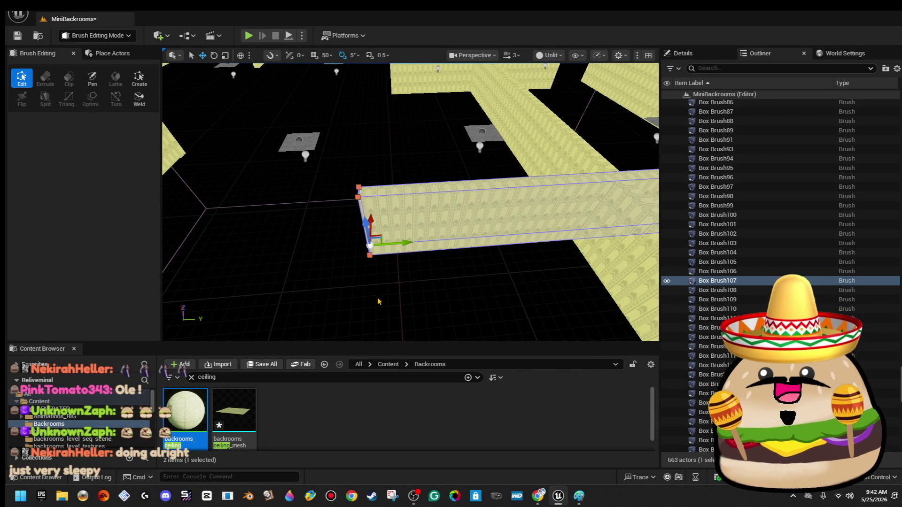
scroll(380, 303, down, 6)
drag(498, 212, 580, 235)
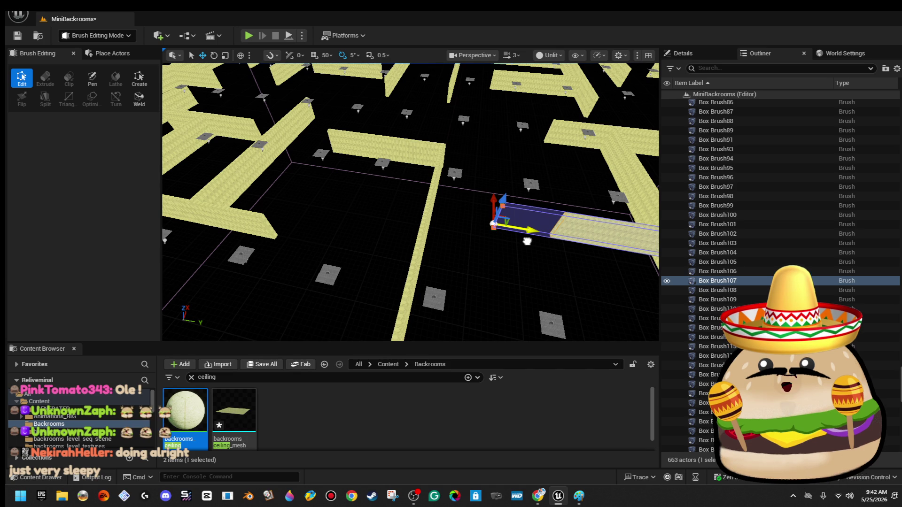
click(327, 222)
drag(327, 222, 338, 218)
drag(387, 199, 387, 199)
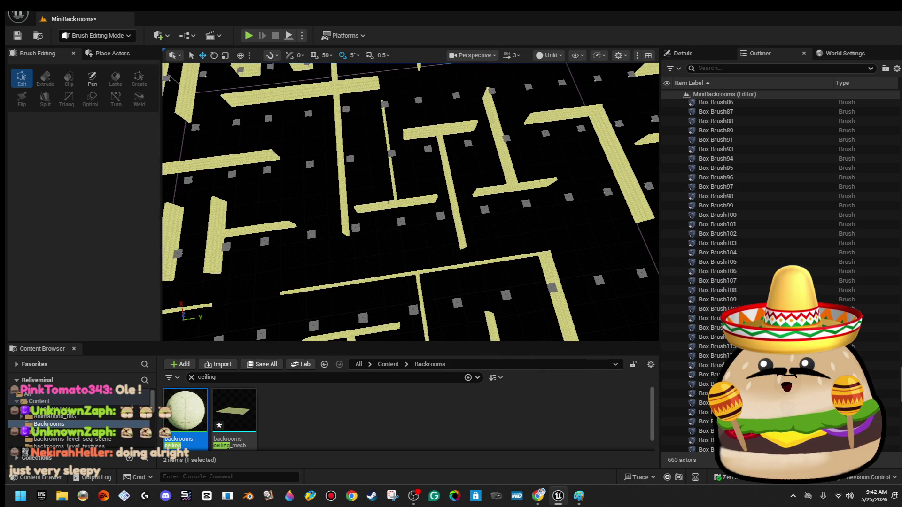
Delete the short stray wall Box Brush186 and select the left-end vertices of Box Brush187.
click(391, 203)
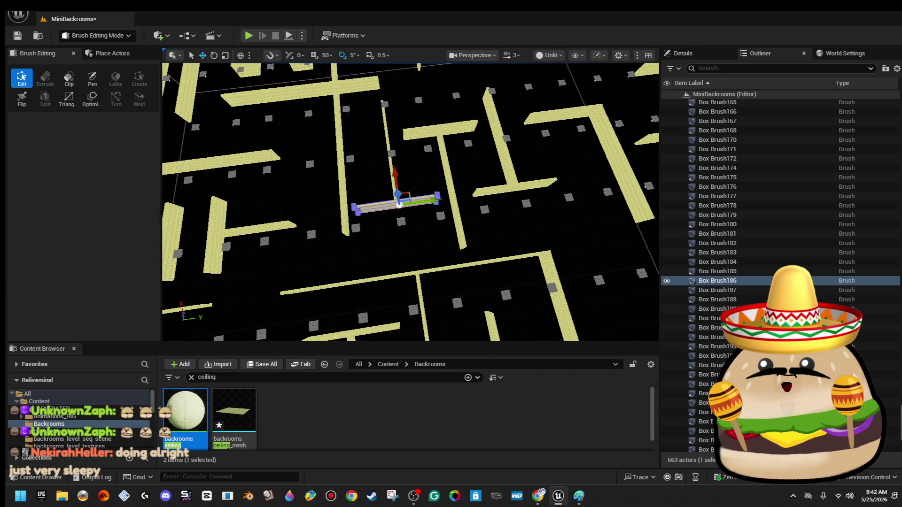
key(Delete)
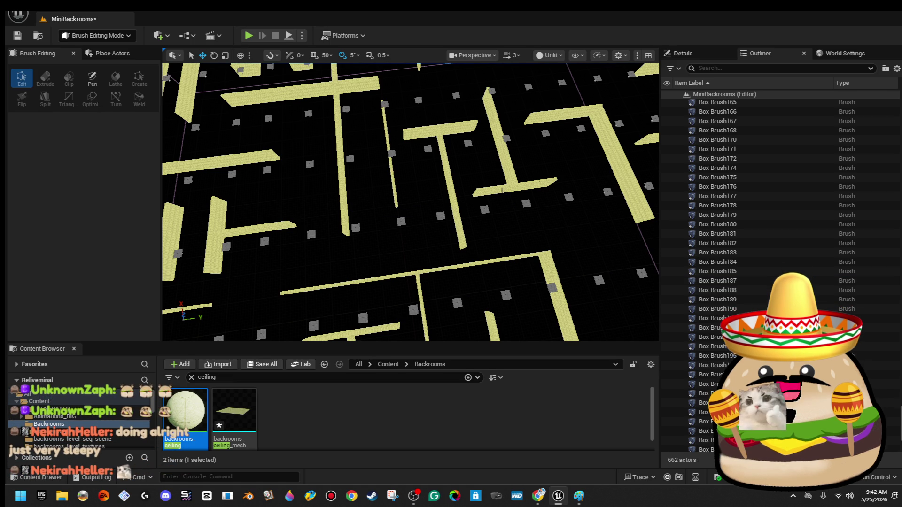
click(501, 191)
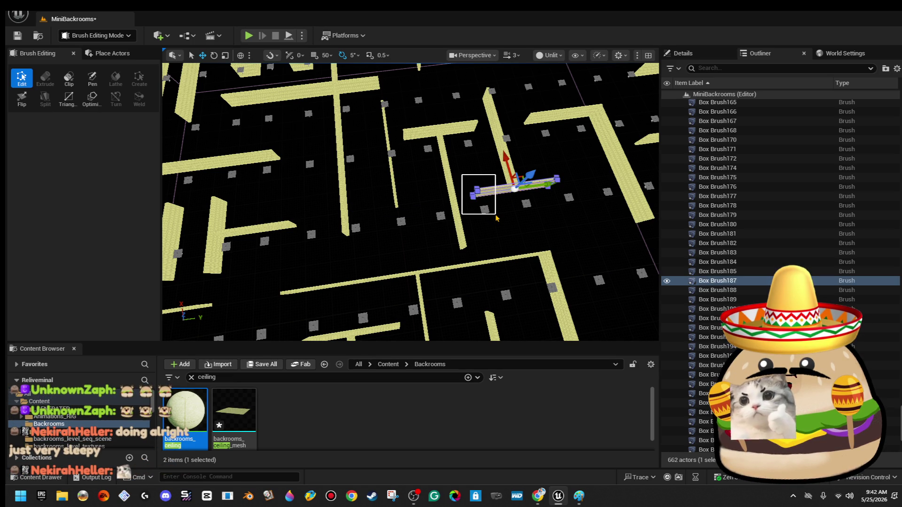
drag(496, 217, 496, 218)
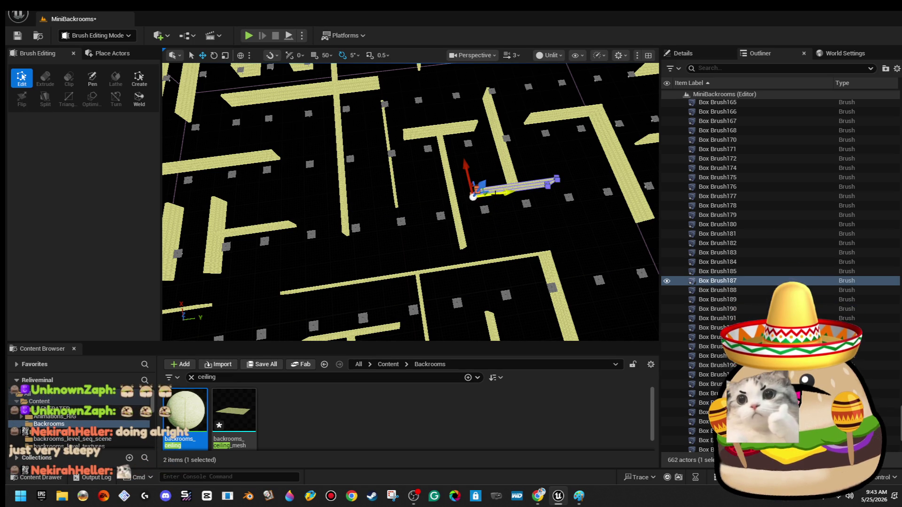
scroll(505, 191, down, 2)
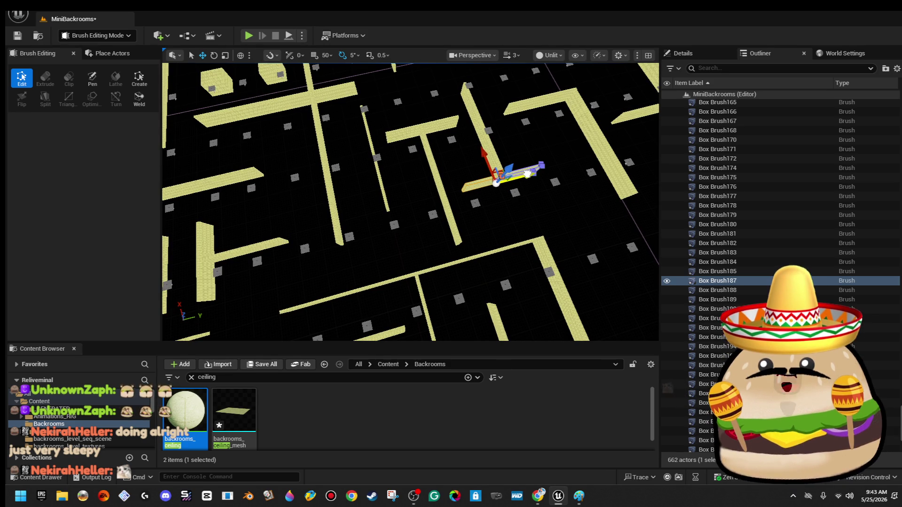
drag(495, 183, 416, 146)
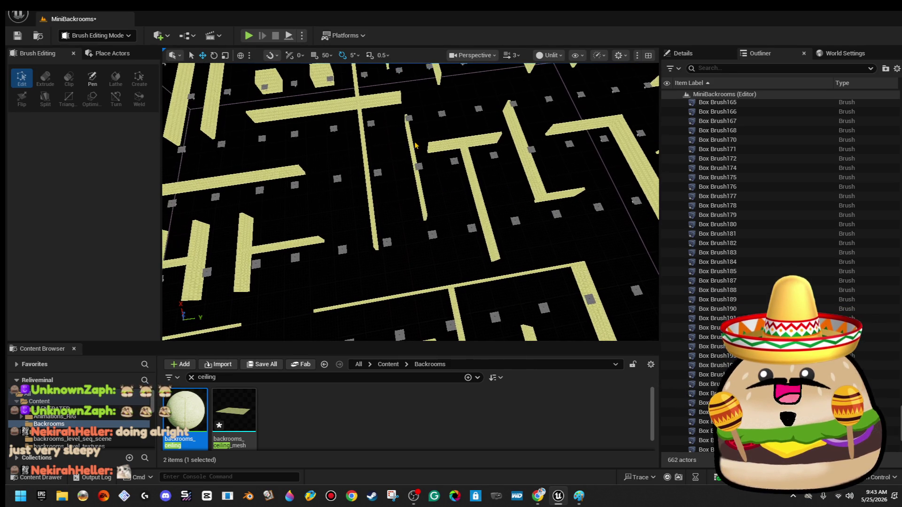
click(407, 118)
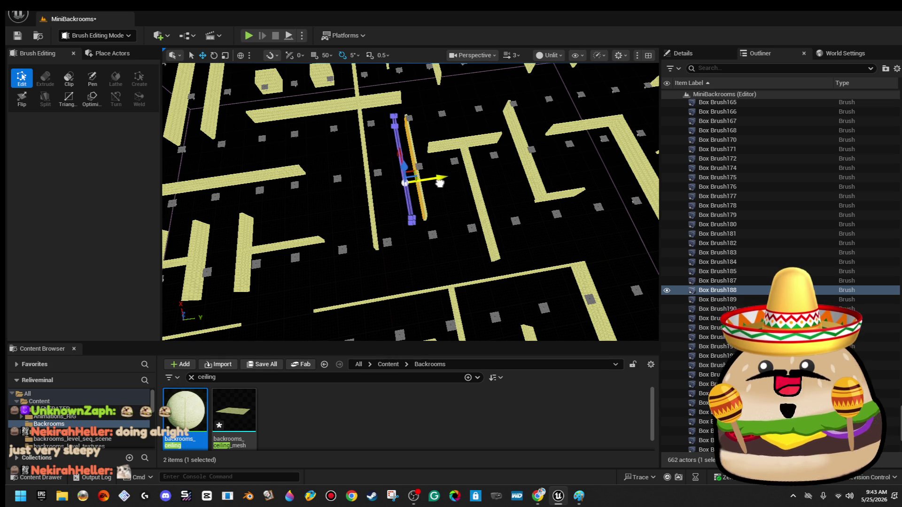
click(361, 179)
mouse_move(360, 178)
mouse_down()
mouse_move(339, 129)
mouse_move(279, 129)
mouse_move(341, 190)
mouse_up()
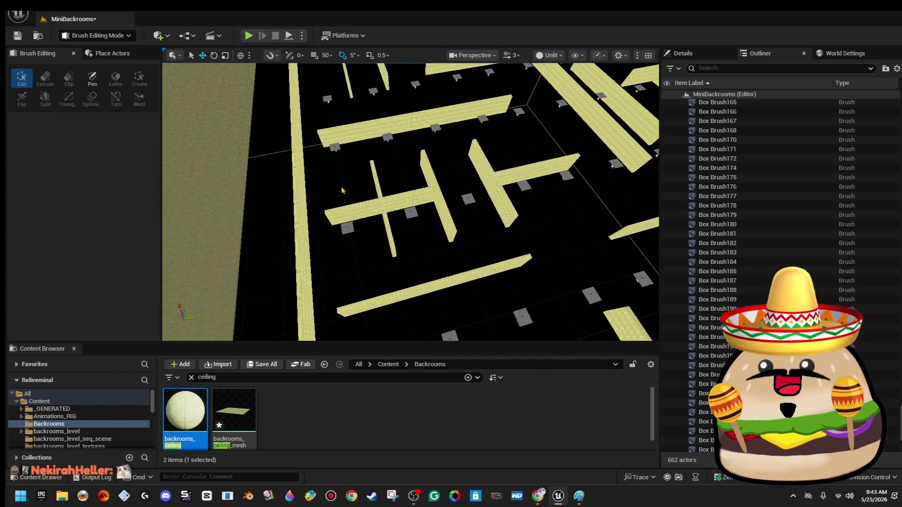
Marquee-select the left-end vertices of wall Box Brush135 to extend it, then select the pillar block.
click(360, 210)
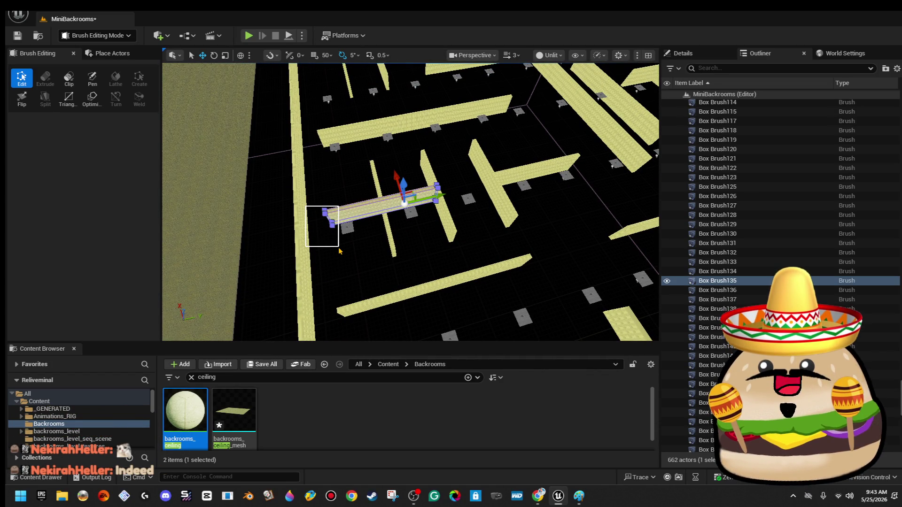
drag(337, 250, 335, 250)
drag(370, 212, 379, 210)
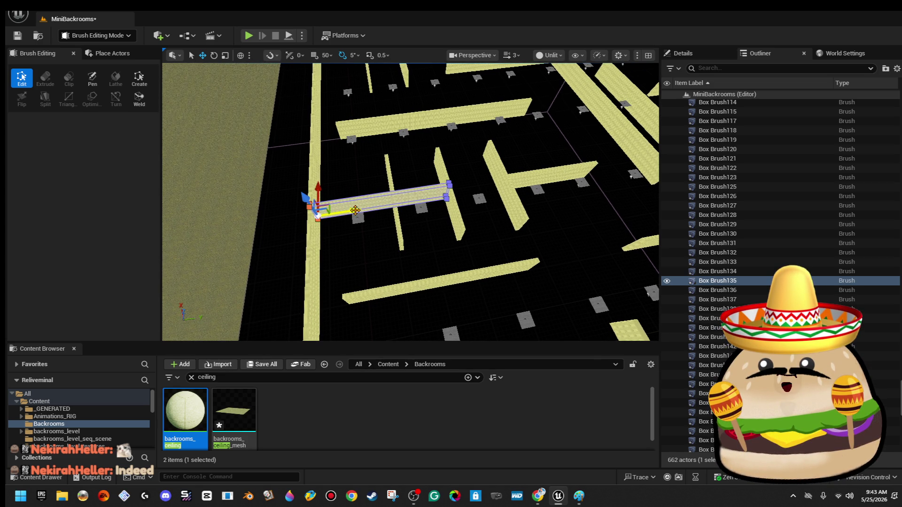
mouse_move(383, 193)
mouse_down()
mouse_move(350, 186)
mouse_move(343, 211)
mouse_move(329, 212)
mouse_move(497, 229)
mouse_up()
click(348, 203)
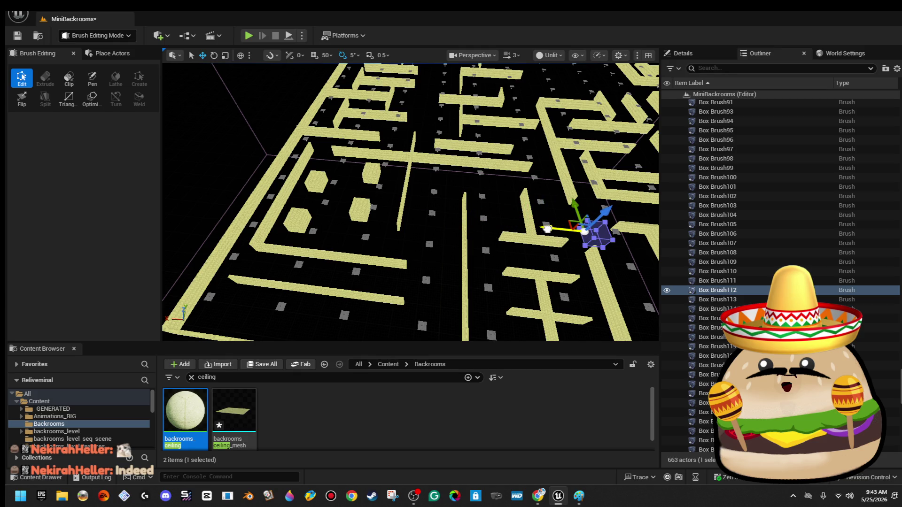
Focus on the square pillar block and orbit around it to inspect its faces.
key(f)
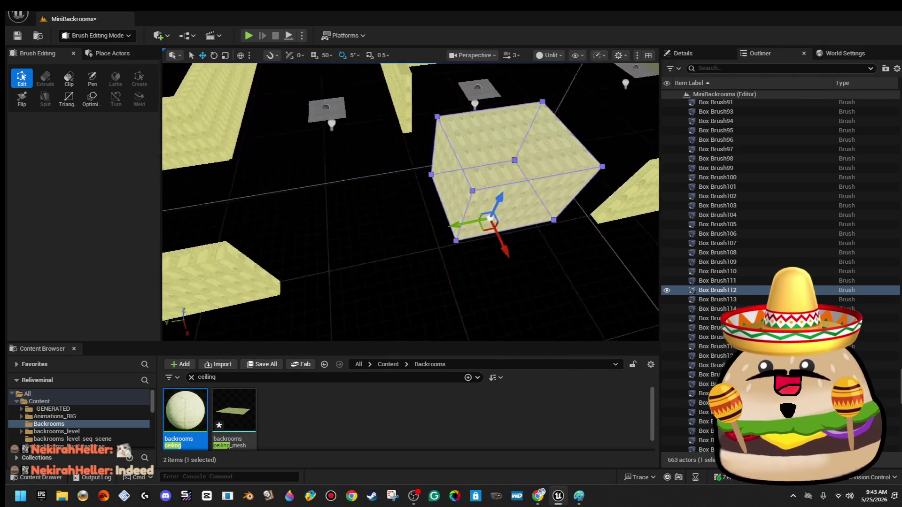
drag(539, 220, 539, 220)
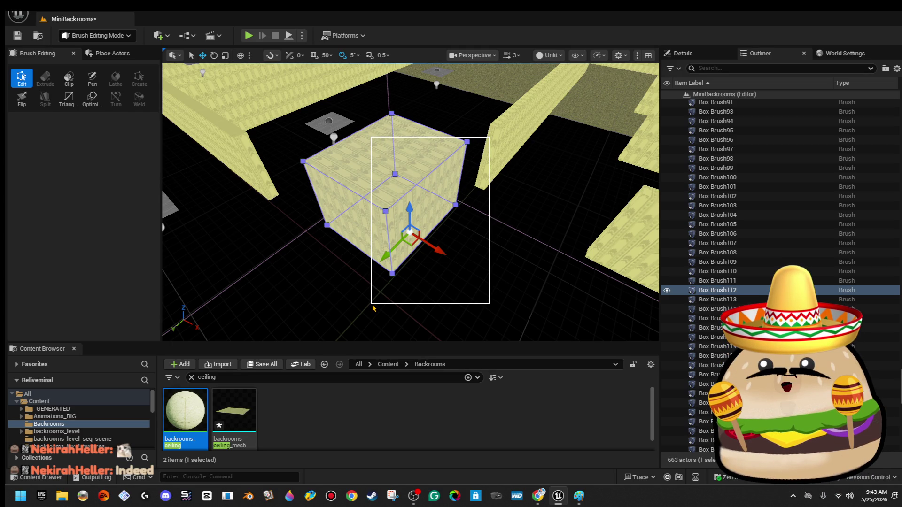
drag(392, 307, 392, 305)
click(422, 221)
mouse_move(423, 221)
mouse_down()
mouse_move(423, 263)
mouse_move(424, 218)
mouse_move(507, 226)
mouse_move(499, 230)
mouse_up()
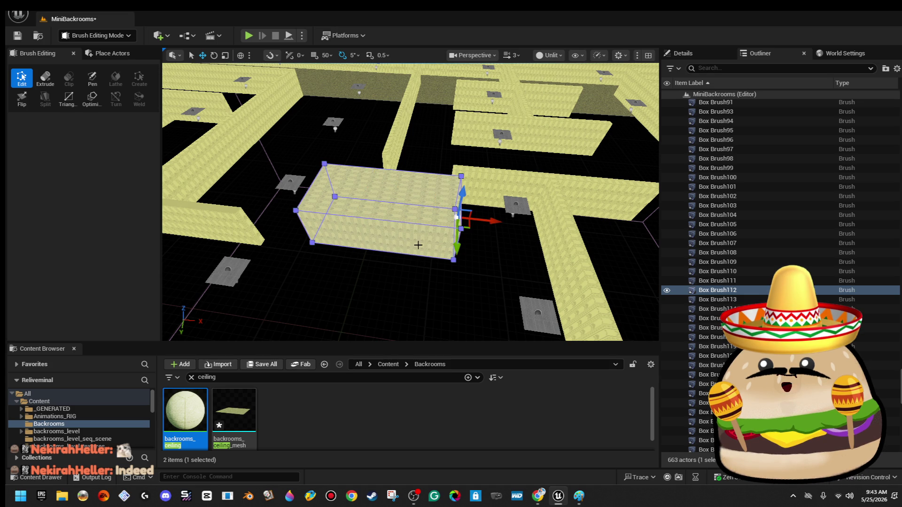
mouse_move(406, 236)
mouse_down()
mouse_move(393, 221)
mouse_move(324, 217)
mouse_move(345, 213)
mouse_up()
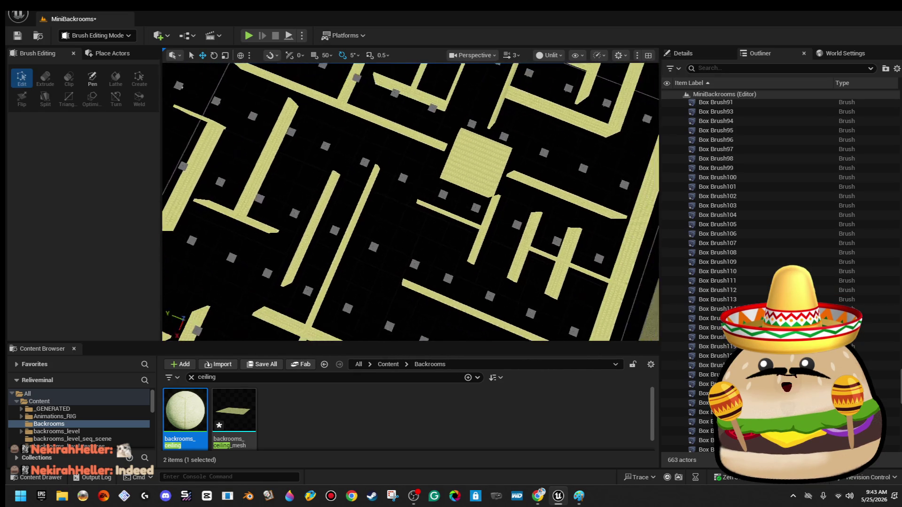
scroll(453, 199, down, 10)
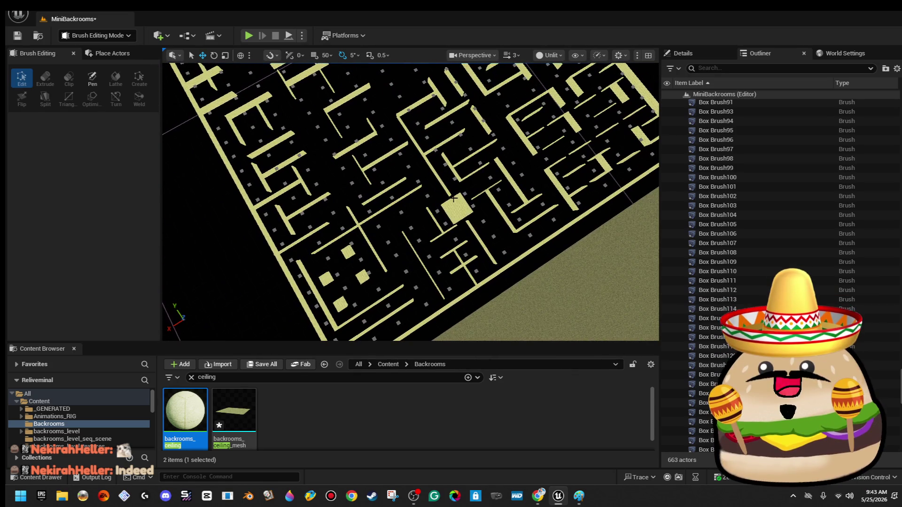
click(453, 198)
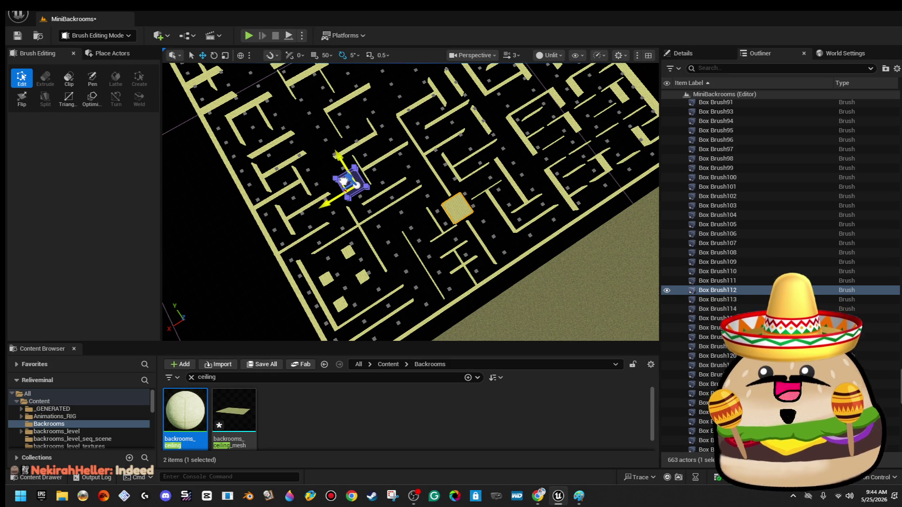
scroll(498, 162, up, 5)
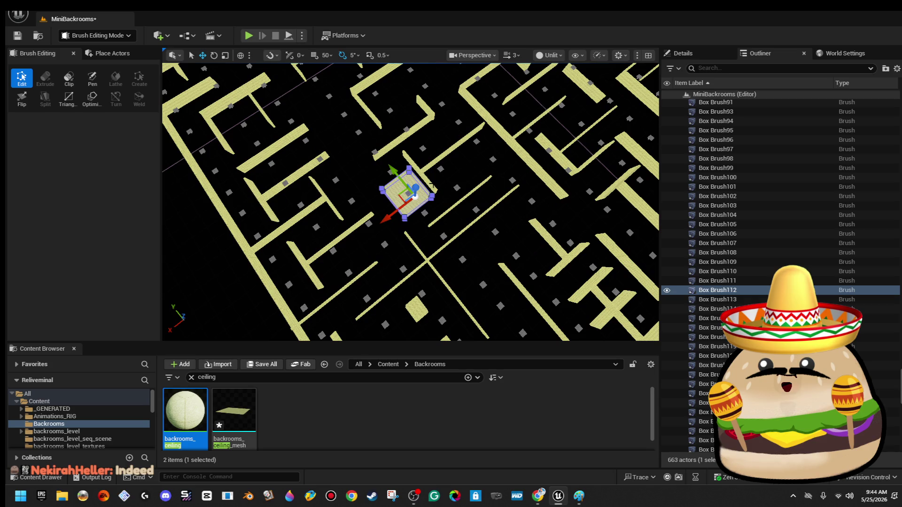
click(430, 185)
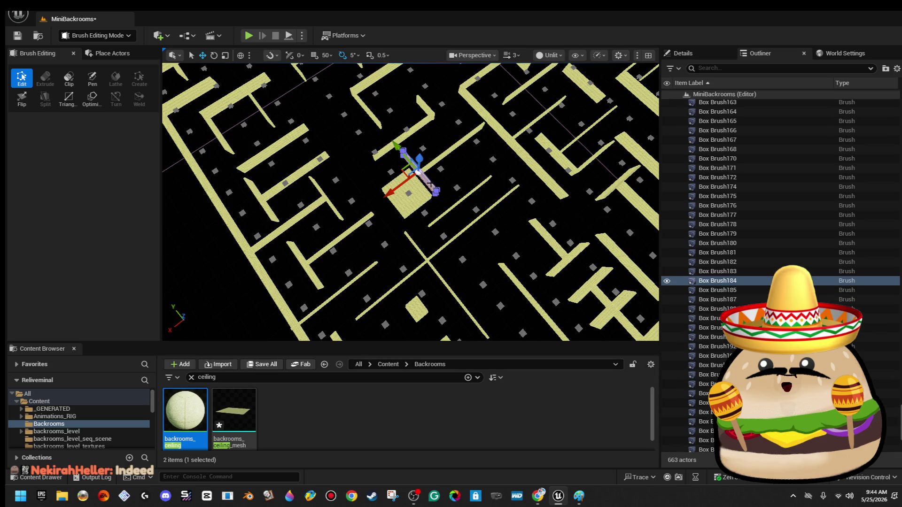
Delete the square ceiling light in the corridor beside the pillar block.
click(409, 194)
key(Delete)
click(409, 194)
mouse_move(409, 202)
mouse_down()
mouse_move(376, 230)
mouse_move(396, 244)
mouse_up()
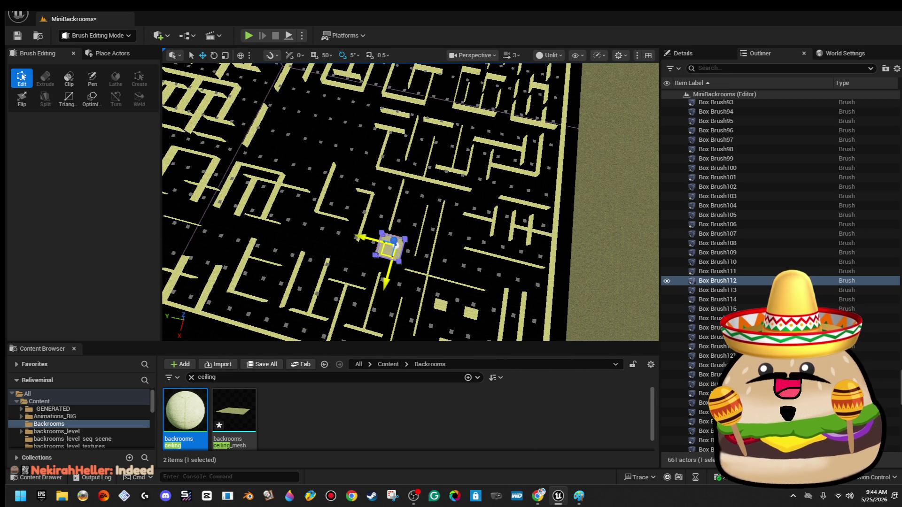
Alt-drag a copy of the square pillar block into the central corridor.
mouse_move(383, 253)
mouse_down()
mouse_move(168, 136)
mouse_move(224, 112)
mouse_up()
drag(220, 100, 239, 86)
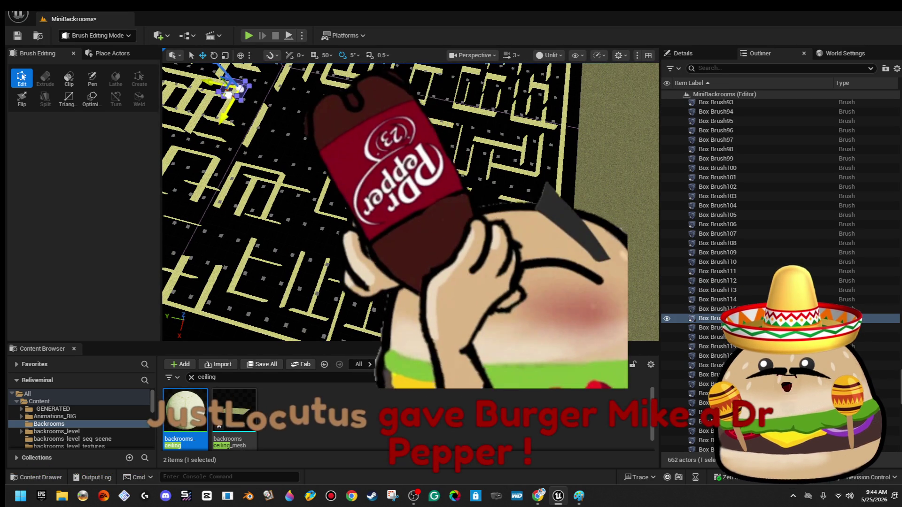
key(f)
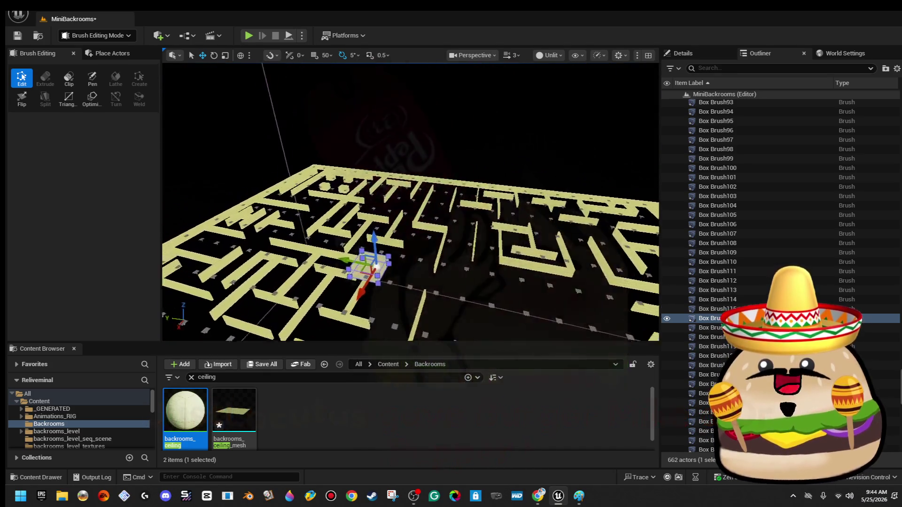
scroll(474, 156, down, 3)
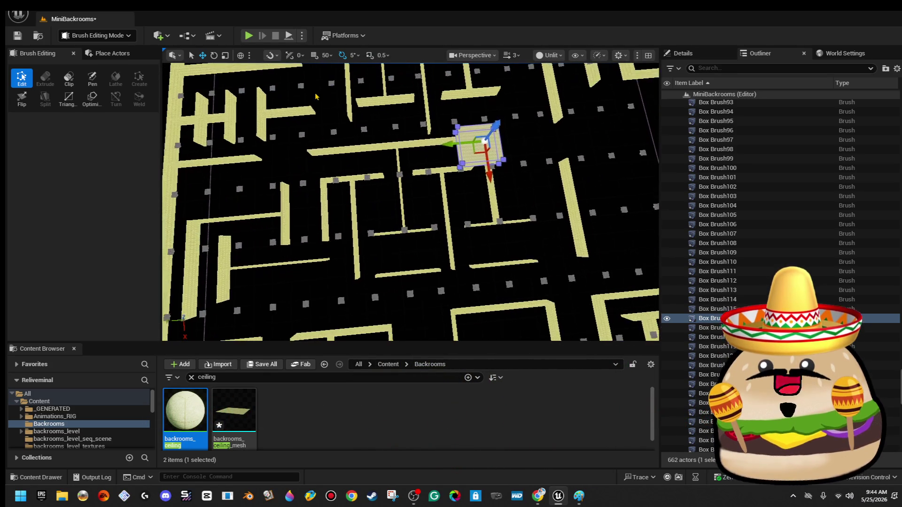
mouse_move(474, 155)
mouse_down()
mouse_move(401, 223)
mouse_move(399, 236)
mouse_up()
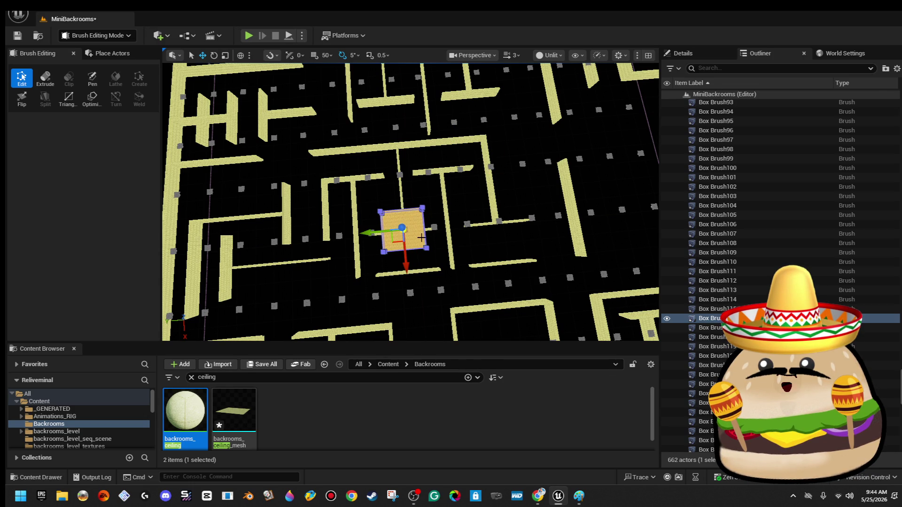
click(416, 238)
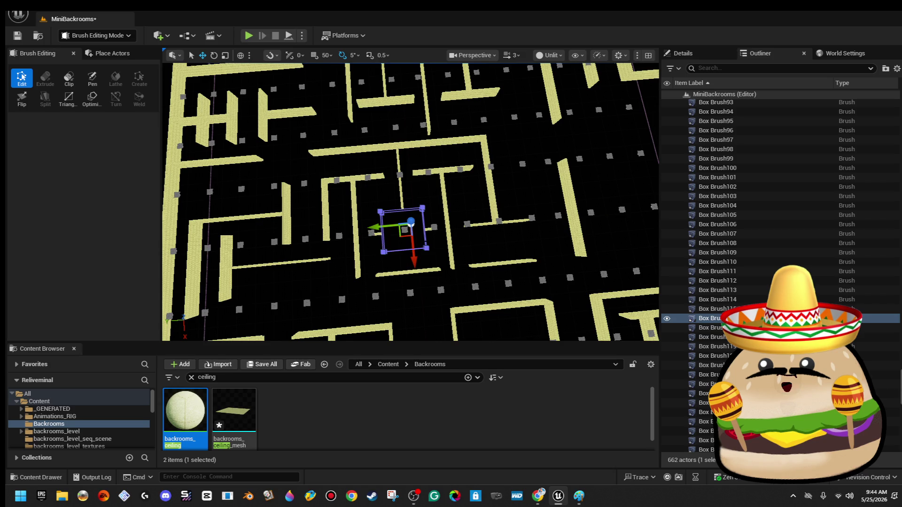
click(459, 212)
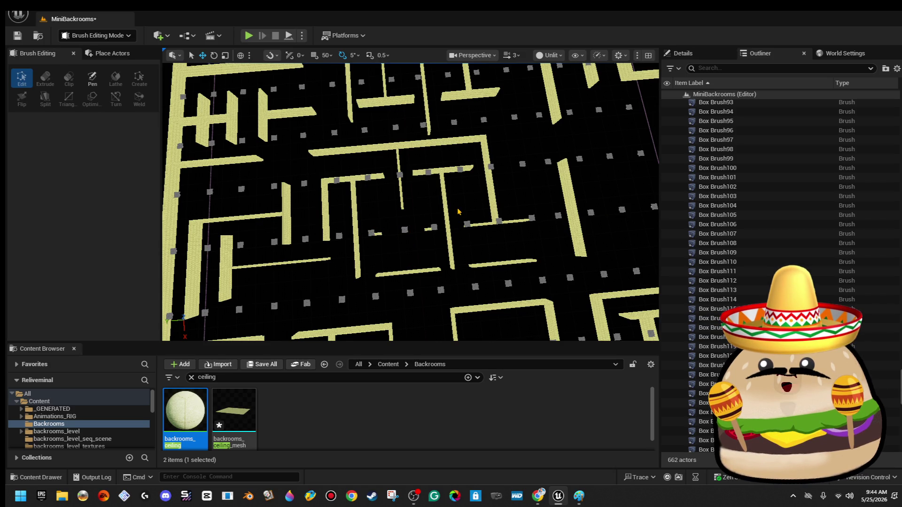
Copy square block Box Brush116 into the corridor one over to the left.
key(ctrl+z)
key(ctrl+z)
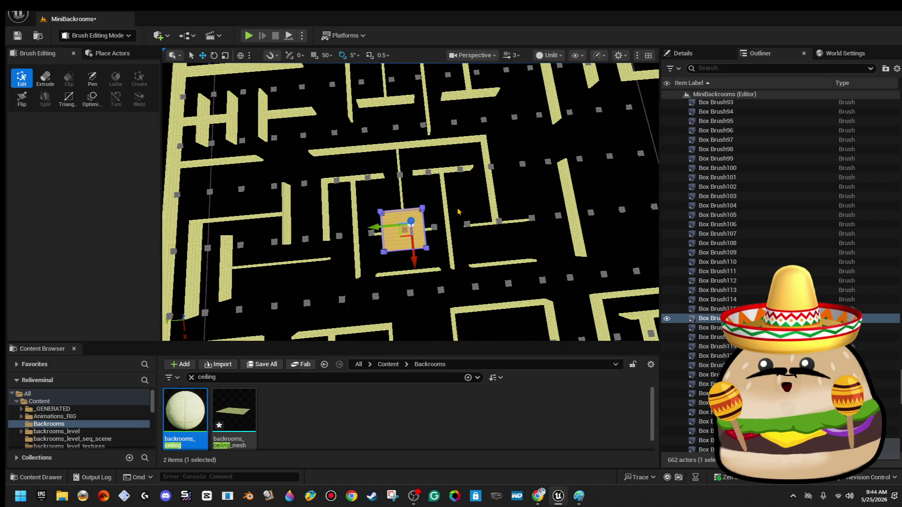
click(460, 212)
drag(460, 213, 462, 214)
click(456, 200)
key(ctrl+z)
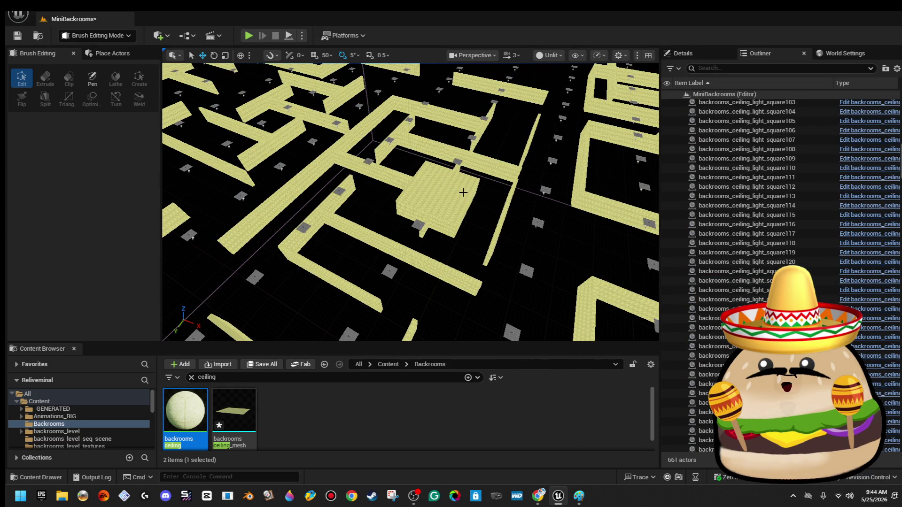
click(456, 200)
drag(456, 200, 544, 195)
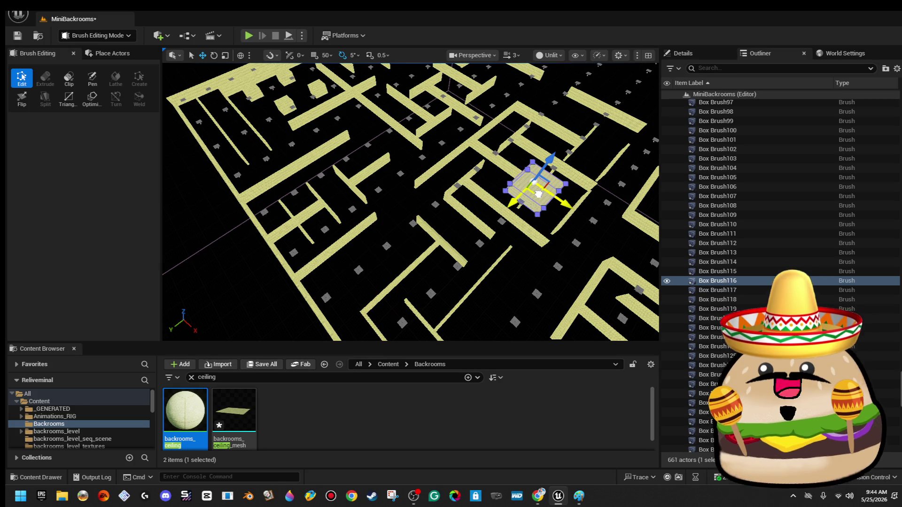
mouse_move(538, 194)
mouse_down()
mouse_move(412, 192)
mouse_move(252, 211)
mouse_move(312, 224)
mouse_move(181, 103)
mouse_move(415, 192)
mouse_move(371, 188)
mouse_move(385, 192)
mouse_move(376, 213)
mouse_move(381, 238)
mouse_move(329, 211)
mouse_up()
Delete thin wall pieces Box Brush23 and Box Brush19 lying on the yellow slab.
key(ctrl+z)
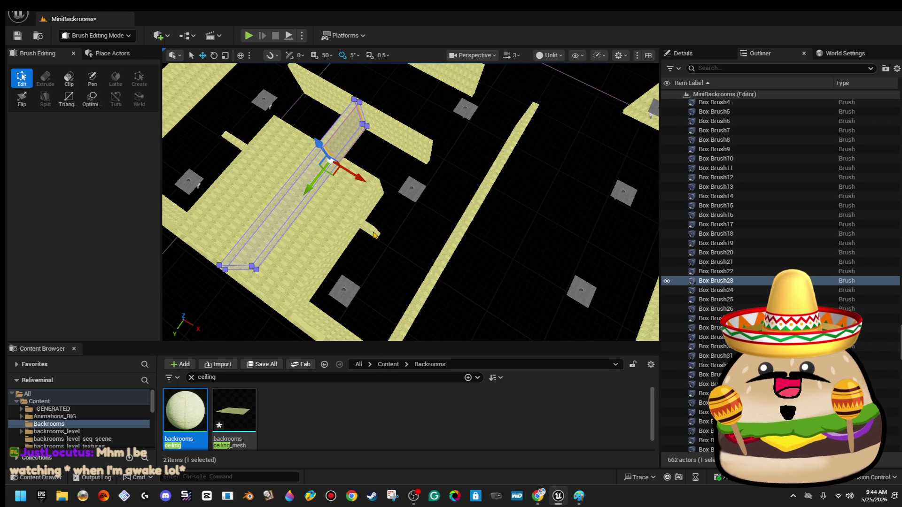
key(ctrl+z)
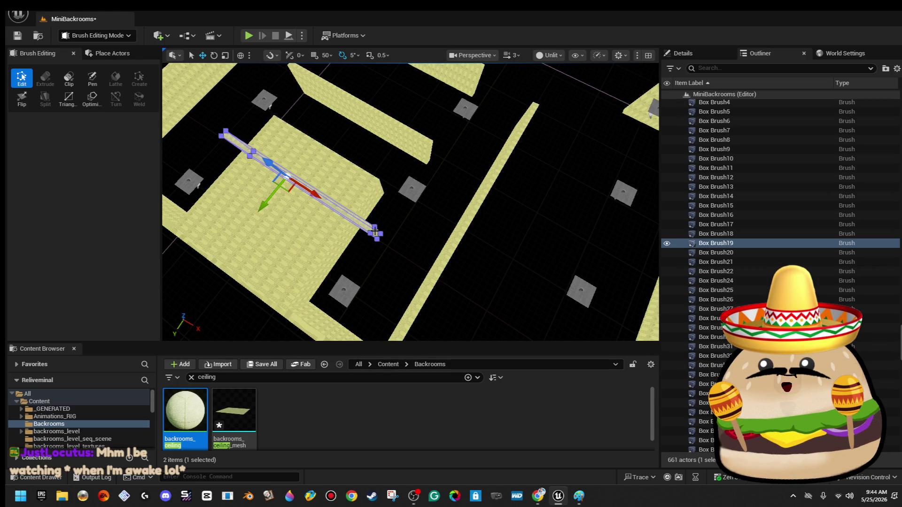
key(ctrl+z)
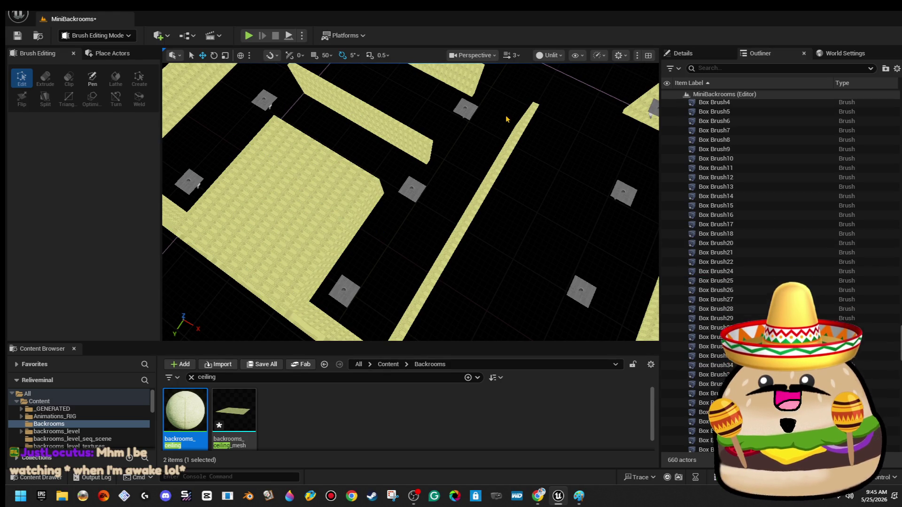
scroll(411, 202, down, 10)
scroll(410, 202, down, 2)
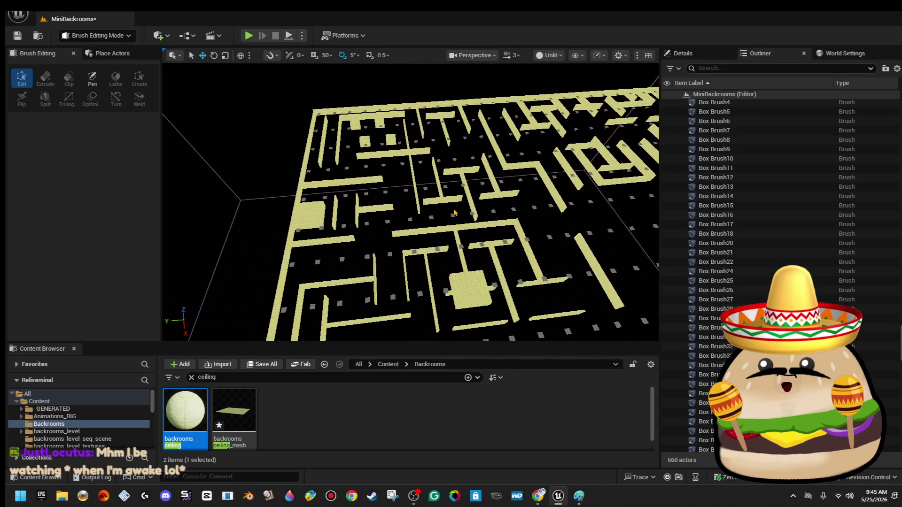
Drop a copy of the small square block nearby and orbit to check its placement.
click(335, 215)
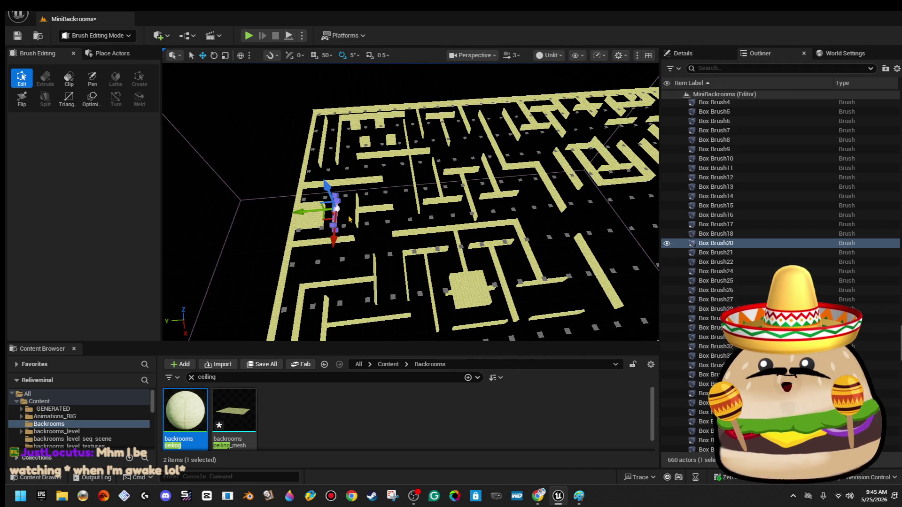
click(298, 217)
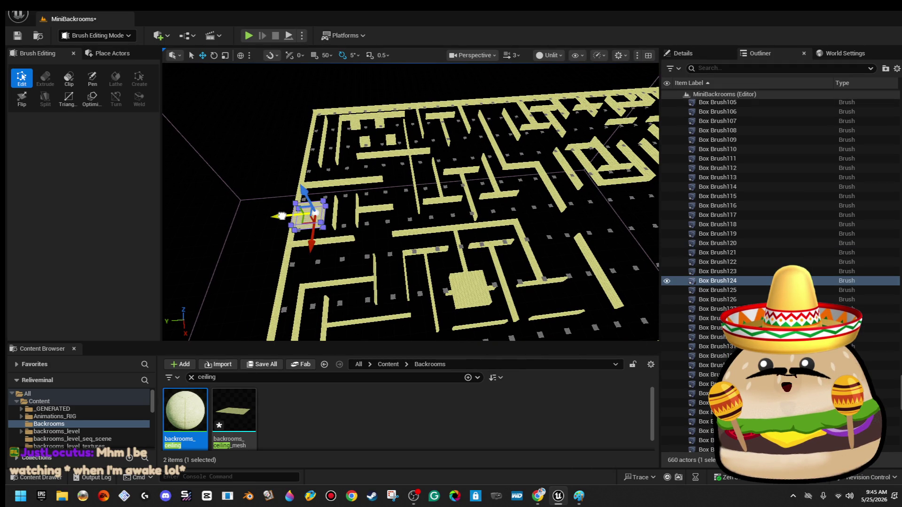
drag(282, 216, 473, 209)
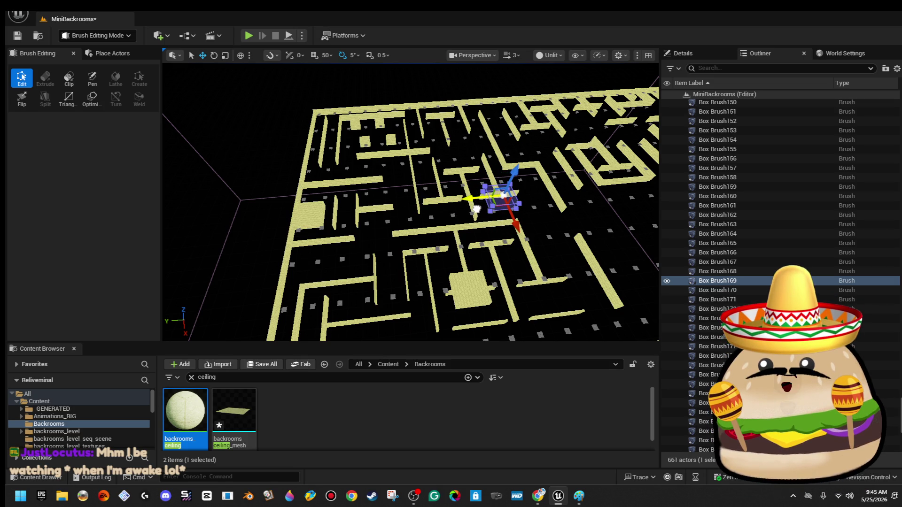
drag(411, 202, 418, 251)
mouse_move(509, 304)
mouse_down()
mouse_move(509, 289)
mouse_move(508, 304)
mouse_up()
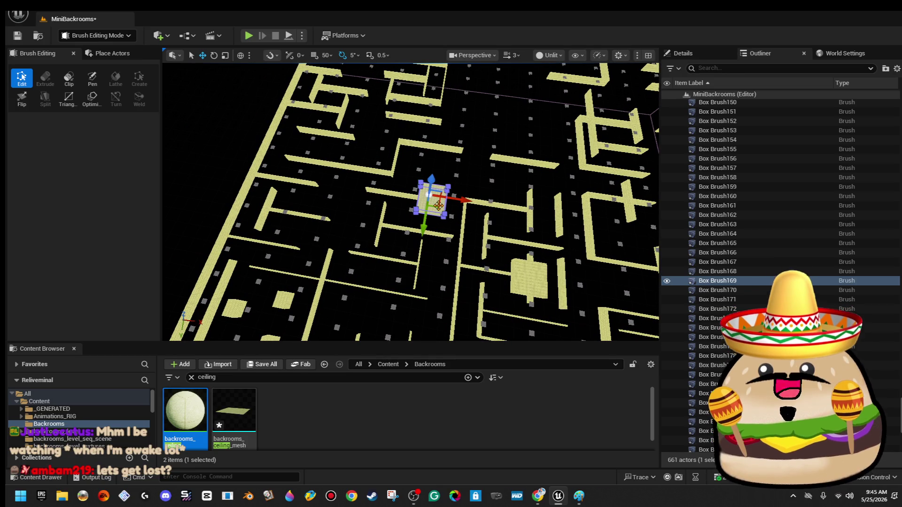
mouse_move(436, 207)
mouse_down()
mouse_move(324, 125)
mouse_move(306, 141)
mouse_move(310, 94)
mouse_up()
mouse_move(501, 235)
mouse_down()
mouse_move(488, 215)
mouse_move(487, 238)
mouse_up()
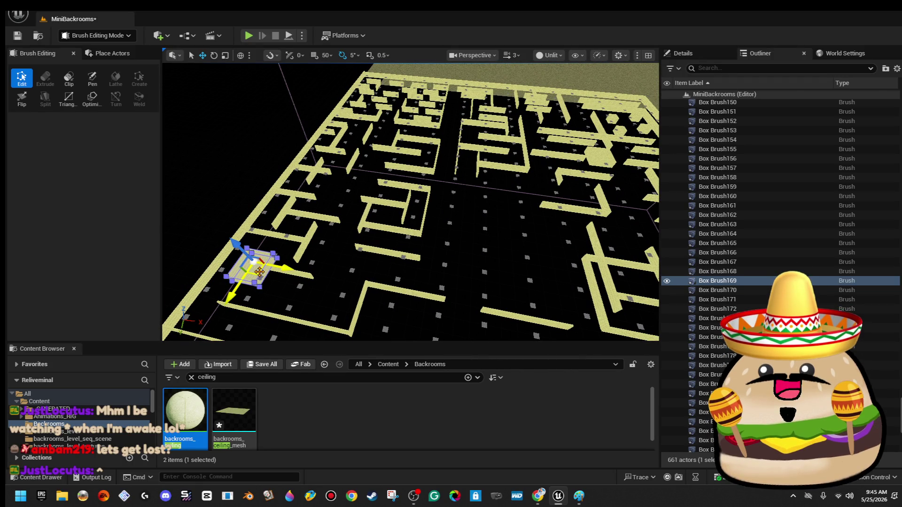
Place another block copy deeper in the maze and adjust it within its corridor.
mouse_move(261, 272)
alt+mouse_down()
mouse_move(469, 185)
mouse_move(507, 100)
mouse_move(482, 126)
mouse_move(482, 145)
alt+mouse_up()
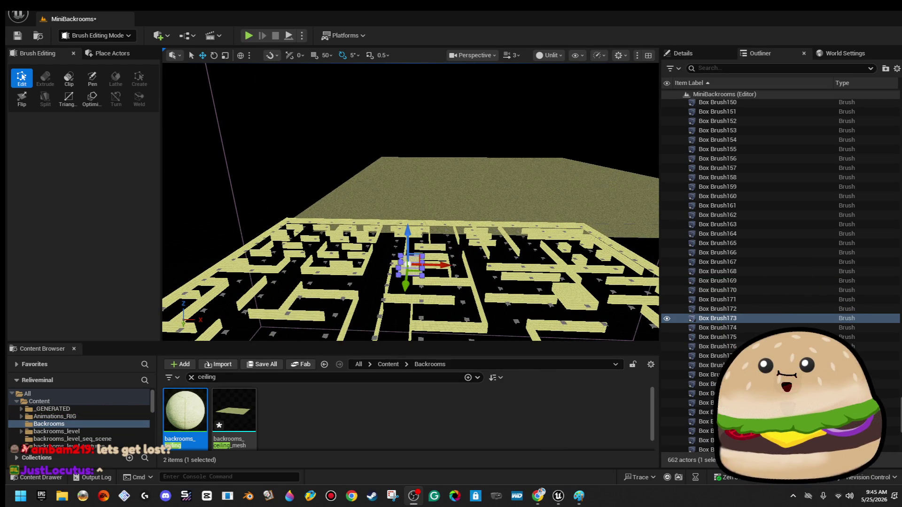
drag(469, 211, 437, 197)
mouse_move(469, 228)
mouse_down()
mouse_move(468, 254)
mouse_move(469, 228)
mouse_up()
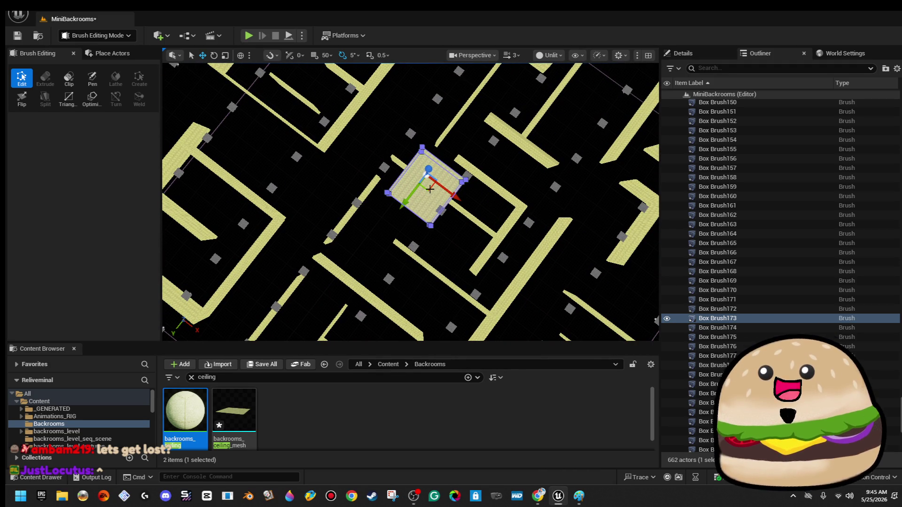
drag(430, 189, 500, 216)
drag(379, 237, 379, 236)
Discard a misplaced duplicate and drop a block copy into an upper-right corridor.
click(359, 207)
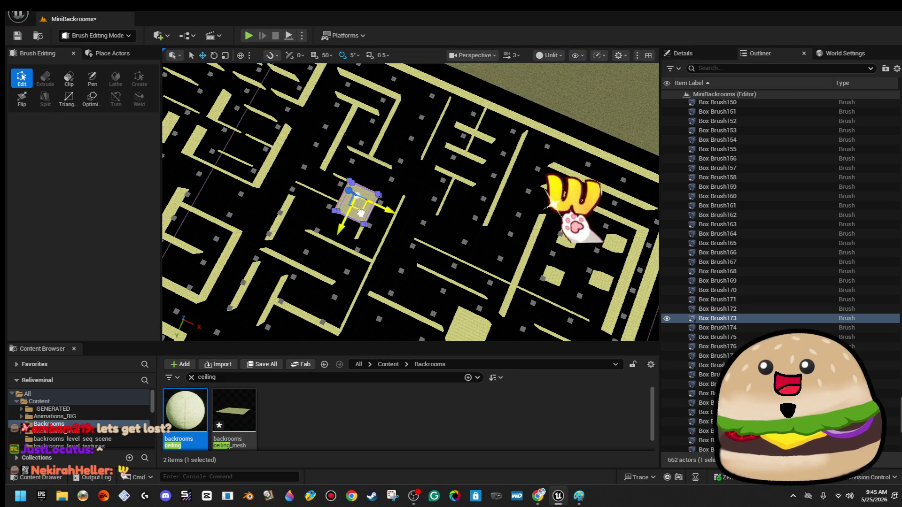
mouse_move(360, 213)
alt+mouse_down()
mouse_move(559, 219)
mouse_move(626, 249)
alt+mouse_up()
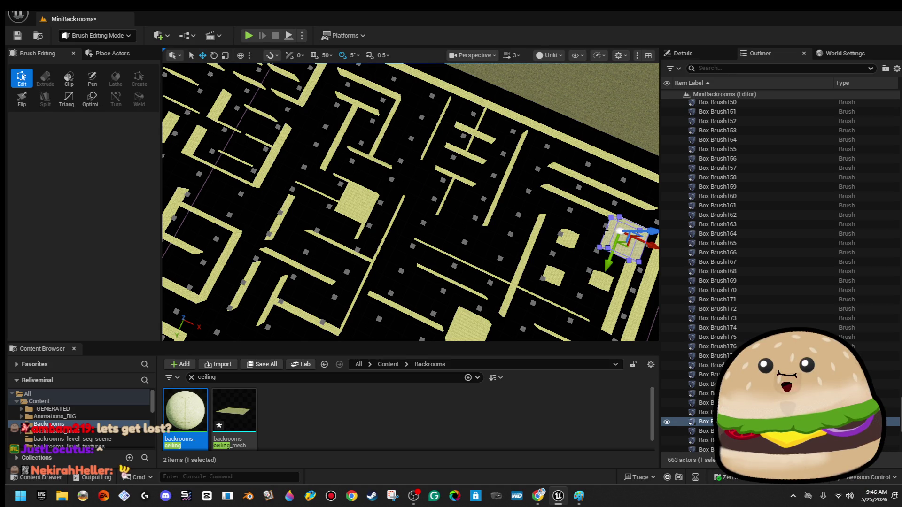
key(Delete)
drag(620, 231, 511, 279)
click(422, 232)
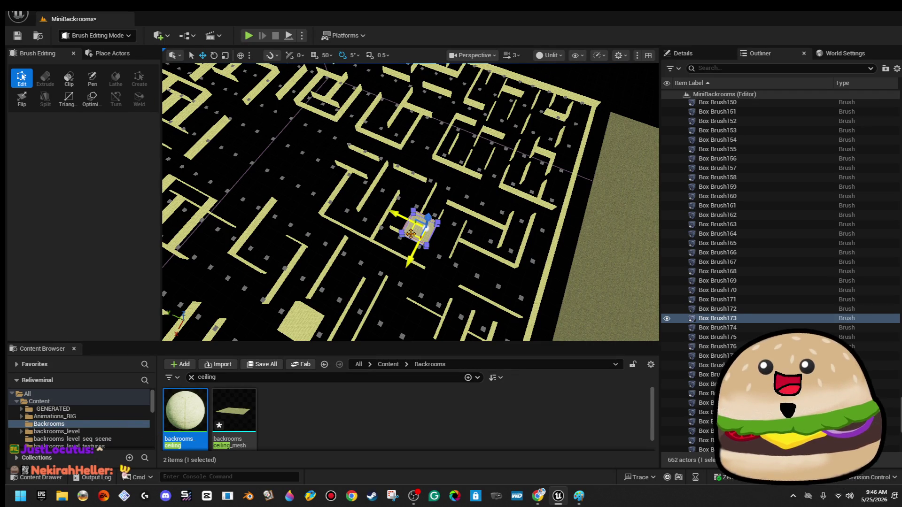
mouse_move(411, 233)
mouse_down()
mouse_move(494, 197)
mouse_move(533, 119)
mouse_move(481, 142)
mouse_up()
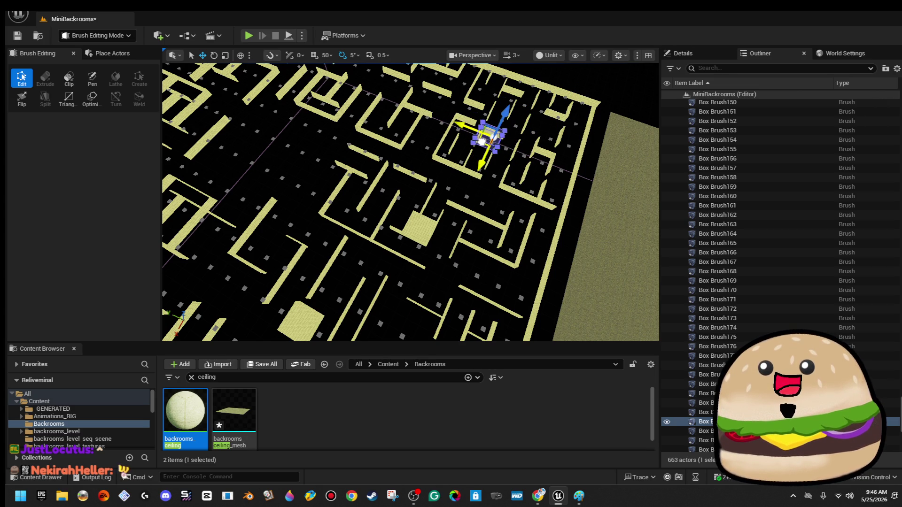
scroll(493, 176, up, 5)
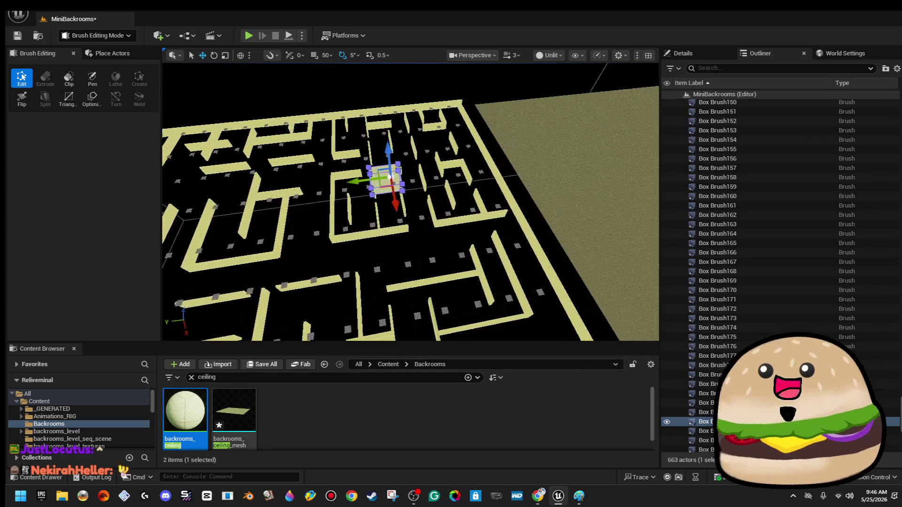
drag(483, 183, 452, 164)
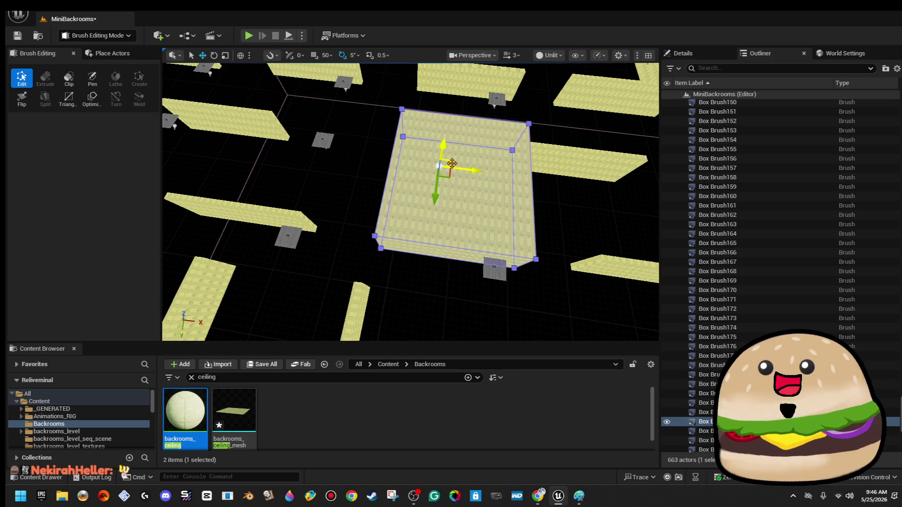
Delete the stray copy and move a fresh duplicate of the upper-right block to the left-centre.
key(Delete)
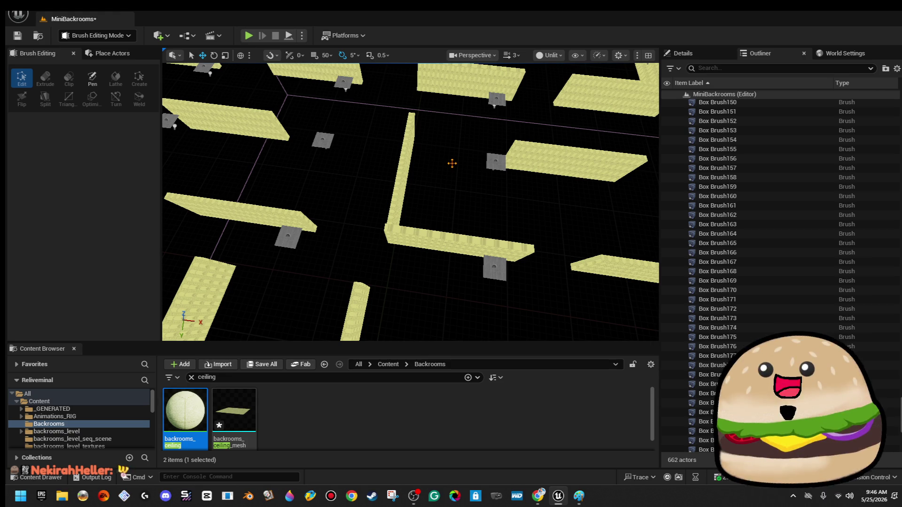
scroll(463, 208, down, 10)
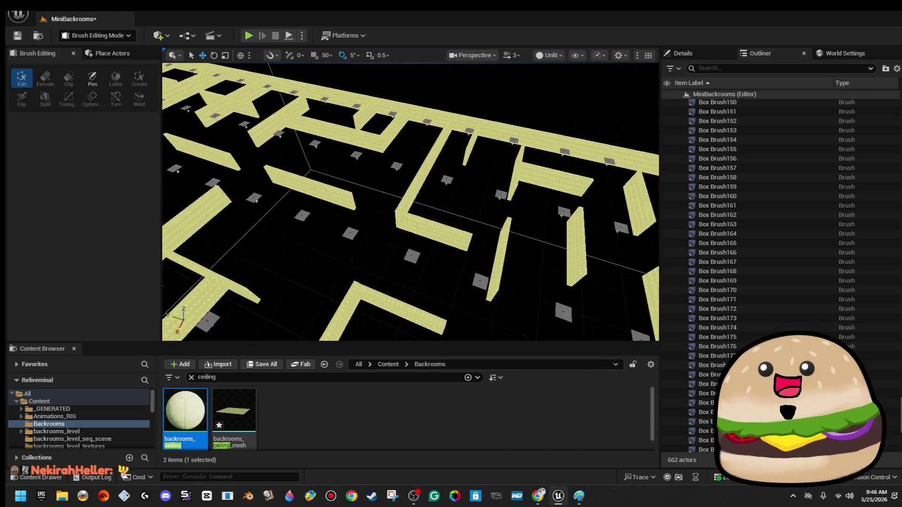
scroll(410, 202, down, 5)
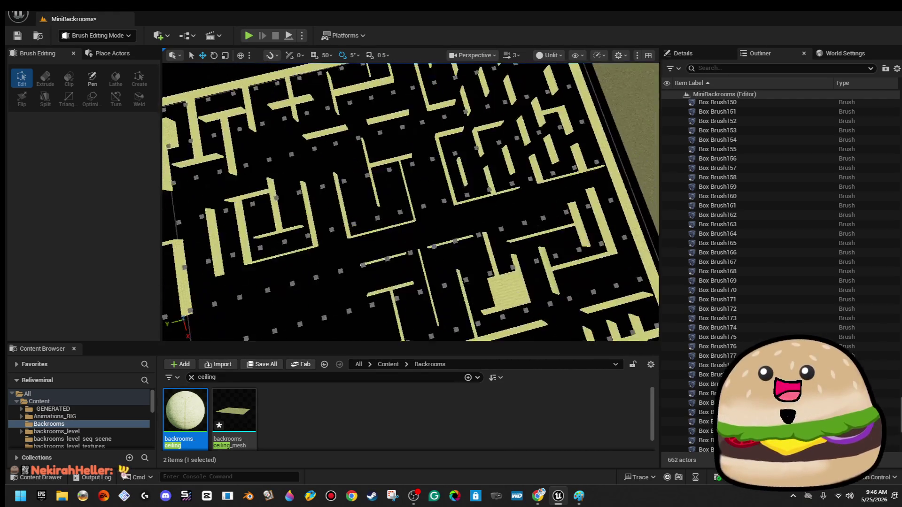
drag(410, 202, 231, 202)
click(581, 199)
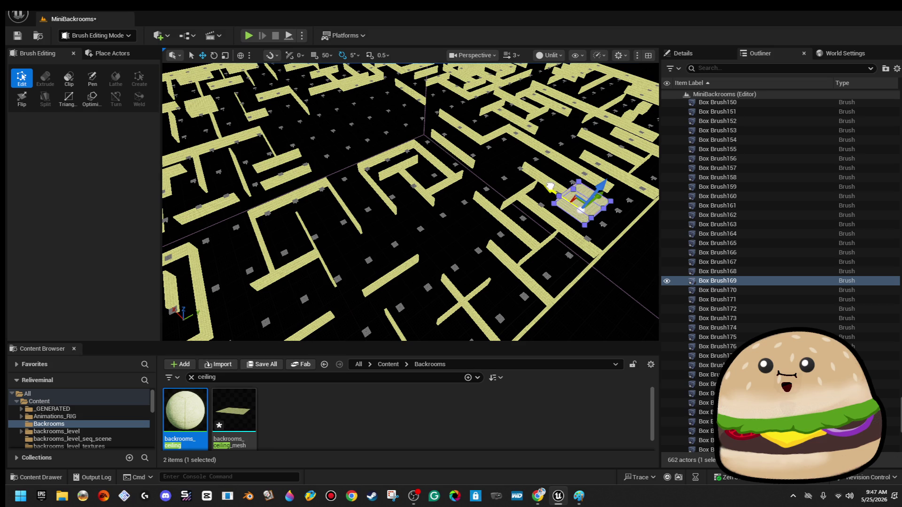
drag(551, 187, 498, 156)
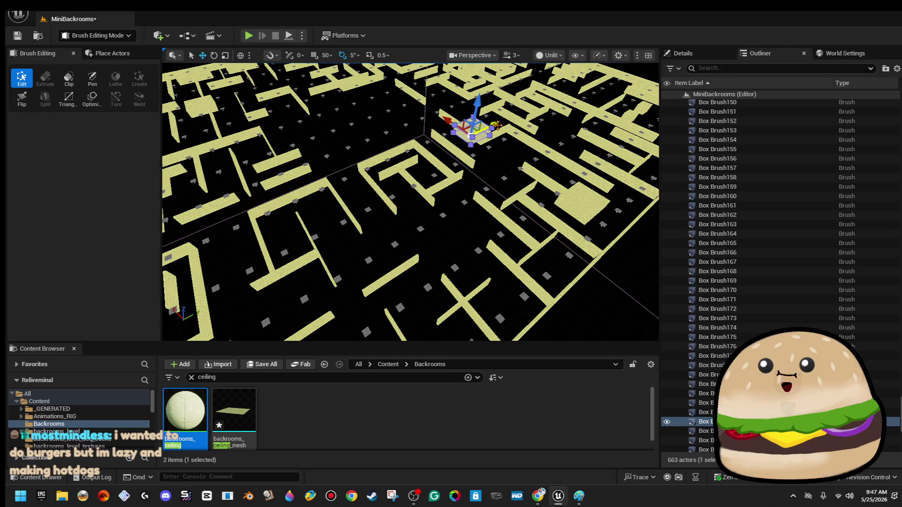
drag(497, 124, 309, 185)
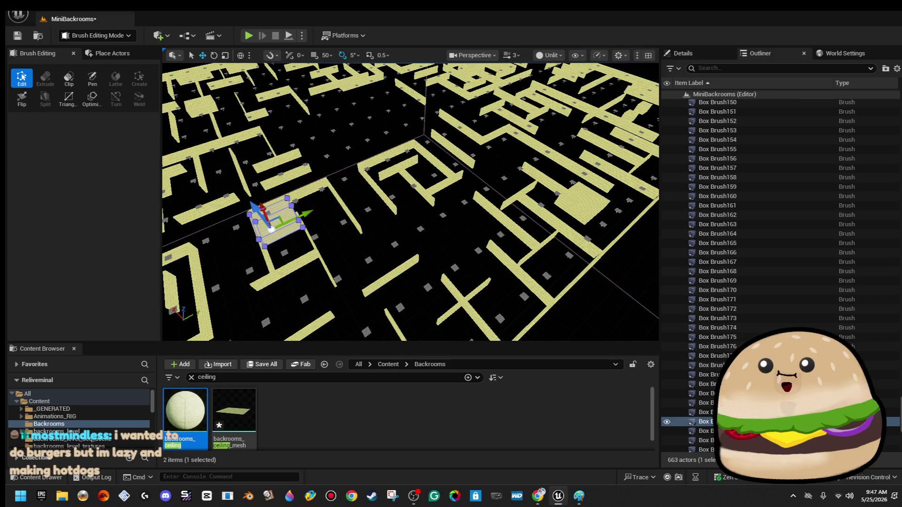
key(f)
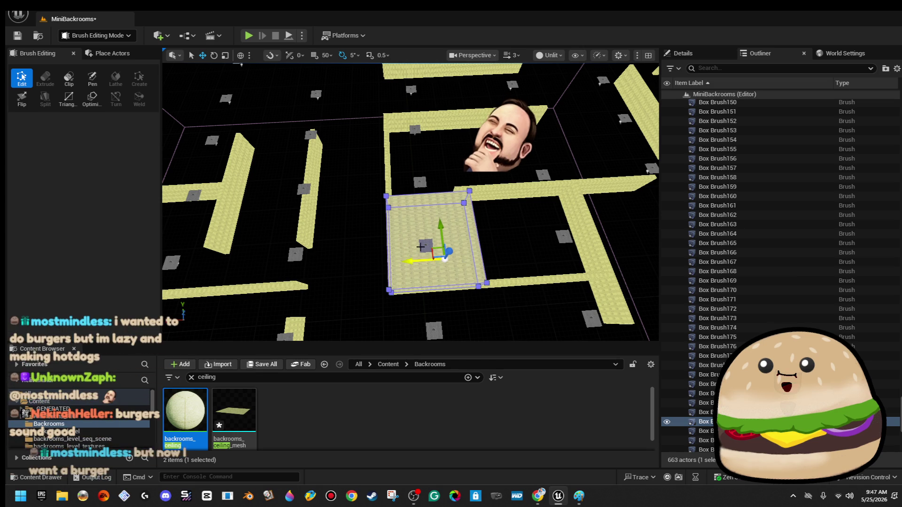
Delete a ceiling light square and drag Box Brush201's left-end vertices in to shorten it.
click(424, 244)
key(Delete)
click(451, 187)
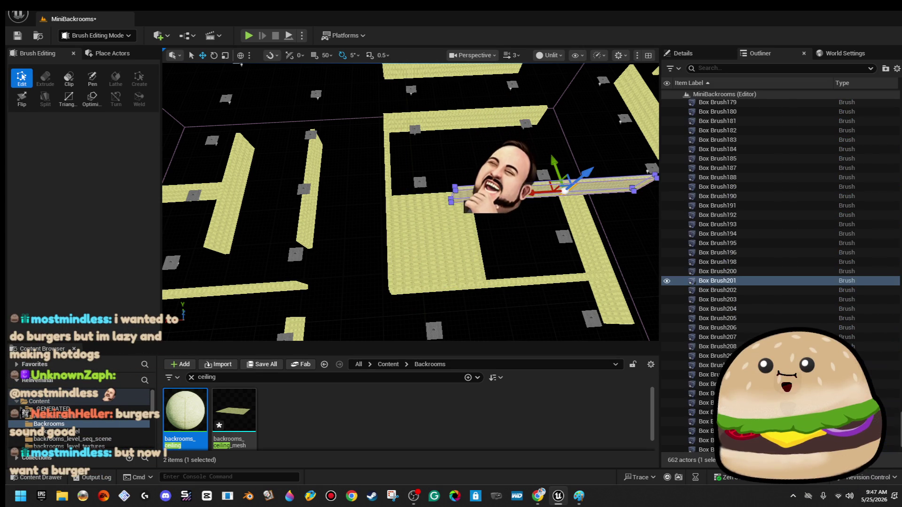
drag(443, 175, 474, 199)
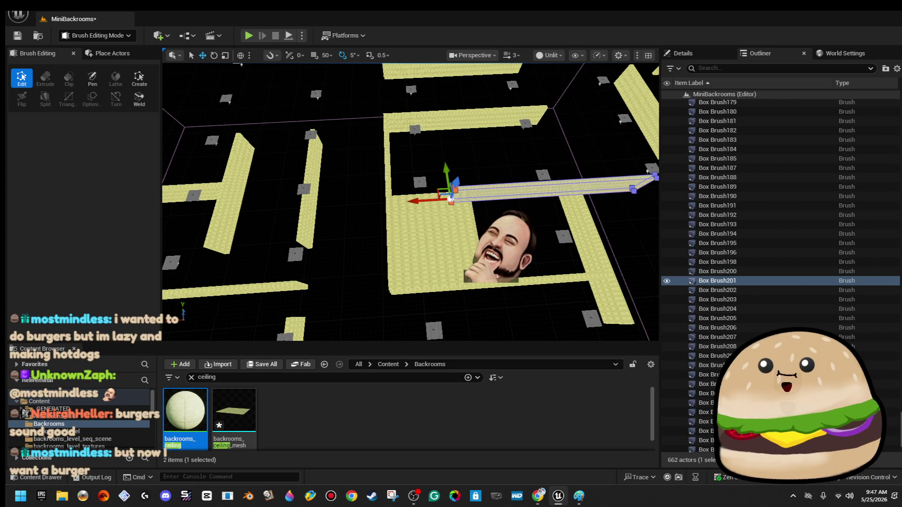
scroll(432, 190, down, 2)
mouse_move(295, 200)
mouse_down()
mouse_move(370, 205)
mouse_move(358, 206)
mouse_up()
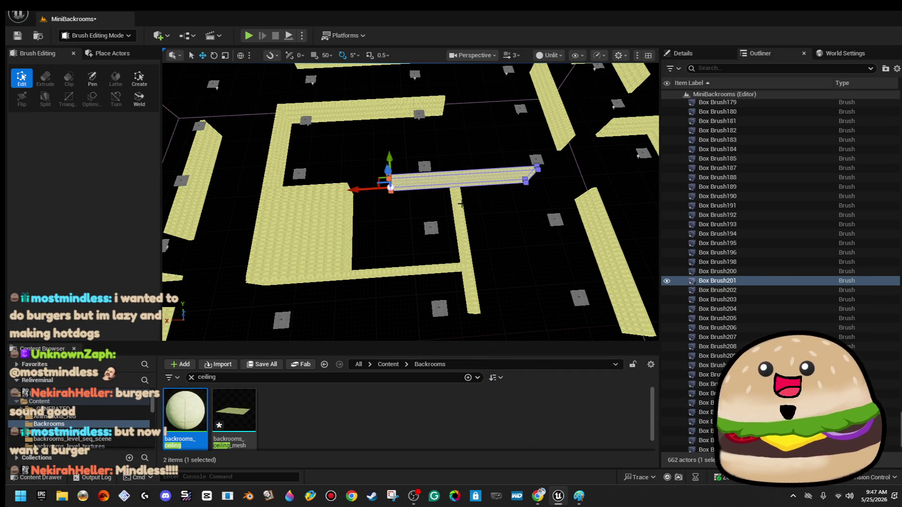
click(460, 203)
mouse_move(461, 204)
mouse_down()
mouse_move(501, 195)
mouse_move(511, 181)
mouse_up()
click(501, 195)
scroll(500, 196, down, 10)
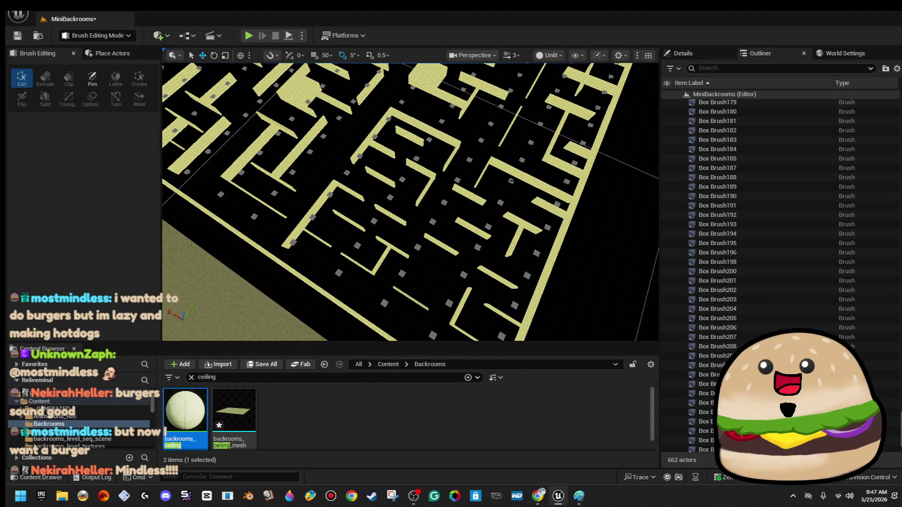
Prune twelve short wall pieces from the middle of the maze, deleting each in turn.
click(446, 248)
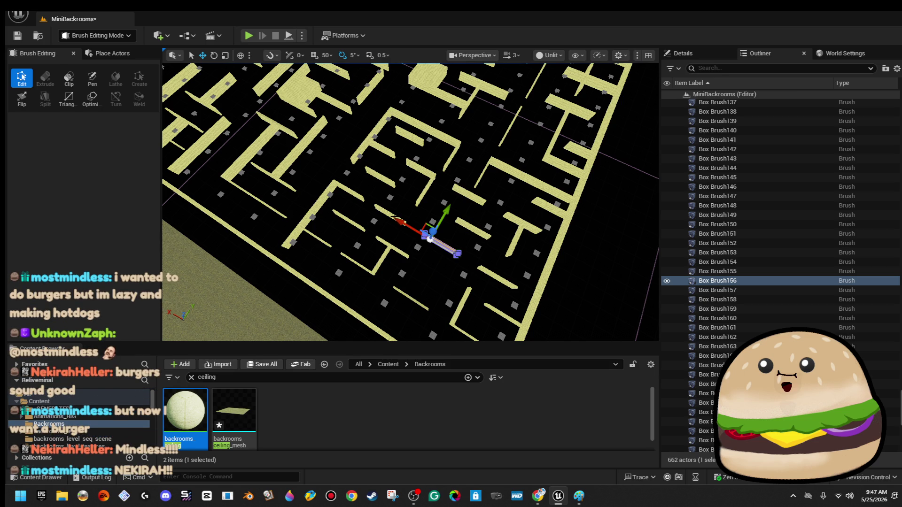
key(Delete)
click(405, 254)
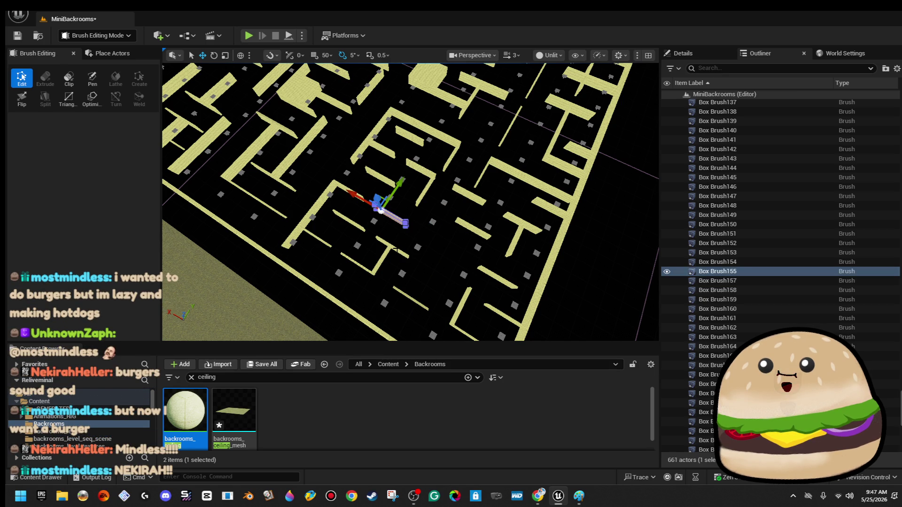
key(Delete)
click(396, 251)
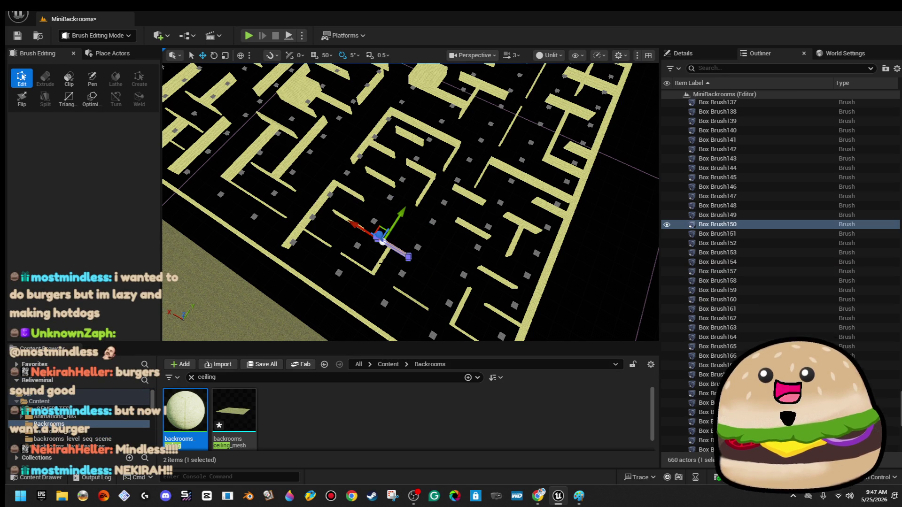
key(Delete)
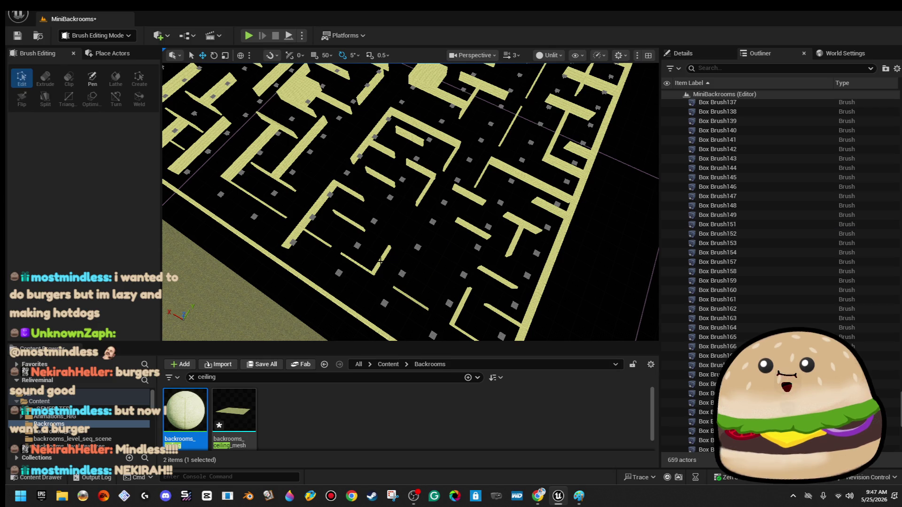
click(357, 258)
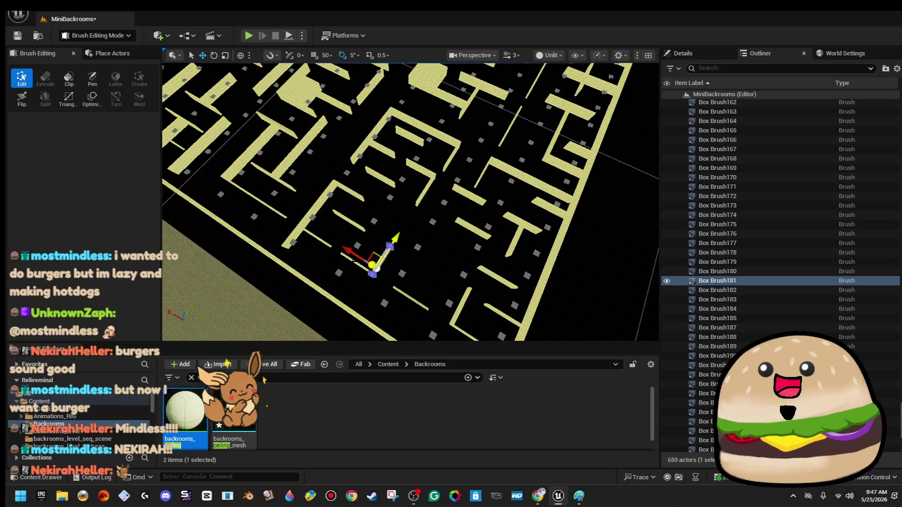
key(Delete)
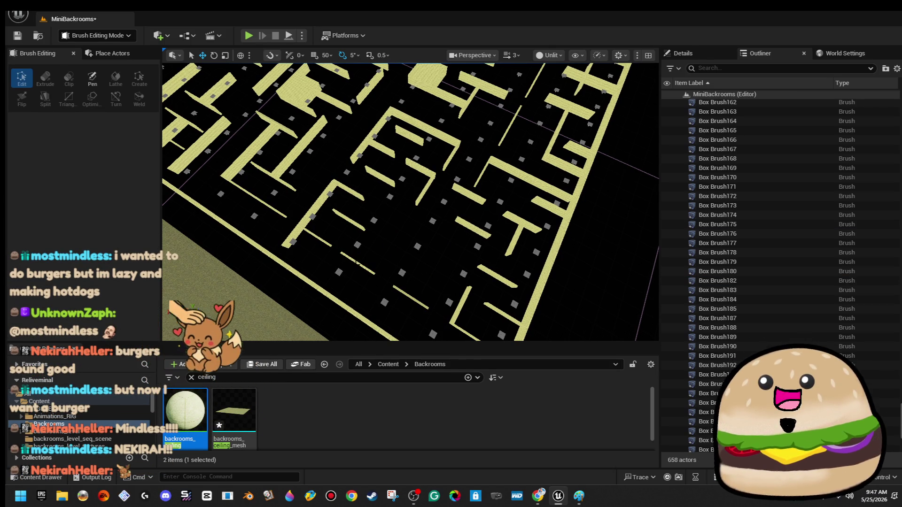
click(349, 257)
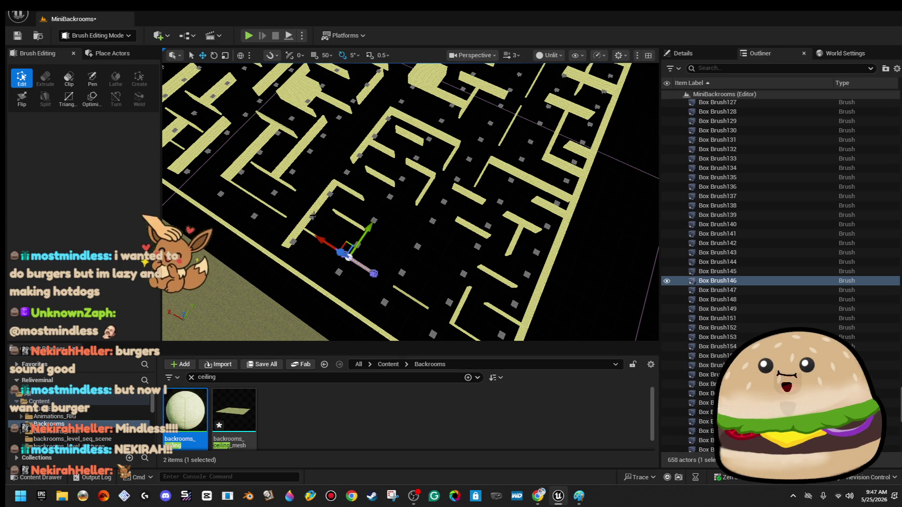
key(Delete)
click(345, 217)
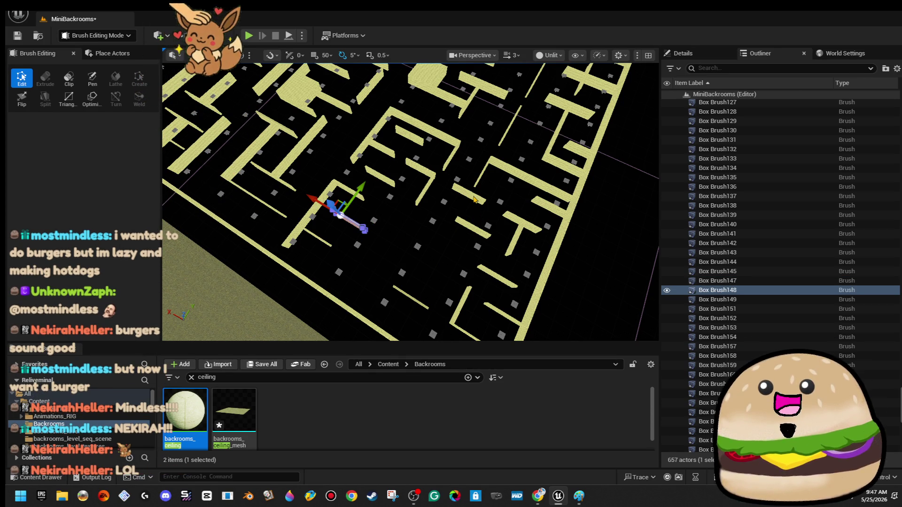
key(Delete)
click(483, 179)
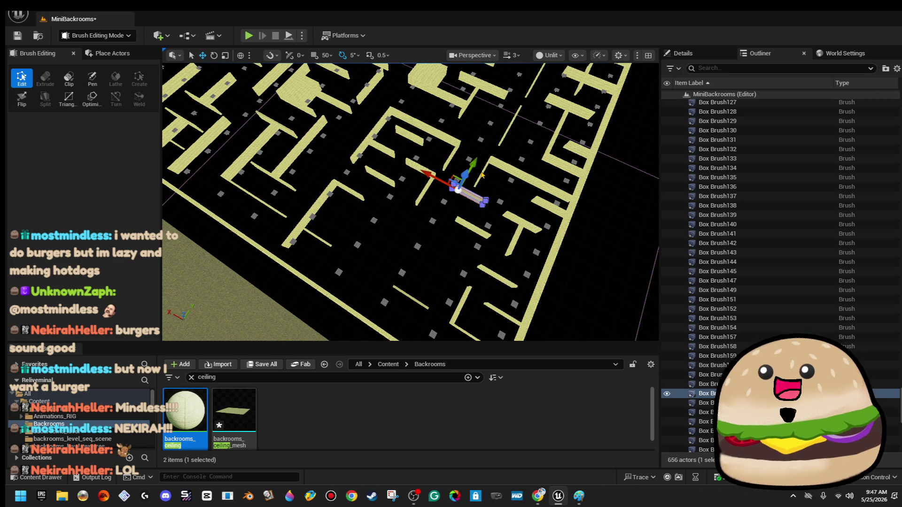
key(Delete)
click(488, 162)
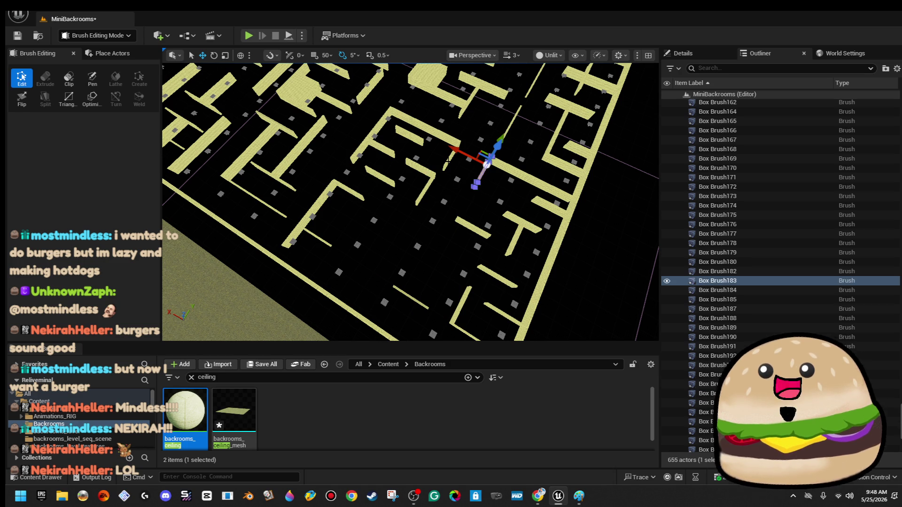
key(Delete)
click(416, 179)
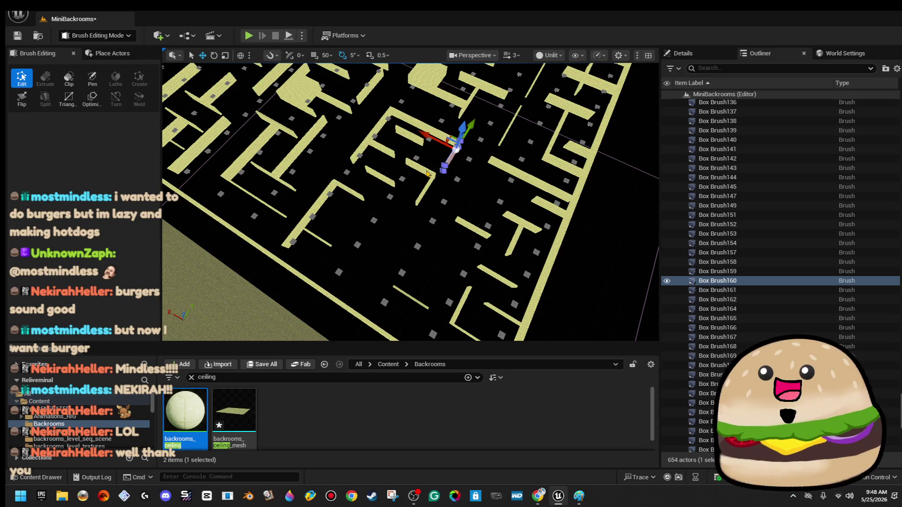
key(Delete)
click(428, 175)
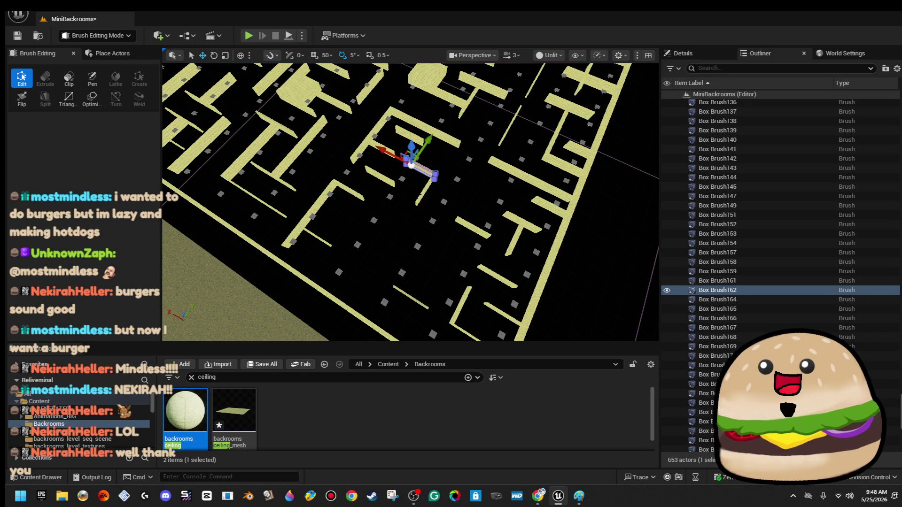
key(Delete)
click(421, 195)
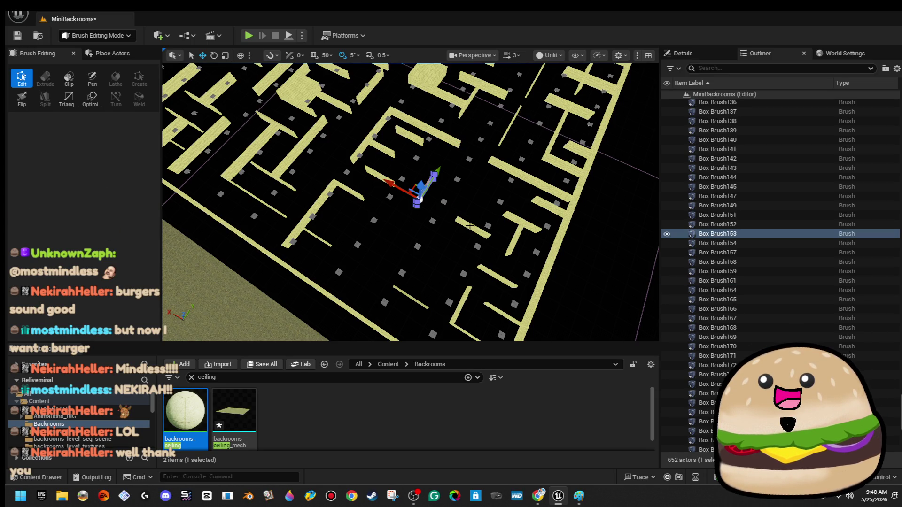
key(Delete)
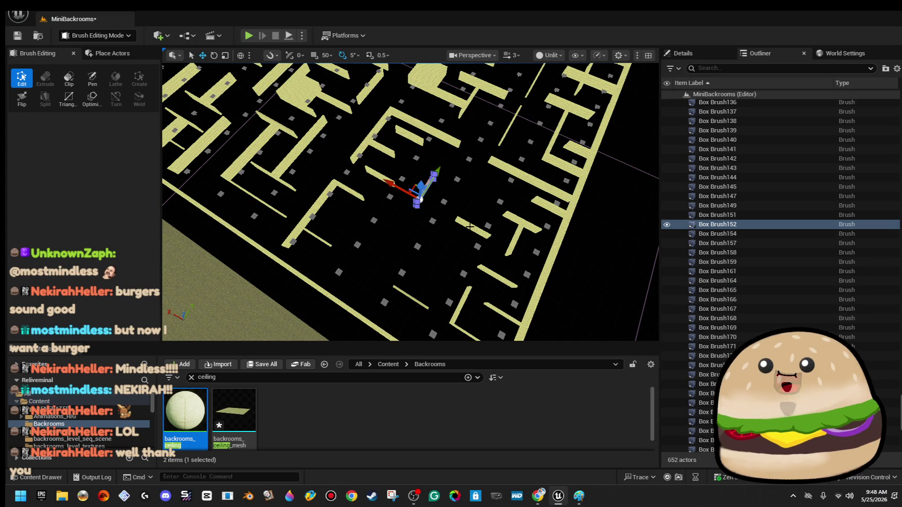
click(472, 229)
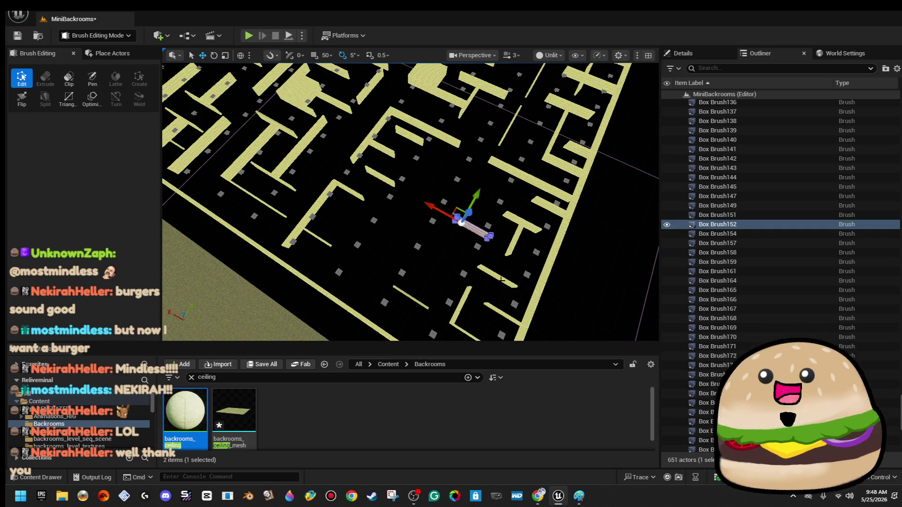
key(Delete)
Delete eight more short walls, including Box Brush145, to open up further corridors.
click(506, 279)
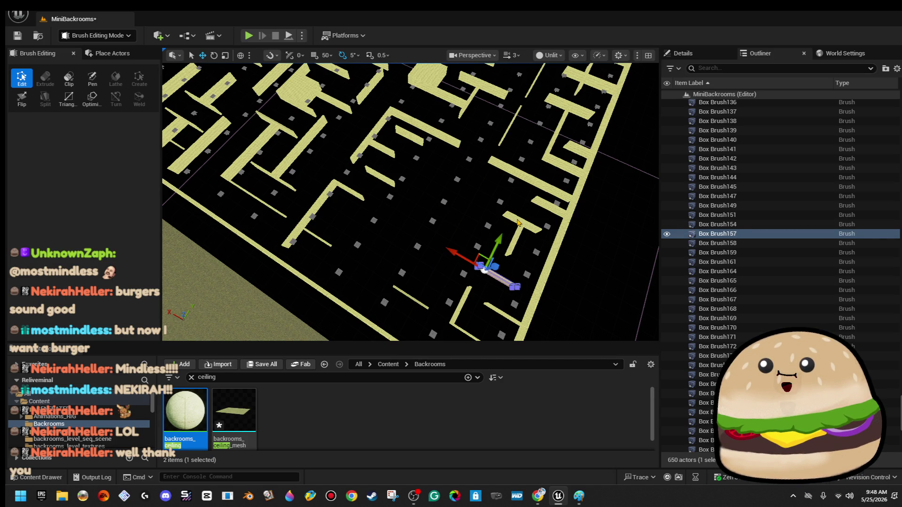
key(Delete)
click(516, 237)
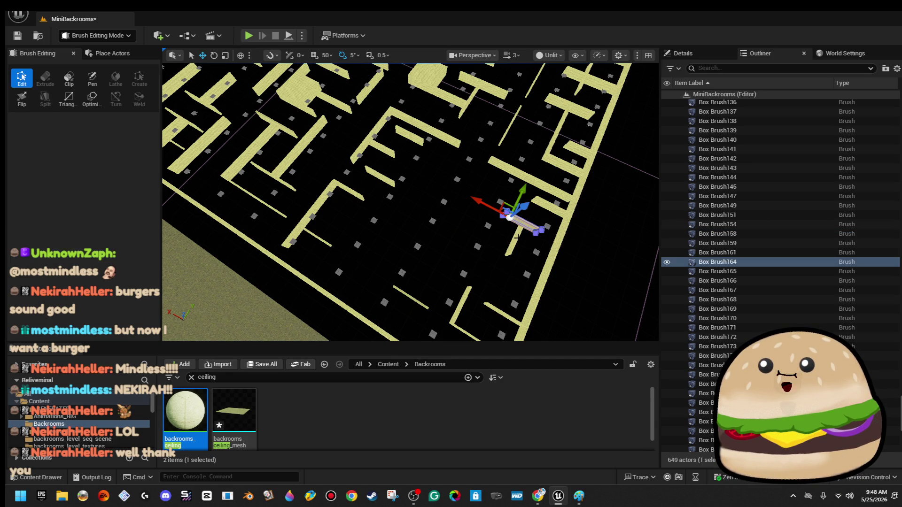
key(Delete)
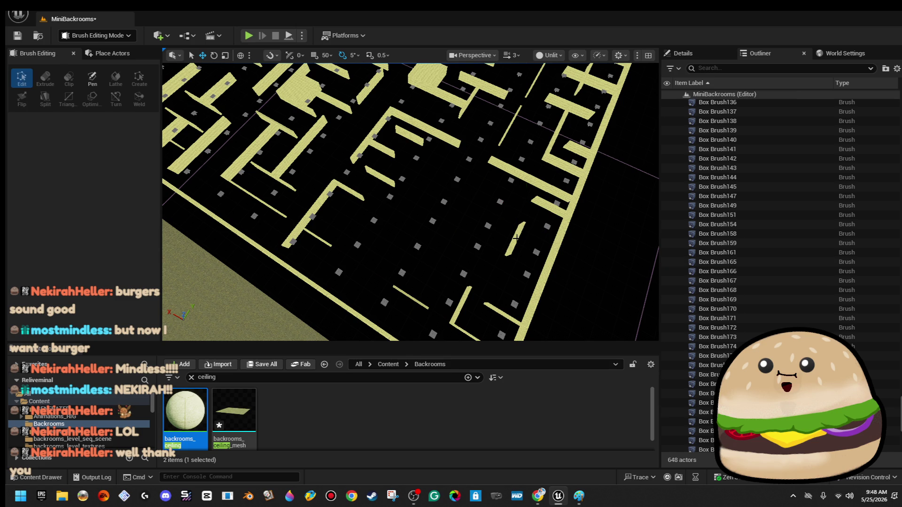
click(510, 248)
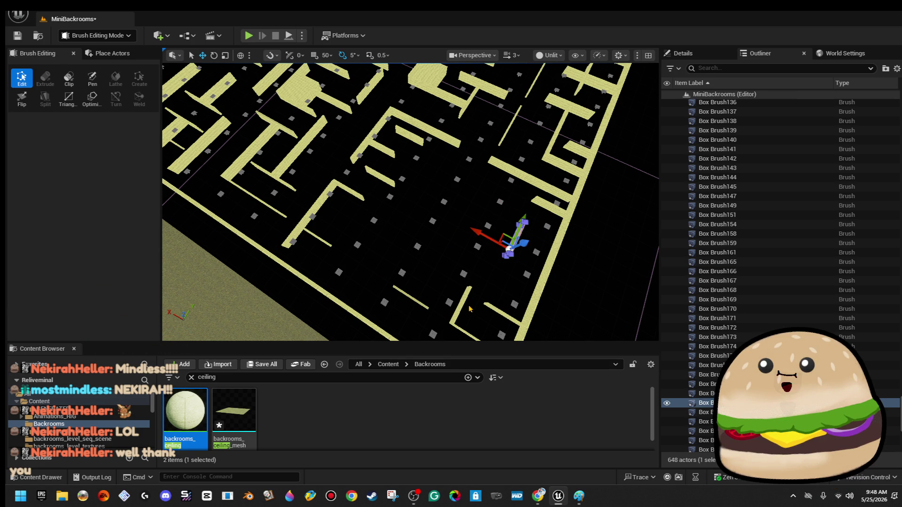
click(452, 318)
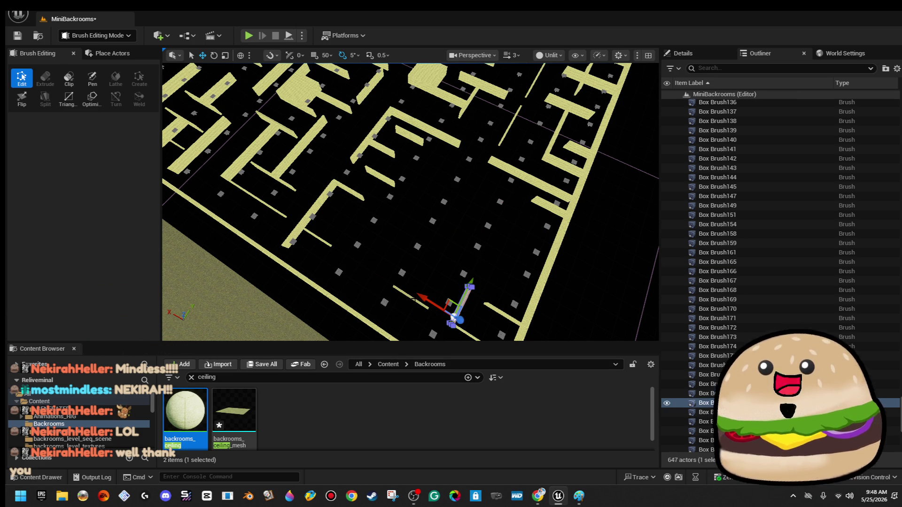
key(Delete)
click(412, 299)
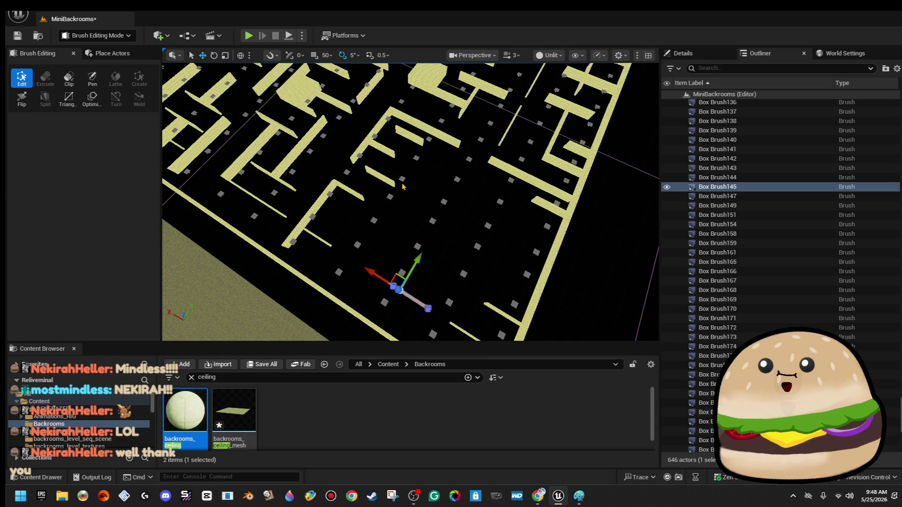
key(Delete)
click(374, 175)
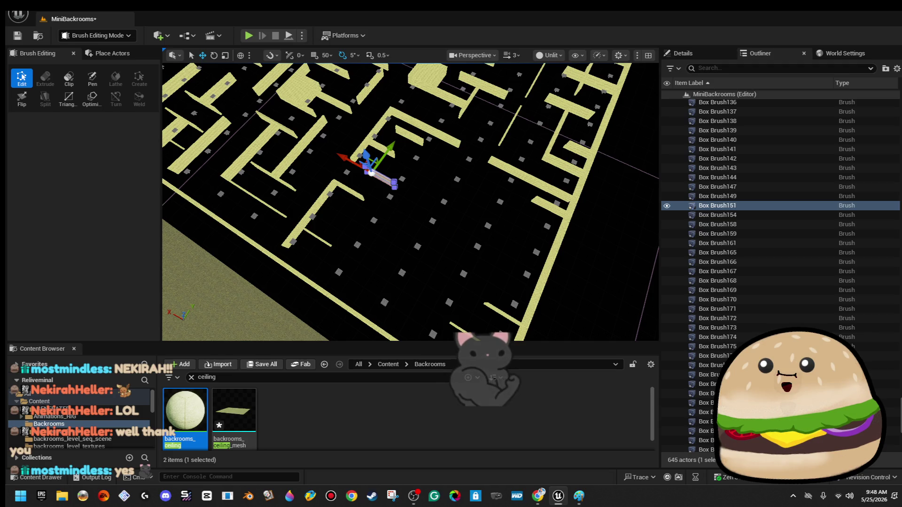
key(Delete)
click(414, 140)
key(Delete)
click(414, 140)
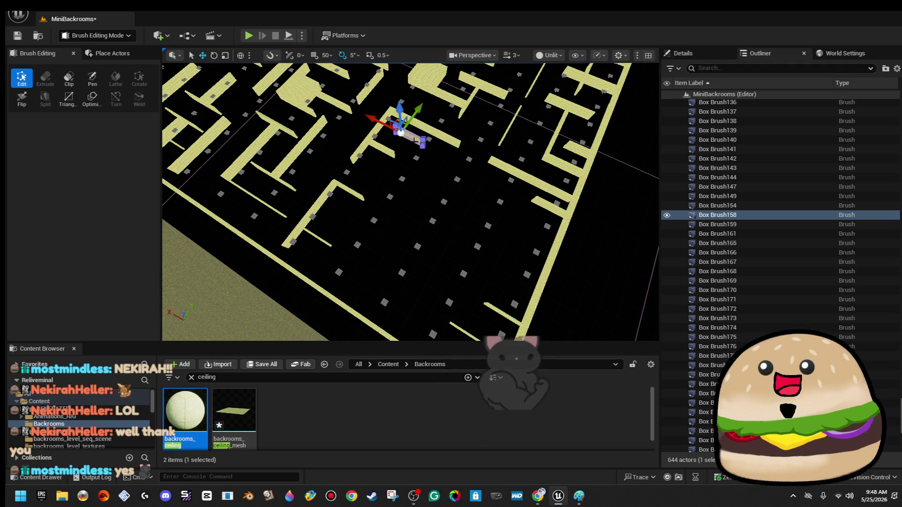
key(Delete)
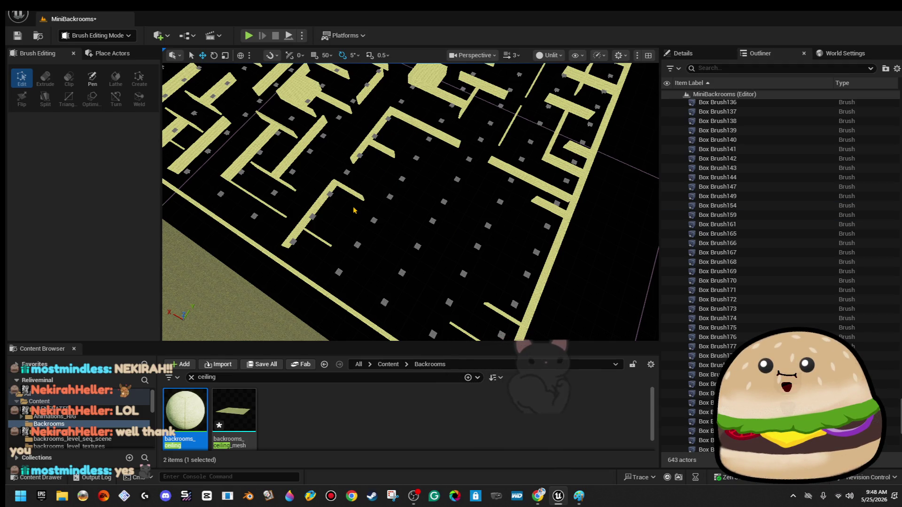
click(353, 192)
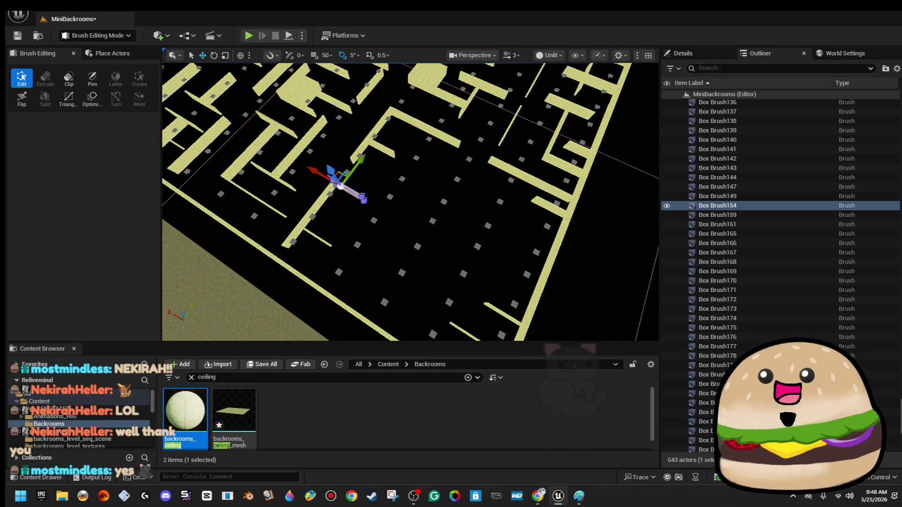
key(Delete)
click(318, 204)
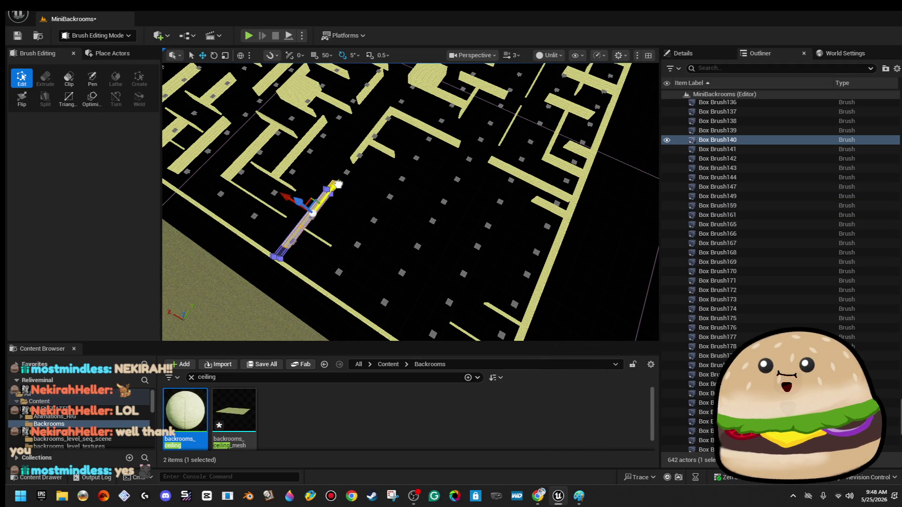
drag(511, 256, 512, 257)
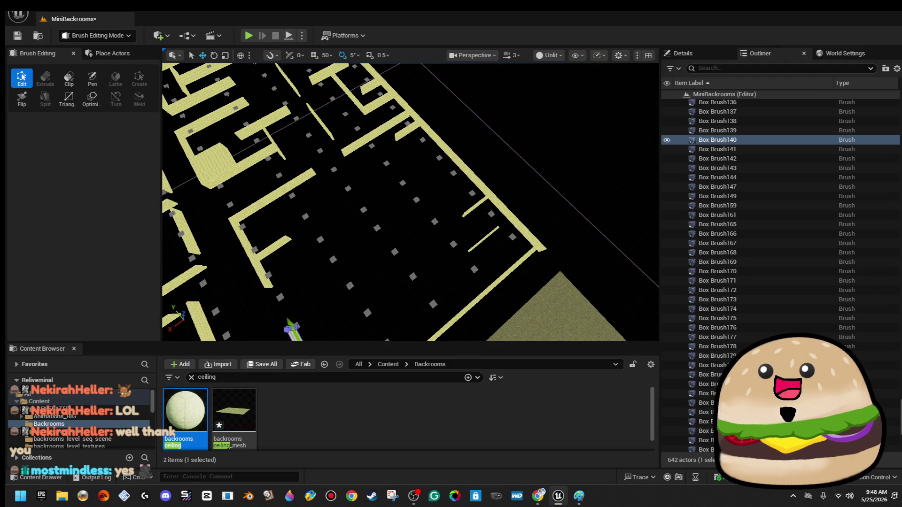
Delete the short diagonal wall and Alt-drag a copy of the square pillar to the top-right.
click(483, 239)
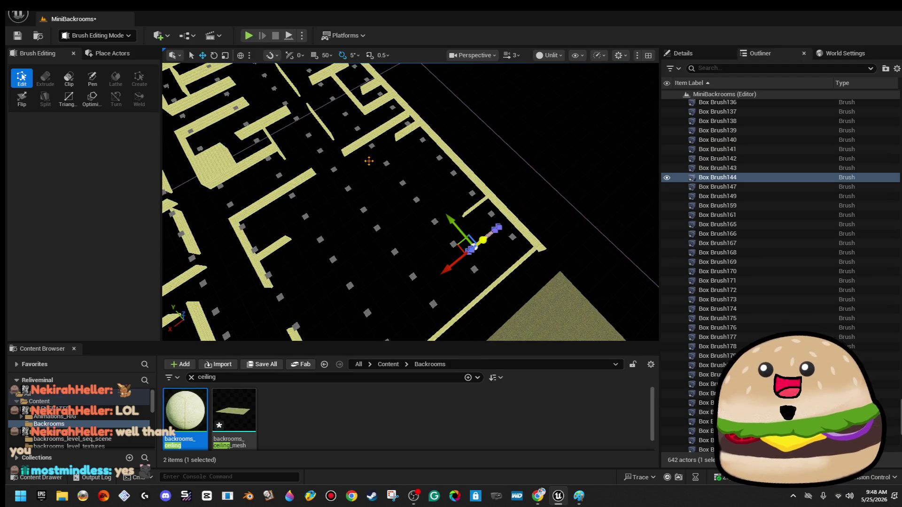
key(Delete)
click(229, 159)
drag(229, 158, 229, 159)
drag(310, 284, 310, 285)
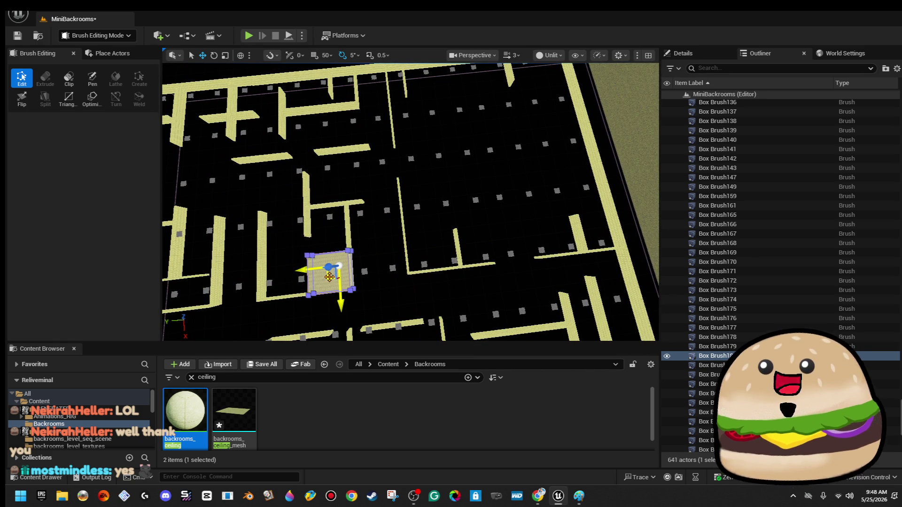
mouse_move(330, 277)
alt+mouse_down()
mouse_move(504, 162)
mouse_move(530, 132)
mouse_move(530, 89)
mouse_move(529, 100)
alt+mouse_up()
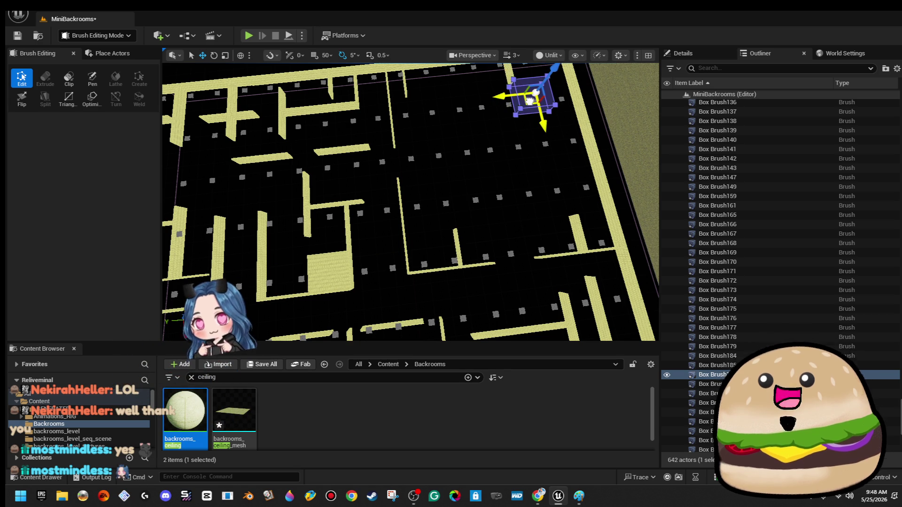
Remove a ceiling light and duplicate pillar Box Brush186 further left.
scroll(530, 100, up, 5)
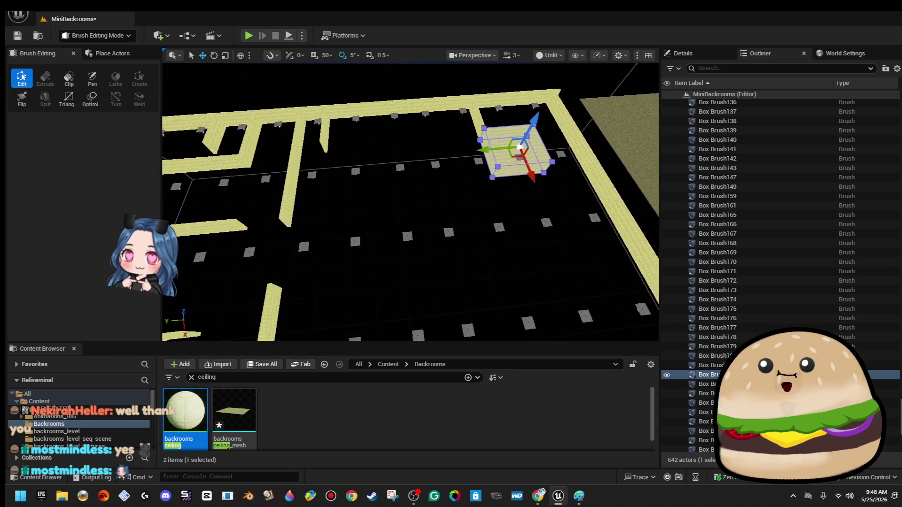
scroll(520, 147, up, 5)
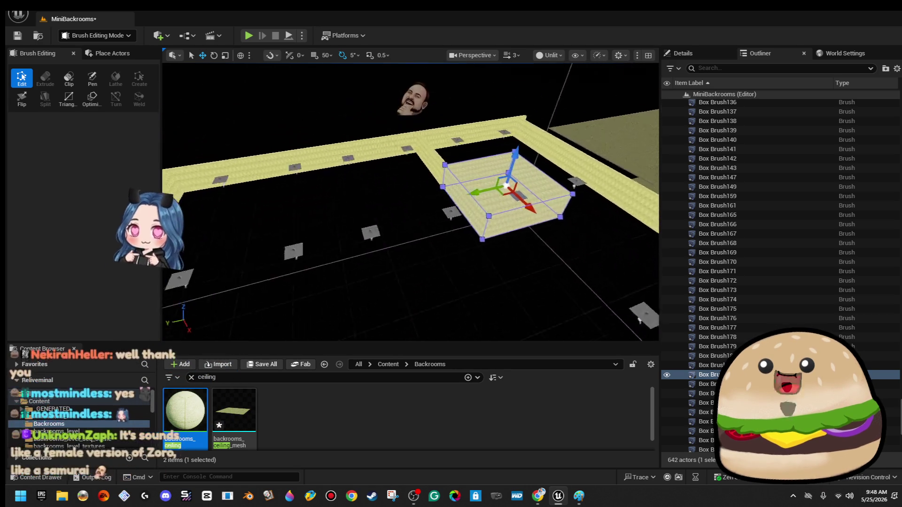
click(580, 224)
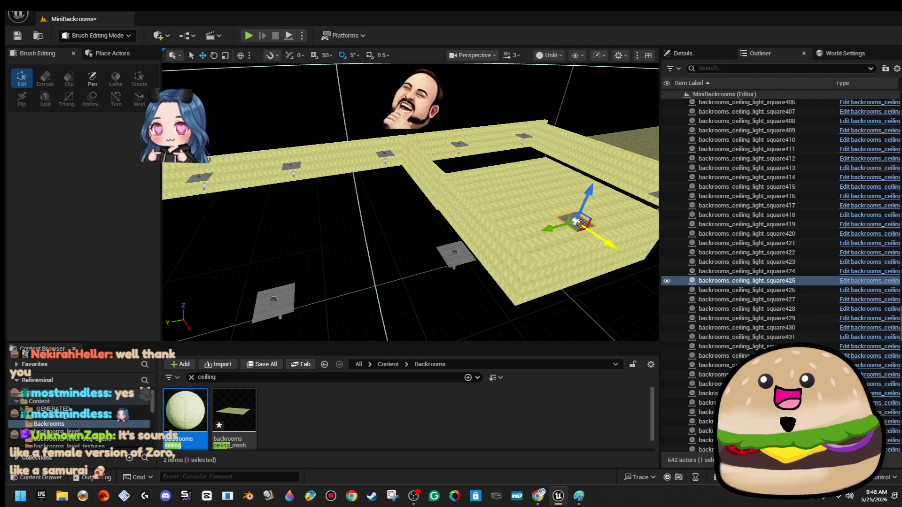
key(Delete)
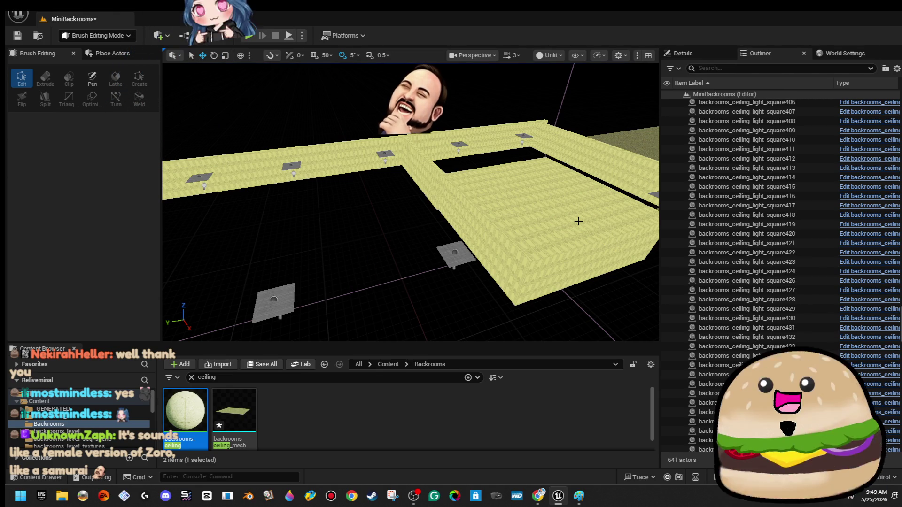
mouse_move(580, 223)
mouse_down()
mouse_move(579, 212)
mouse_move(580, 265)
mouse_up()
click(516, 189)
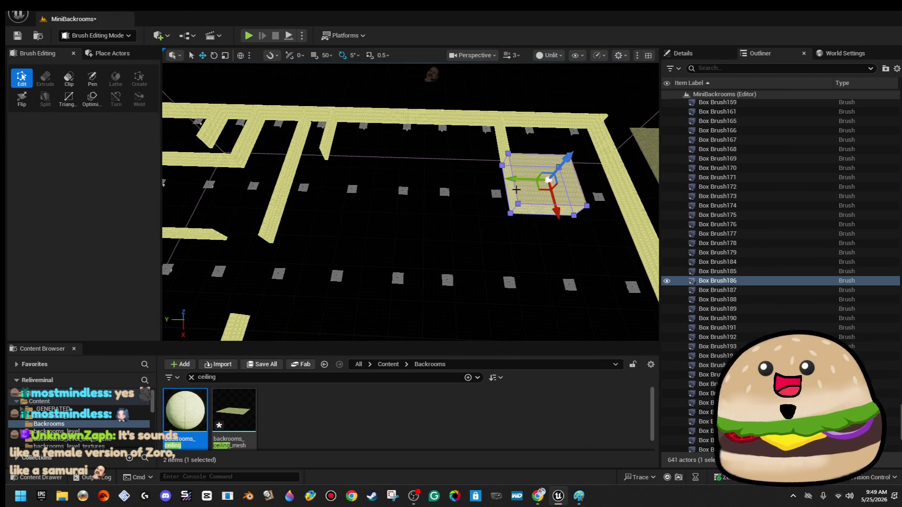
drag(509, 180, 329, 183)
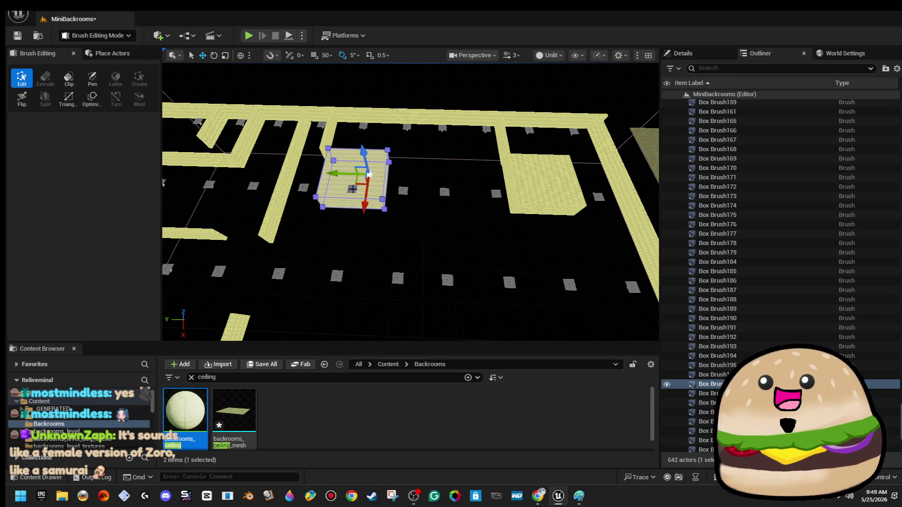
Delete another ceiling light and the thin wall Box Brush159.
click(351, 189)
key(Delete)
click(327, 134)
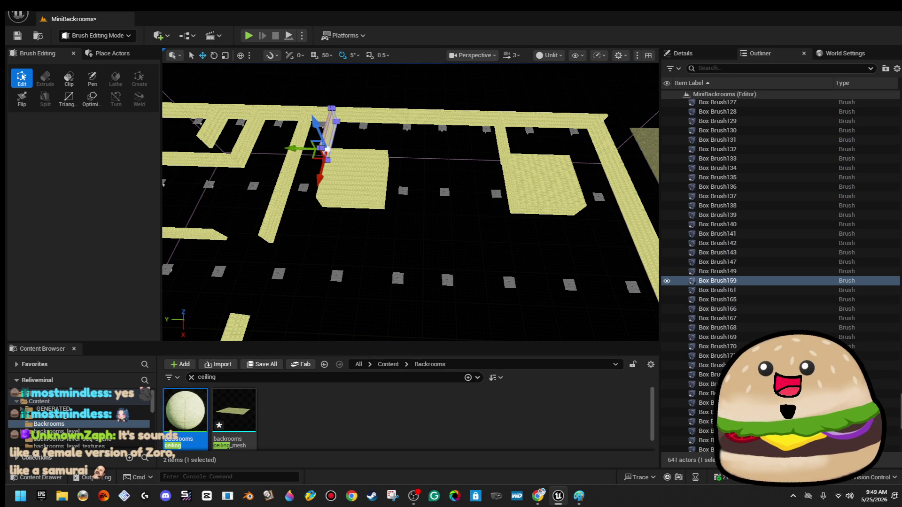
key(Delete)
Copy pillar Box Brush197 into two more corridor spots, then select wall Box Brush126.
mouse_move(492, 161)
mouse_down()
mouse_move(514, 172)
mouse_move(509, 165)
mouse_up()
click(510, 165)
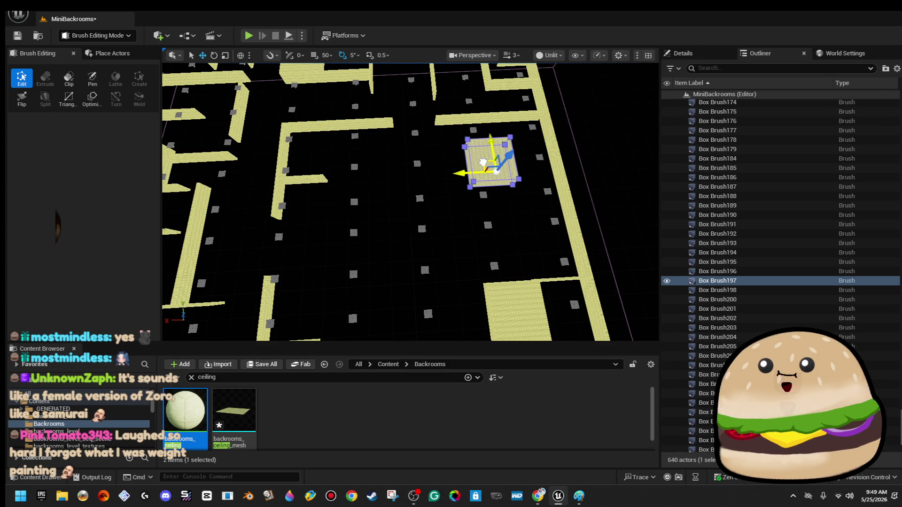
mouse_move(482, 162)
mouse_down()
mouse_move(439, 202)
mouse_move(380, 195)
mouse_move(347, 146)
mouse_up()
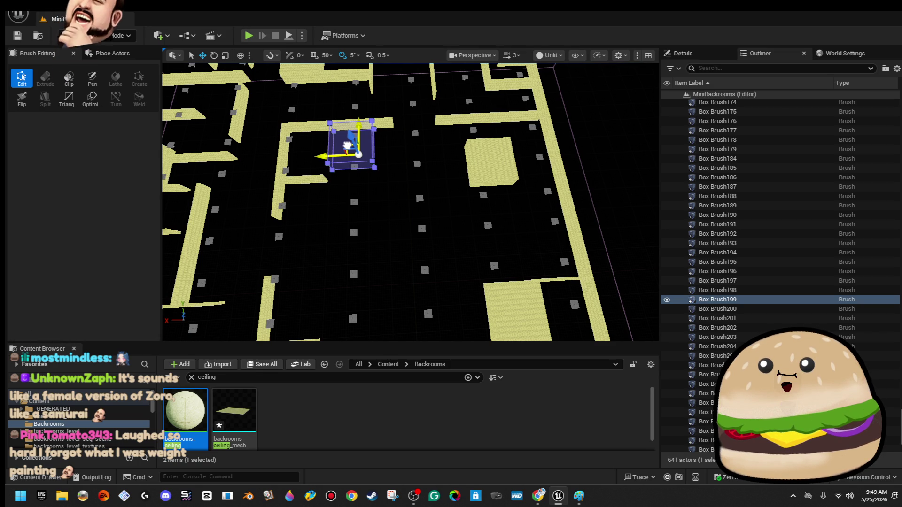
drag(462, 138, 395, 141)
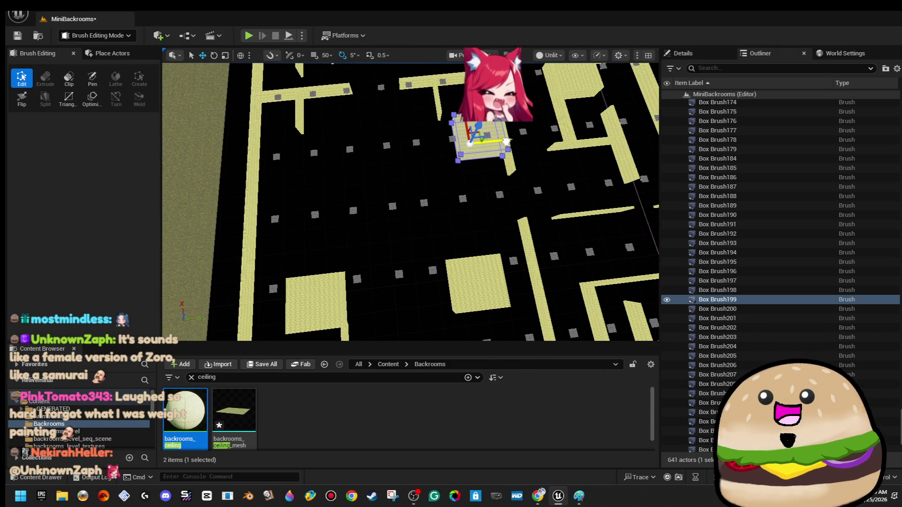
mouse_move(507, 139)
mouse_down()
mouse_move(390, 156)
mouse_move(380, 168)
mouse_move(413, 179)
mouse_move(400, 235)
mouse_move(376, 272)
mouse_move(338, 256)
mouse_move(357, 234)
mouse_up()
click(299, 123)
click(400, 150)
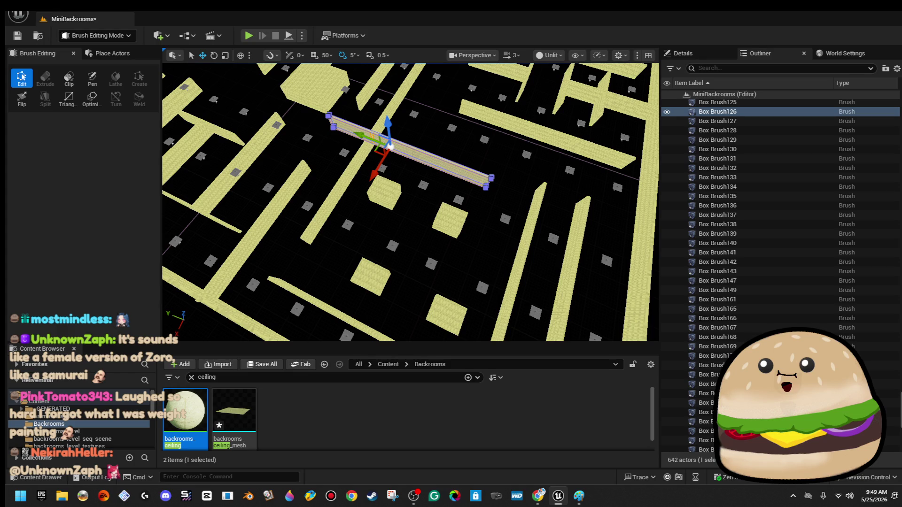
Delete wall Box Brush126 and line the view up along the next wall.
key(Delete)
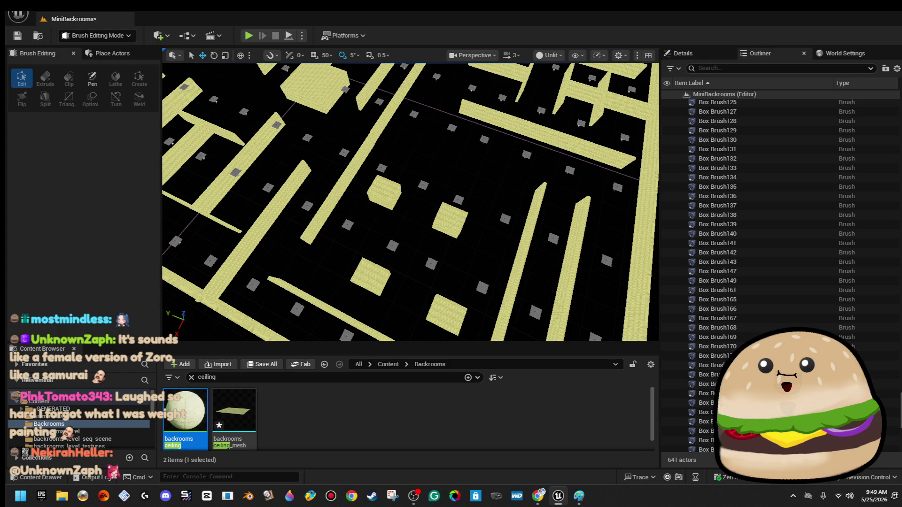
click(253, 231)
mouse_move(253, 231)
mouse_down()
mouse_move(314, 184)
mouse_move(365, 217)
mouse_up()
Shorten slab Box Brush193 by pulling its right-end vertices inward, then shift it right.
click(410, 205)
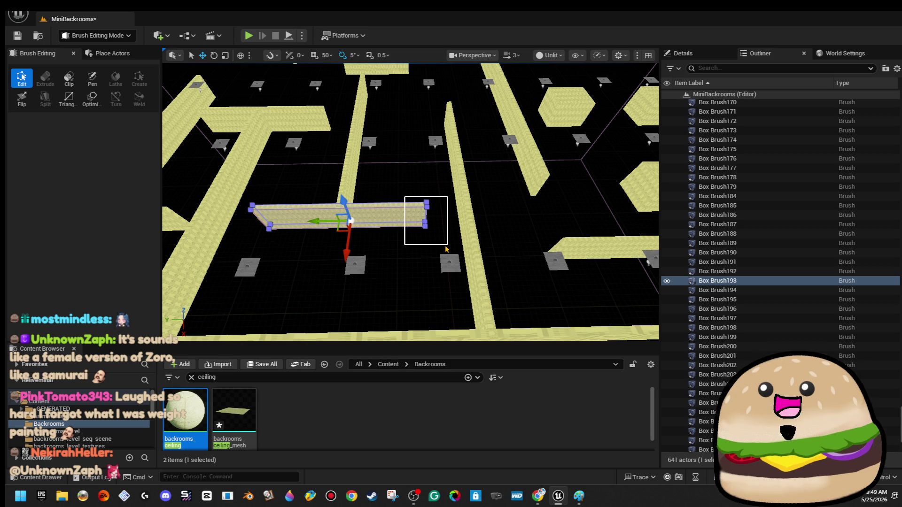
drag(434, 252, 419, 252)
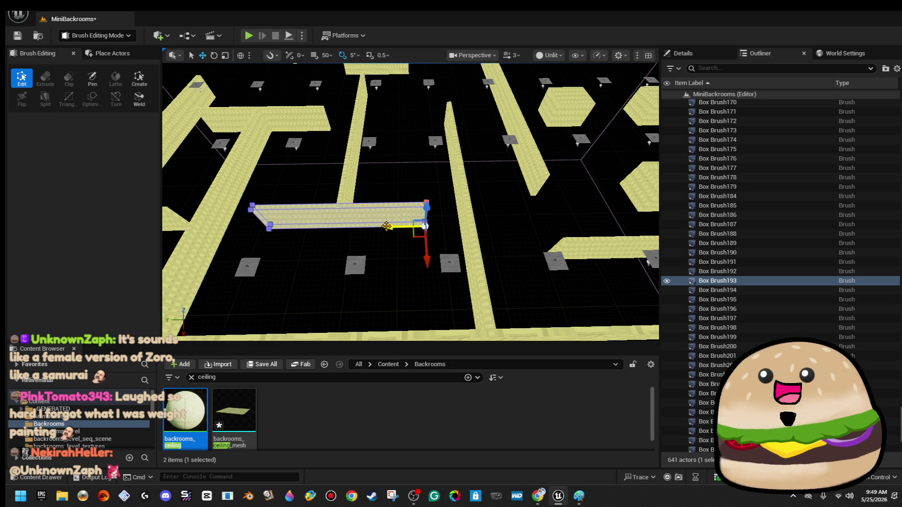
drag(335, 234, 336, 227)
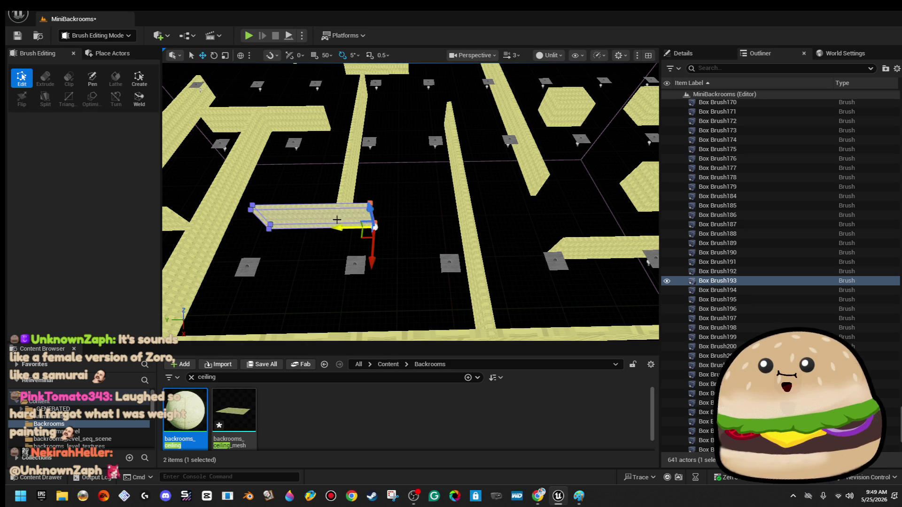
click(308, 224)
drag(315, 220, 578, 229)
Delete wall Box Brush192 and select another thin wall brush.
mouse_move(475, 242)
mouse_down()
mouse_move(421, 240)
mouse_move(421, 263)
mouse_move(473, 246)
mouse_up()
click(421, 240)
click(474, 246)
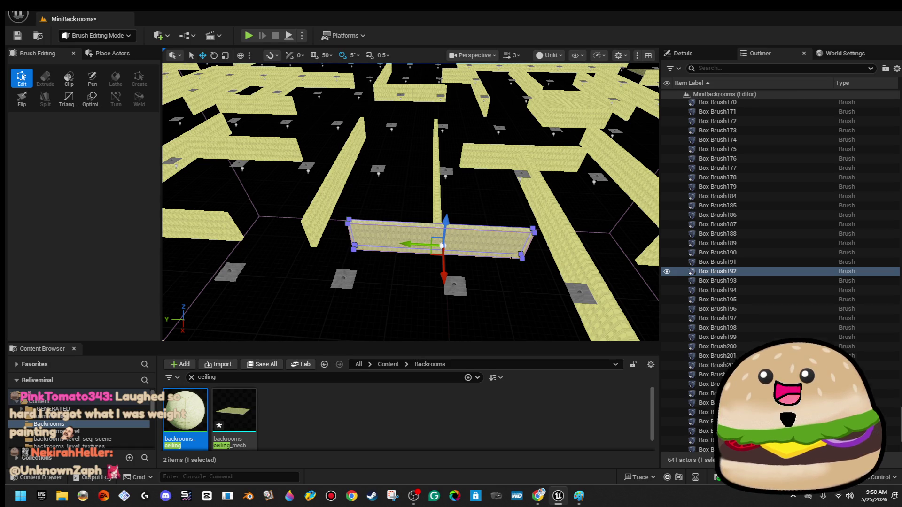
key(Delete)
drag(415, 266, 379, 340)
click(437, 175)
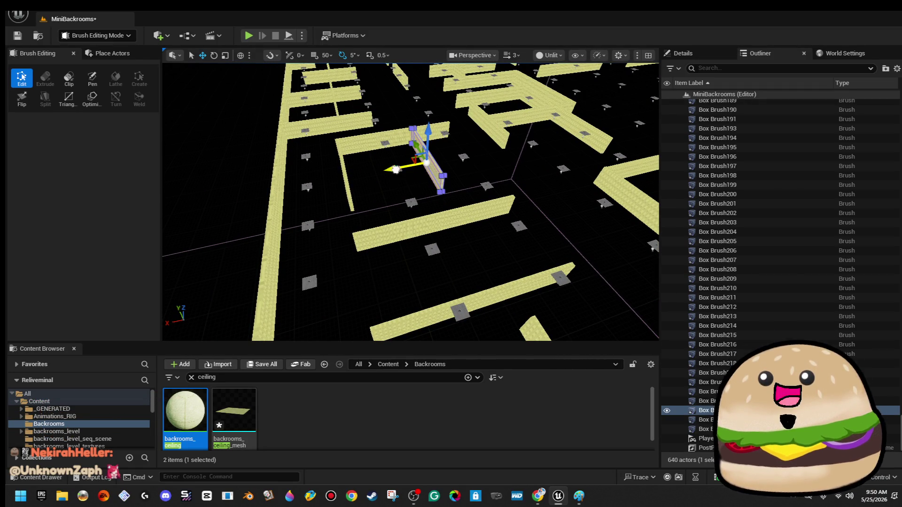
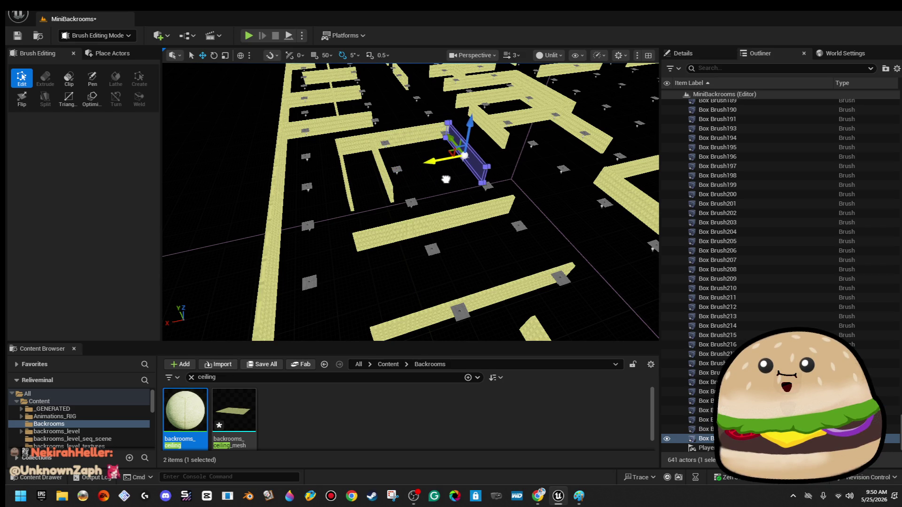
Delete the four small square pillars from the maze.
click(448, 181)
mouse_move(448, 181)
mouse_down()
mouse_move(427, 271)
mouse_move(371, 298)
mouse_move(404, 282)
mouse_up()
click(517, 183)
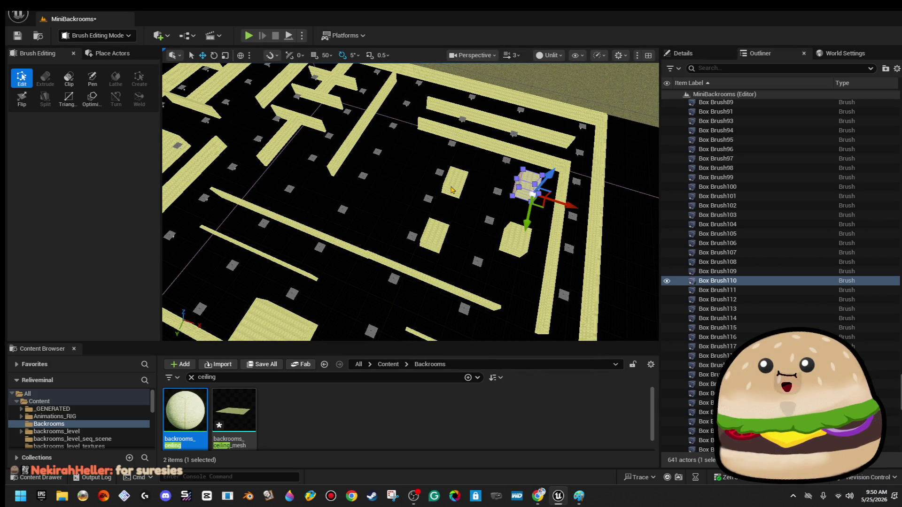
key(Delete)
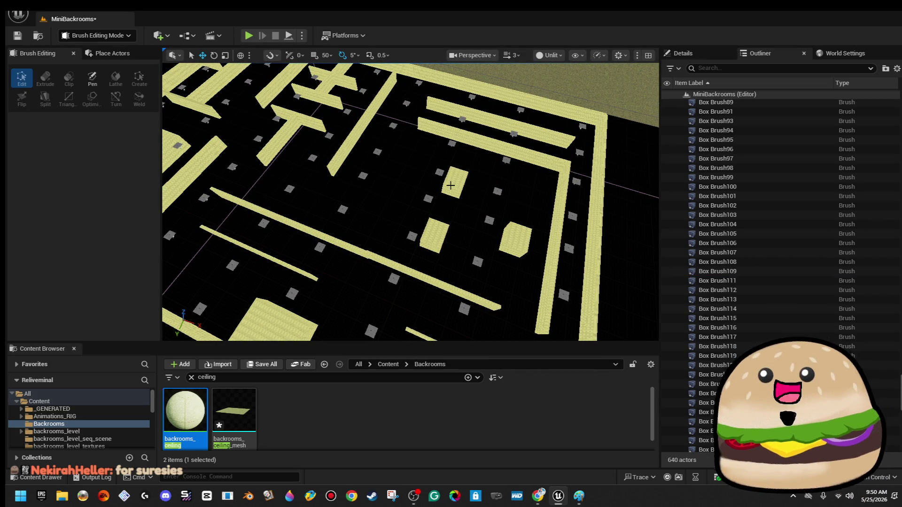
click(450, 189)
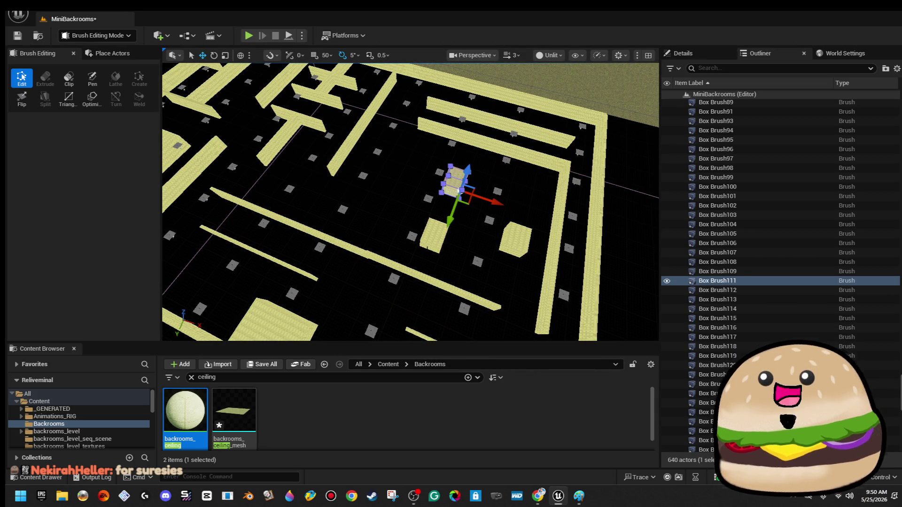
key(Delete)
click(435, 234)
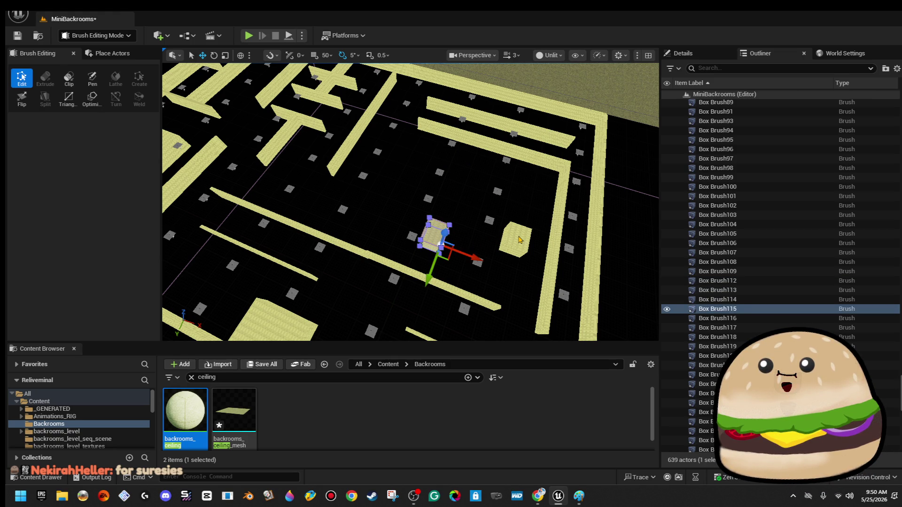
key(Delete)
click(518, 237)
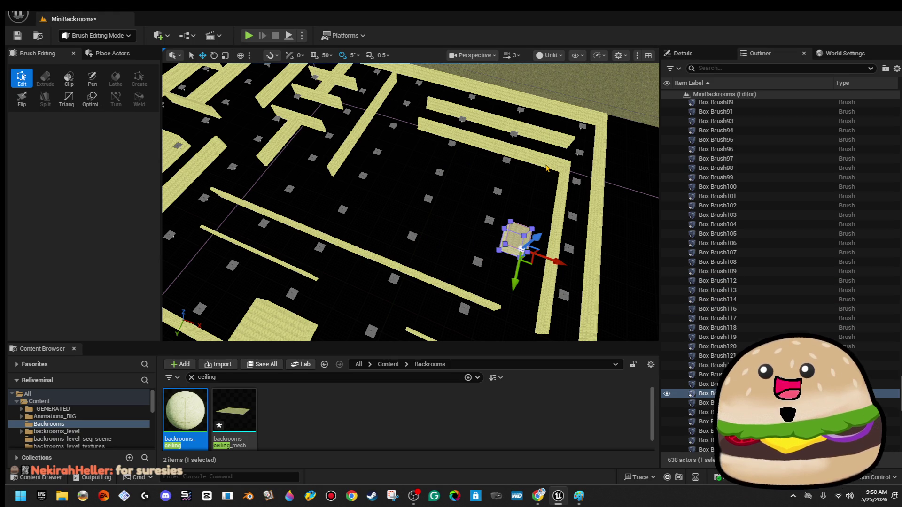
key(Delete)
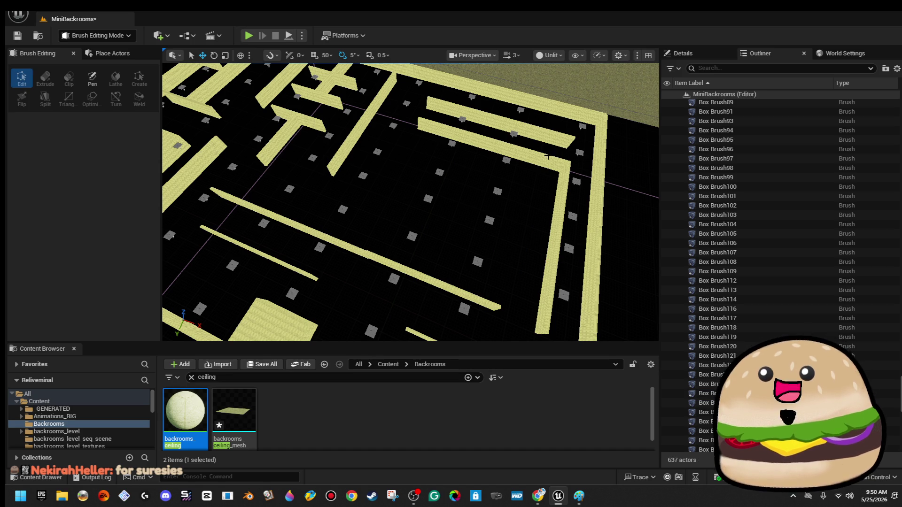
Delete the two neighbouring long wall segments near the top-right of the maze.
click(541, 160)
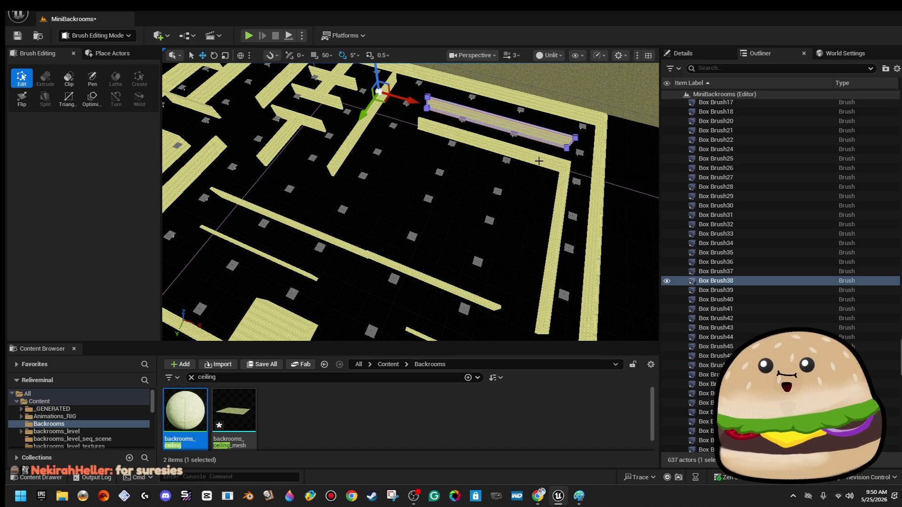
key(Delete)
click(539, 161)
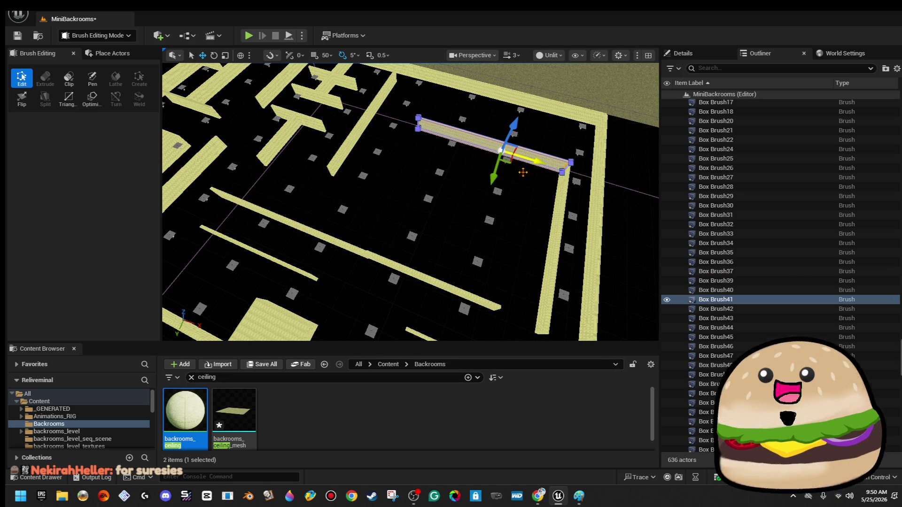
key(Delete)
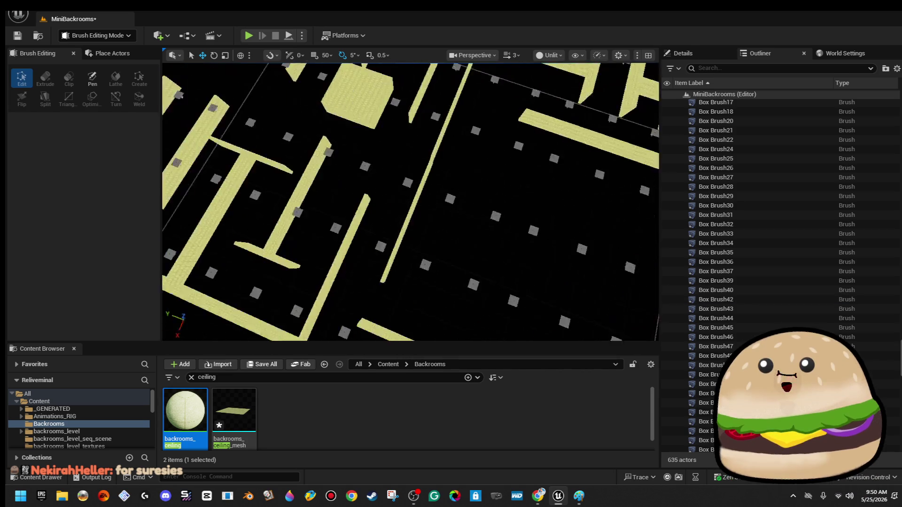
scroll(460, 167, down, 5)
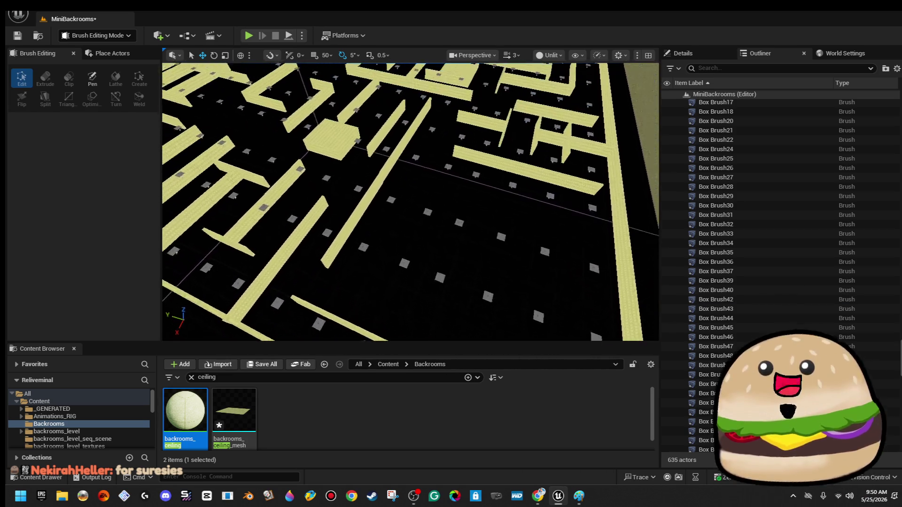
mouse_move(269, 334)
mouse_down()
mouse_move(305, 321)
mouse_move(324, 336)
mouse_up()
scroll(309, 230, up, 2)
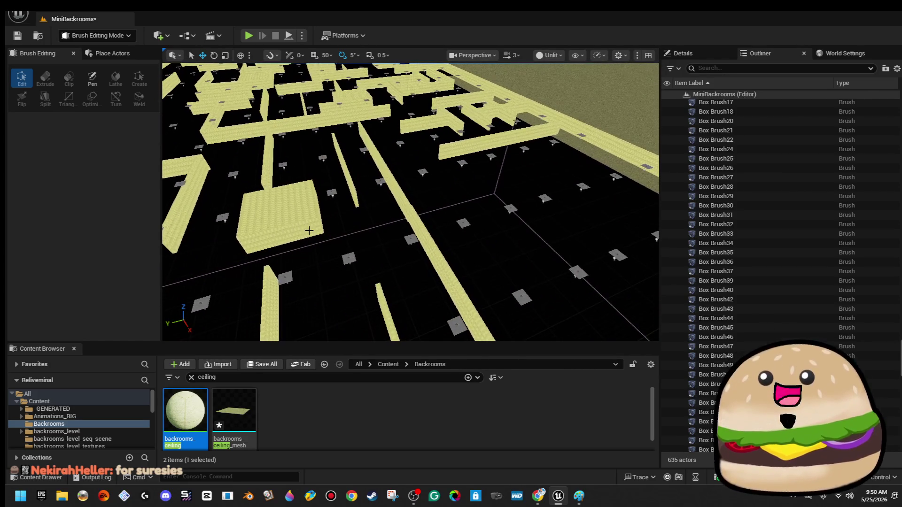
scroll(293, 222, down, 8)
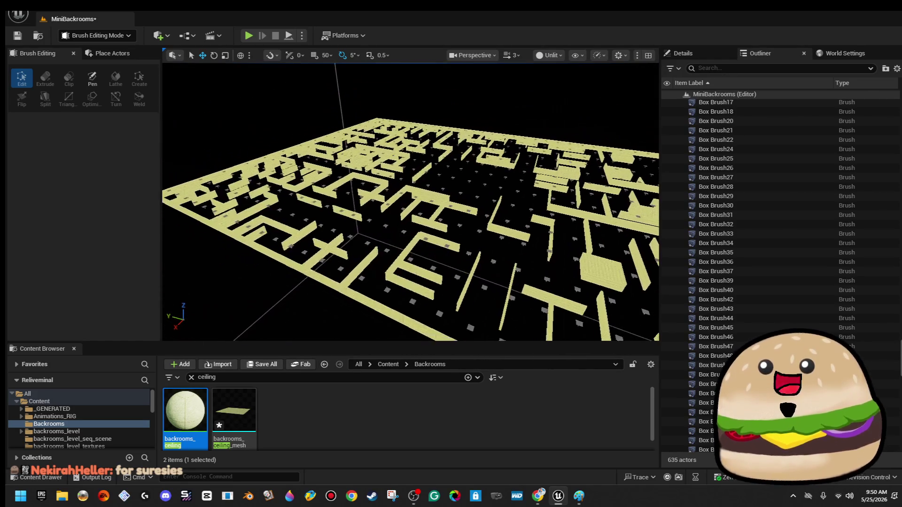
Duplicate a thin wall offset to the right and a vertical wall offset to the left.
drag(293, 219, 272, 122)
mouse_move(222, 272)
mouse_down()
mouse_move(222, 253)
mouse_move(223, 271)
mouse_up()
click(383, 197)
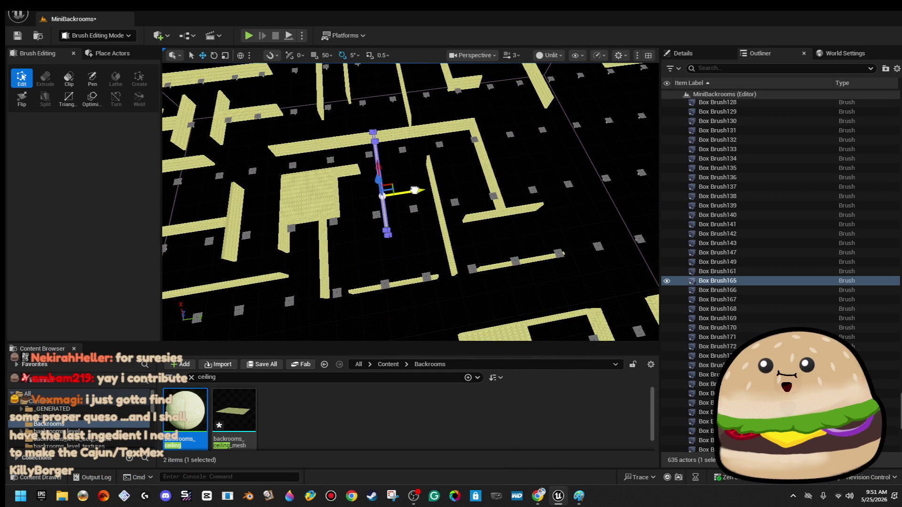
alt+drag(414, 190, 427, 190)
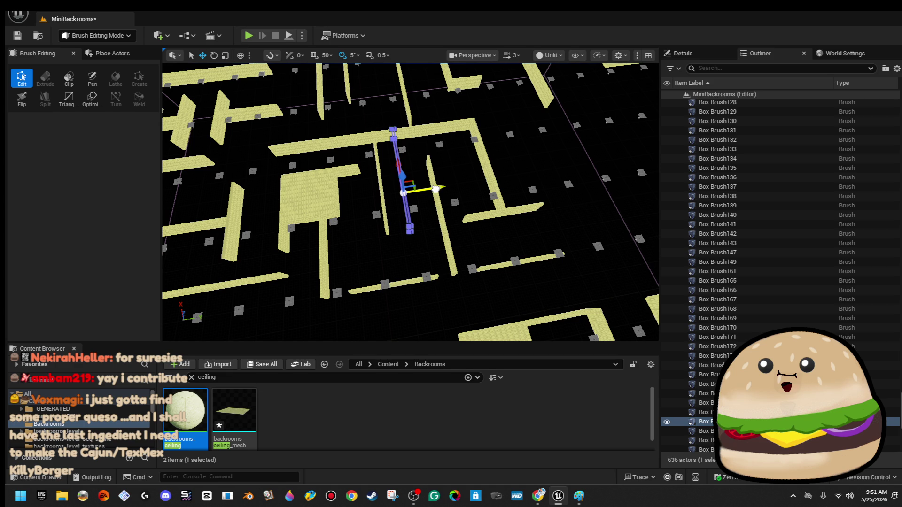
mouse_move(403, 193)
mouse_down()
mouse_move(403, 155)
mouse_move(394, 218)
mouse_up()
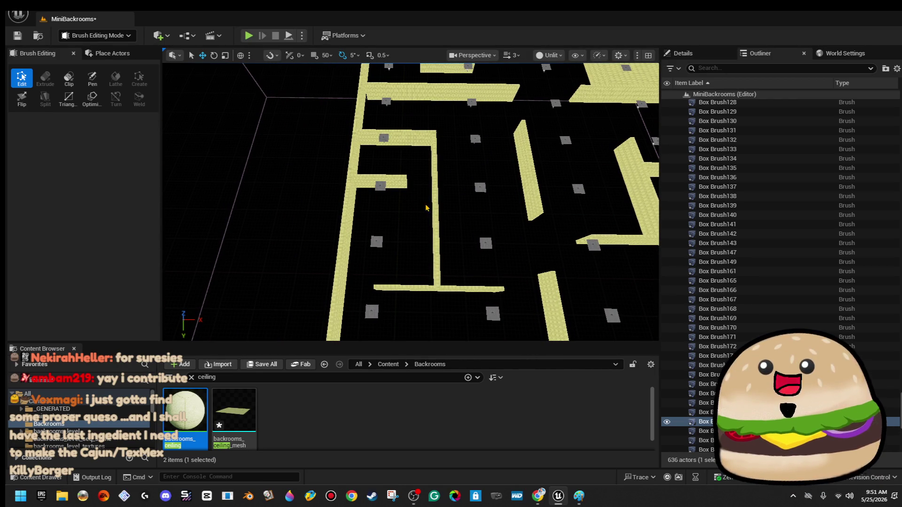
click(434, 205)
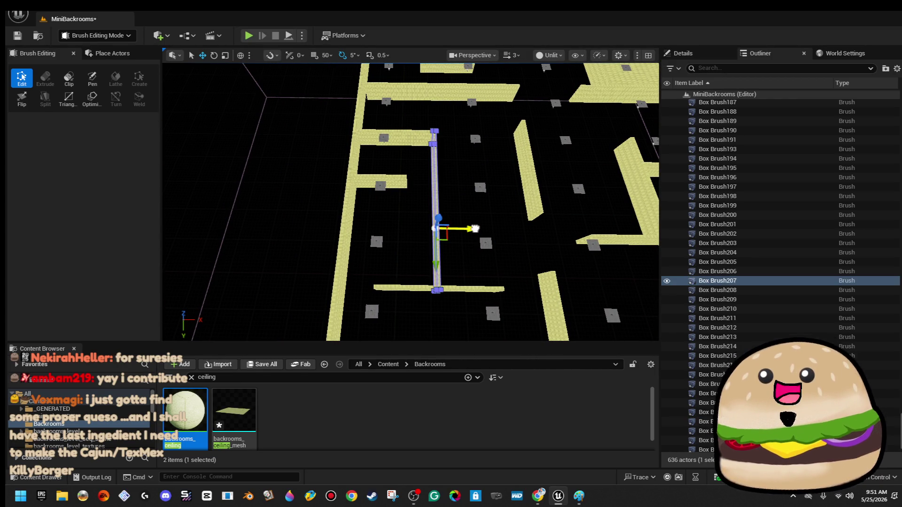
mouse_move(475, 229)
alt+mouse_down()
mouse_move(429, 233)
mouse_move(450, 233)
mouse_move(437, 223)
mouse_move(472, 219)
alt+mouse_up()
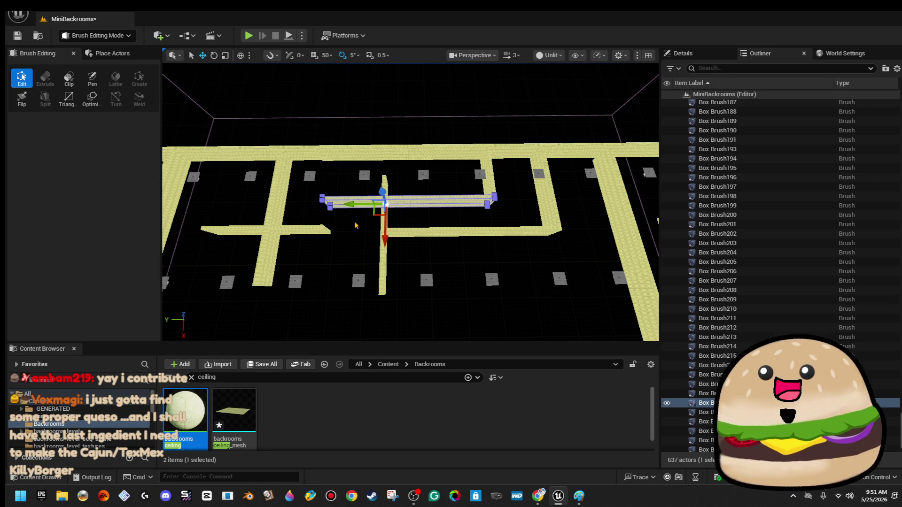
Duplicate another thin vertical wall, shifting the copy to the right.
drag(358, 230, 358, 230)
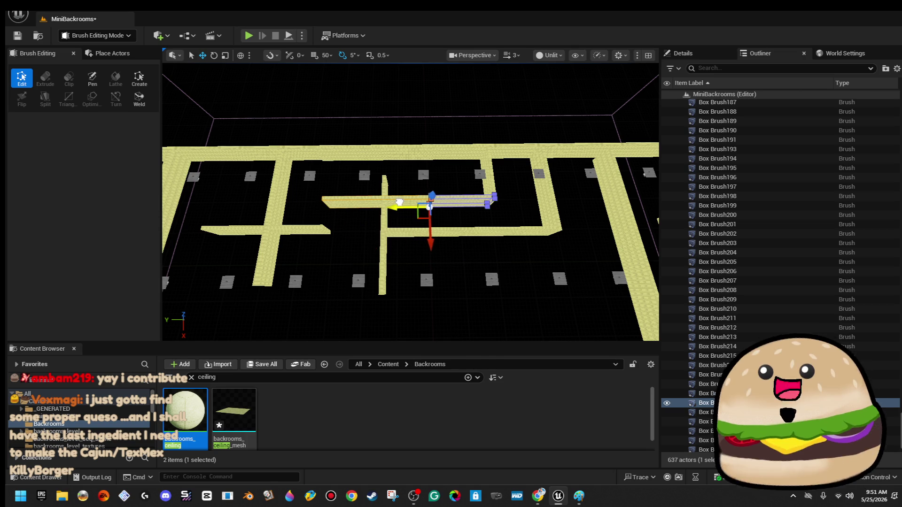
click(412, 136)
drag(408, 98, 446, 141)
drag(454, 209, 454, 210)
click(422, 192)
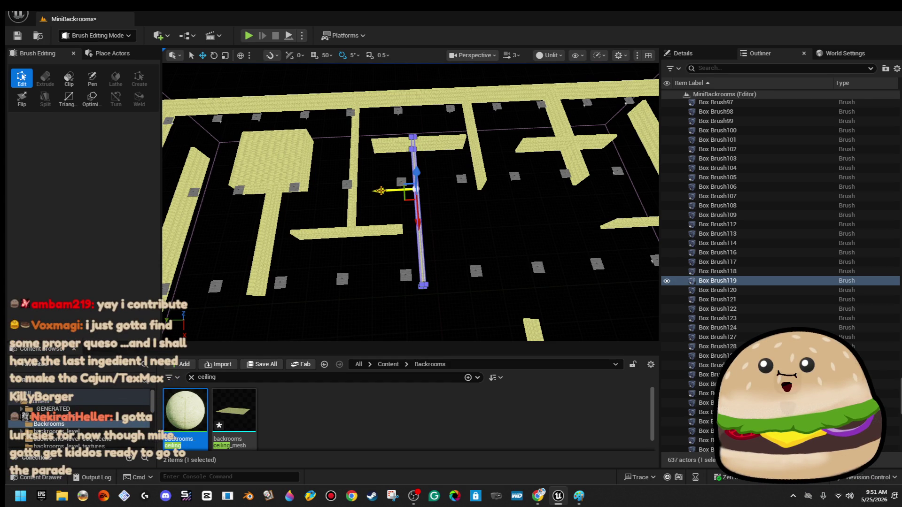
mouse_move(380, 190)
mouse_down()
mouse_move(441, 189)
mouse_move(414, 193)
mouse_up()
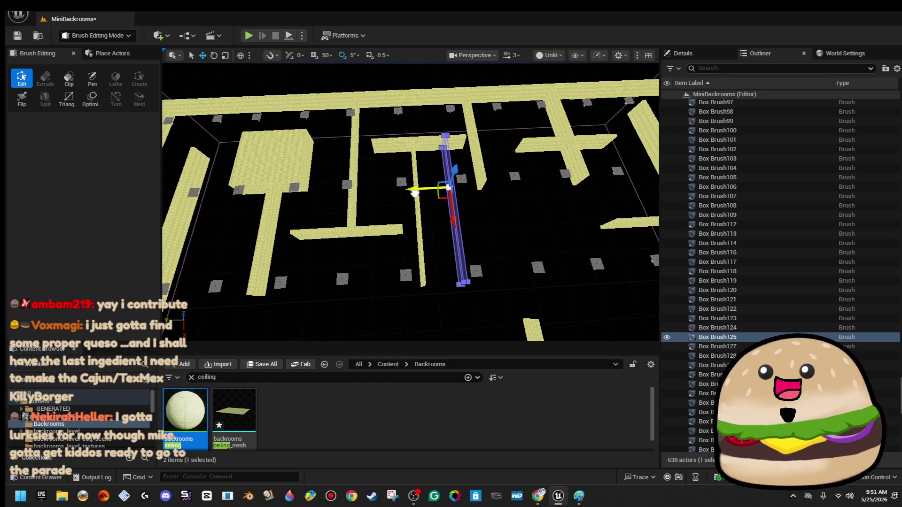
Select the upper horizontal wall and pick its right-end vertex.
click(393, 230)
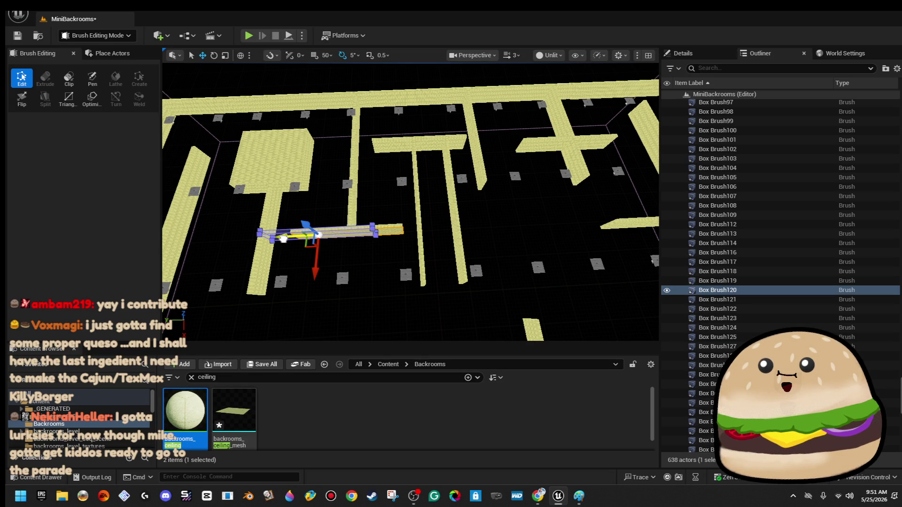
click(454, 141)
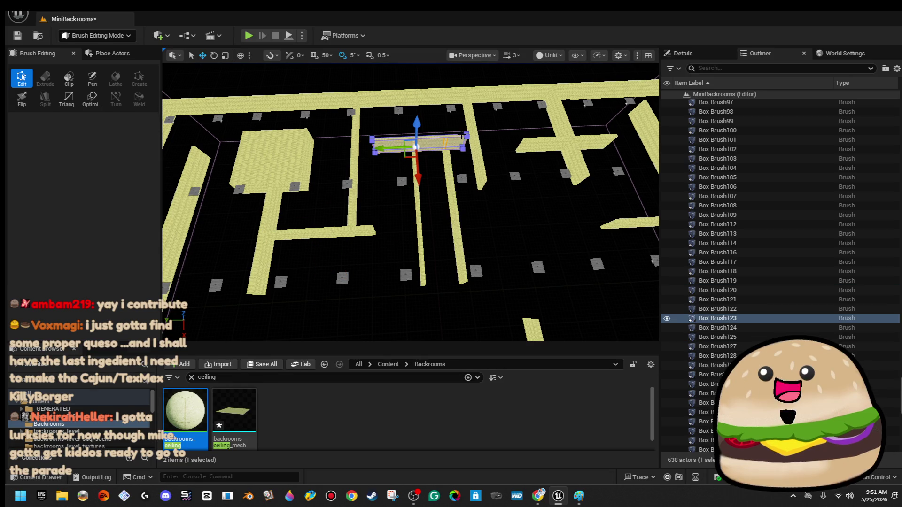
click(463, 148)
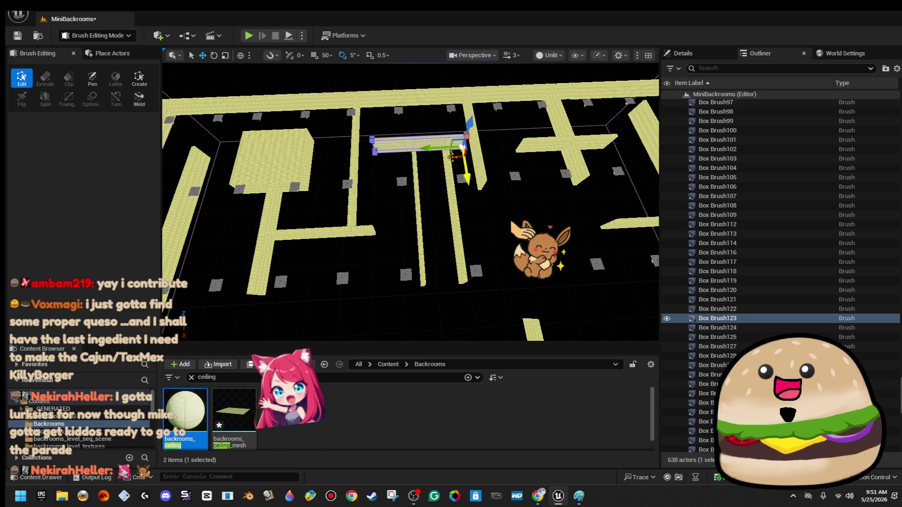
Pull the horizontal wall's right end leftward to shorten it, and delete a nearby wall segment.
mouse_move(432, 148)
mouse_down()
mouse_move(413, 155)
mouse_move(413, 122)
mouse_move(409, 159)
mouse_move(390, 183)
mouse_move(389, 146)
mouse_up()
drag(455, 184, 455, 185)
click(464, 186)
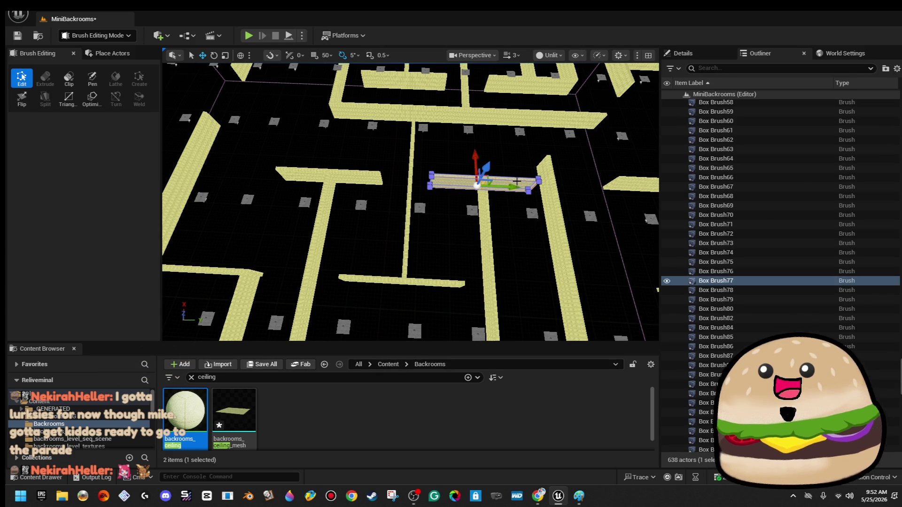
key(Delete)
click(366, 180)
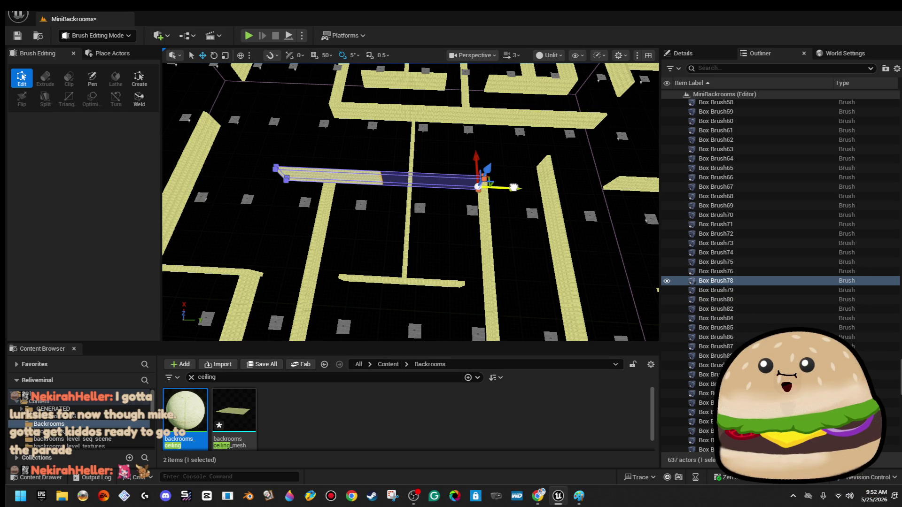
mouse_move(329, 235)
mouse_down()
mouse_move(282, 159)
mouse_move(310, 155)
mouse_move(263, 162)
mouse_move(264, 132)
mouse_move(290, 149)
mouse_move(290, 103)
mouse_move(535, 155)
mouse_up()
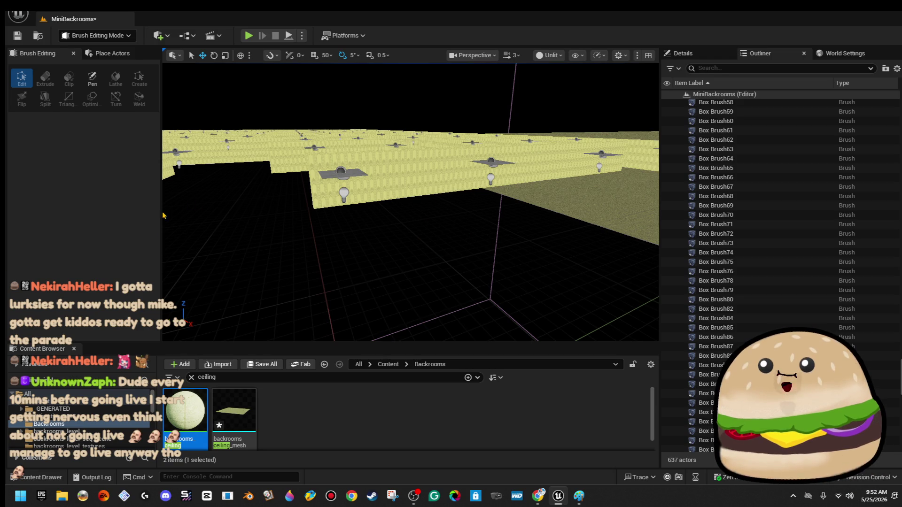
Place a cylinder brush from the Geometry shapes and slide it beside the long wall.
click(116, 59)
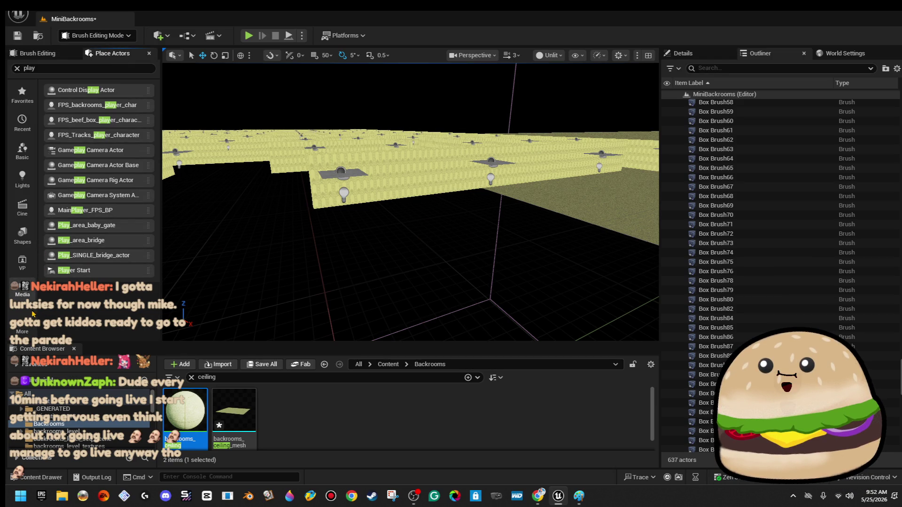
click(23, 324)
click(62, 362)
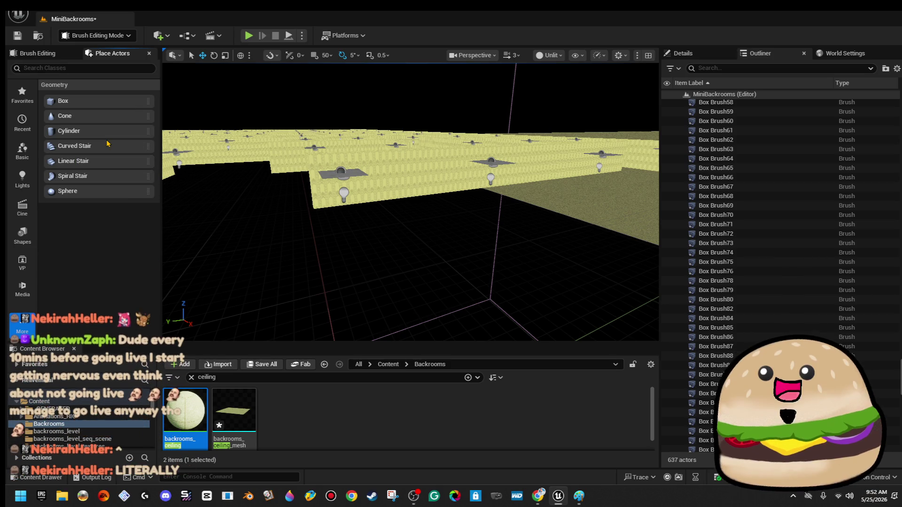
mouse_move(105, 131)
mouse_down()
mouse_move(157, 188)
mouse_move(426, 187)
mouse_up()
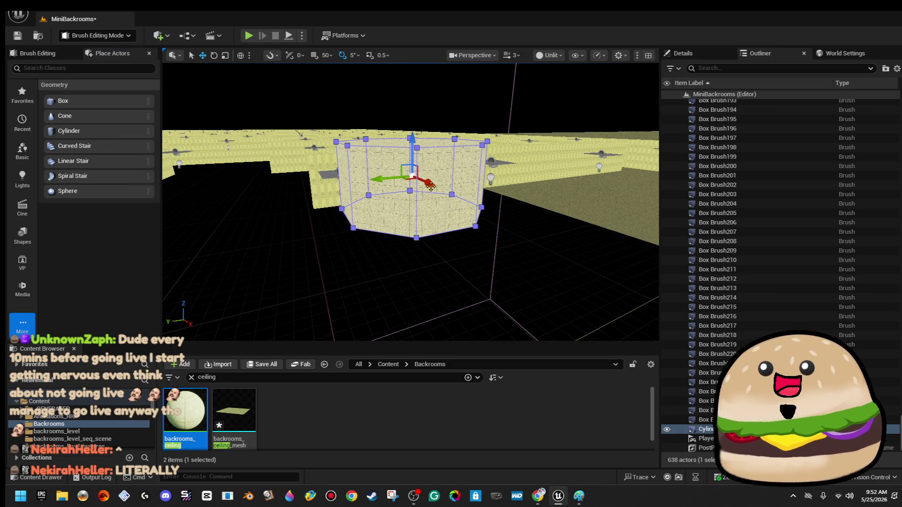
mouse_move(430, 222)
mouse_down()
mouse_move(376, 239)
mouse_move(507, 206)
mouse_up()
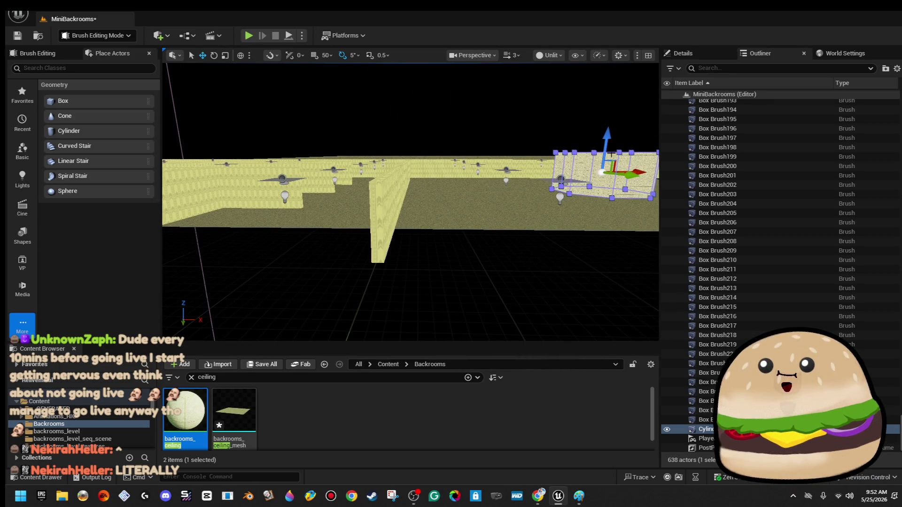
drag(631, 172, 444, 184)
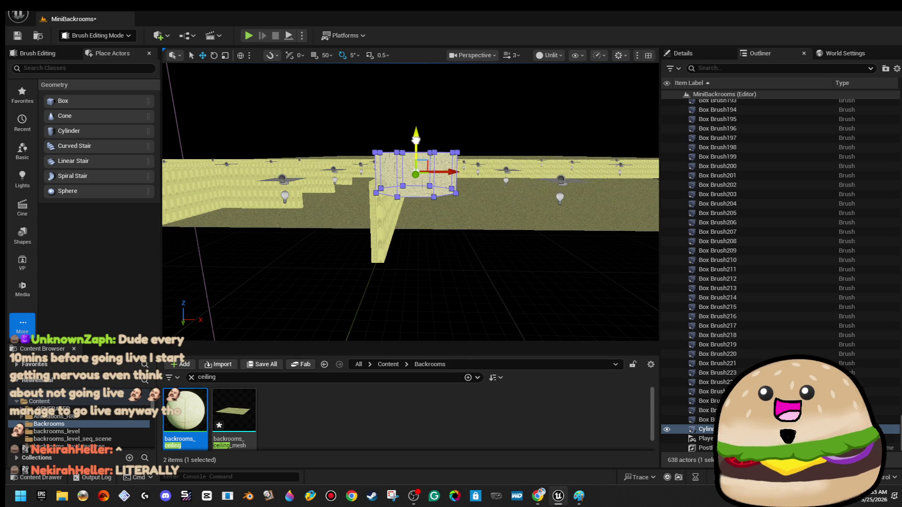
Stretch the cylinder upward along Z toward the wall's height.
drag(402, 185, 407, 185)
scroll(407, 184, down, 5)
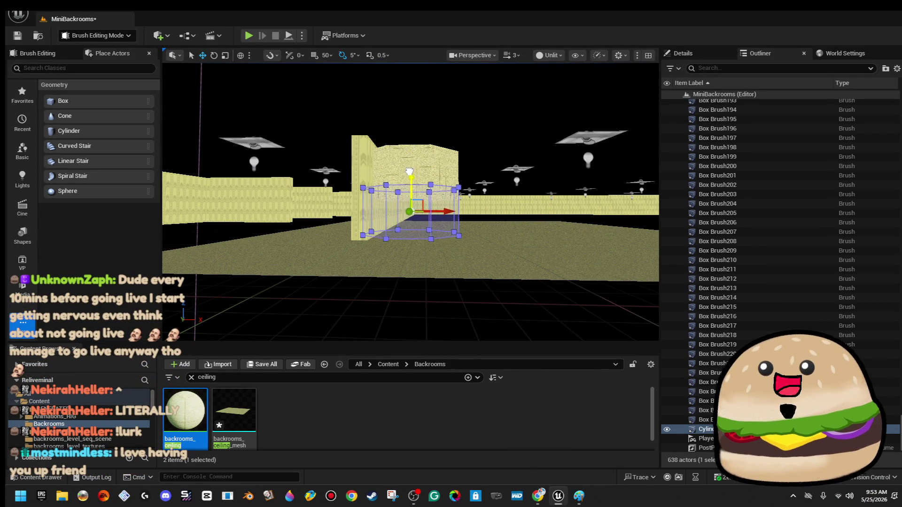
drag(409, 171, 433, 220)
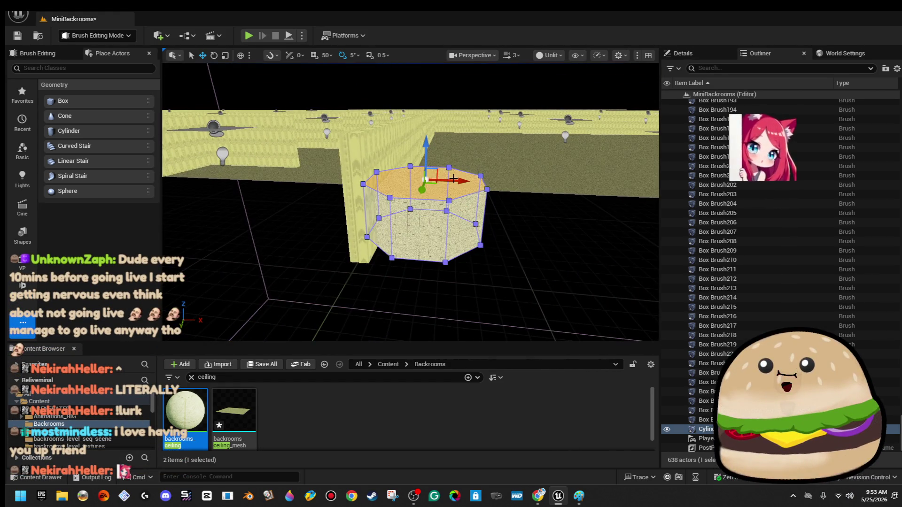
drag(429, 145, 431, 86)
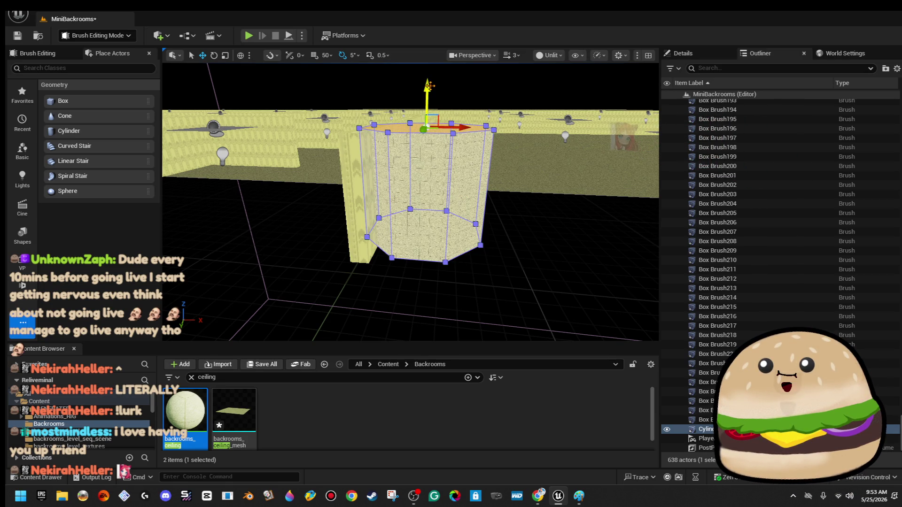
click(493, 105)
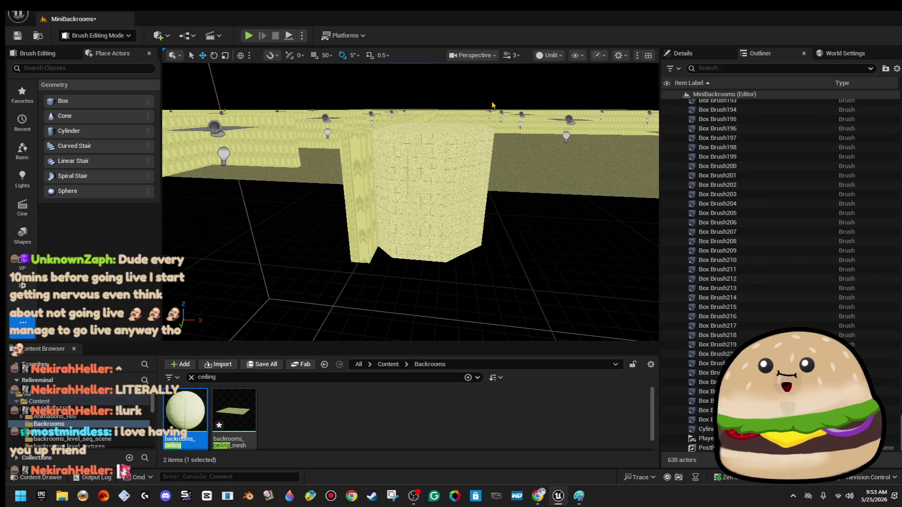
click(376, 174)
click(361, 186)
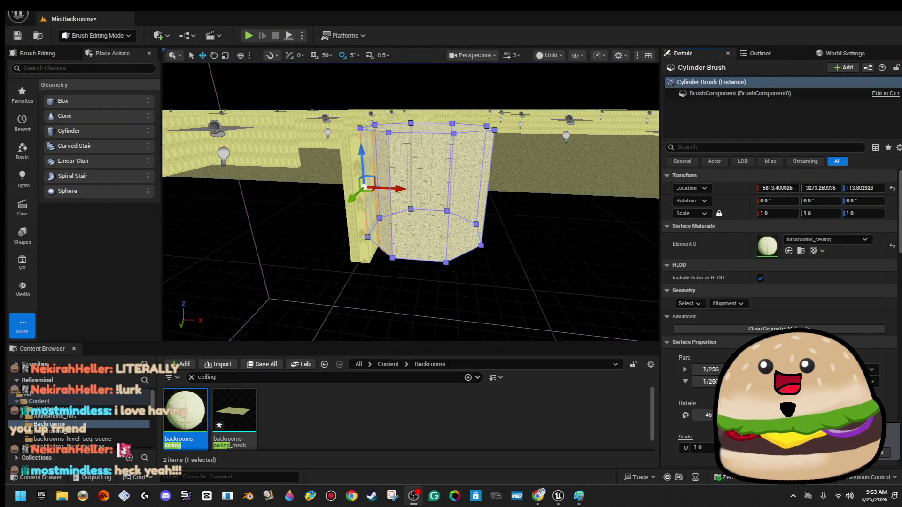
Compare with the neighbouring wall and assign backrooms_wallpaper_Mat to the cylinder's Element 0.
click(411, 256)
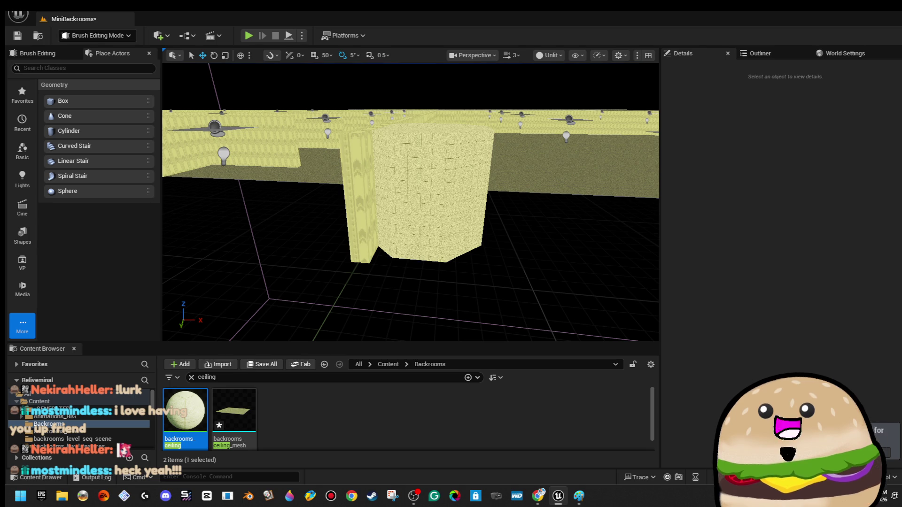
click(419, 205)
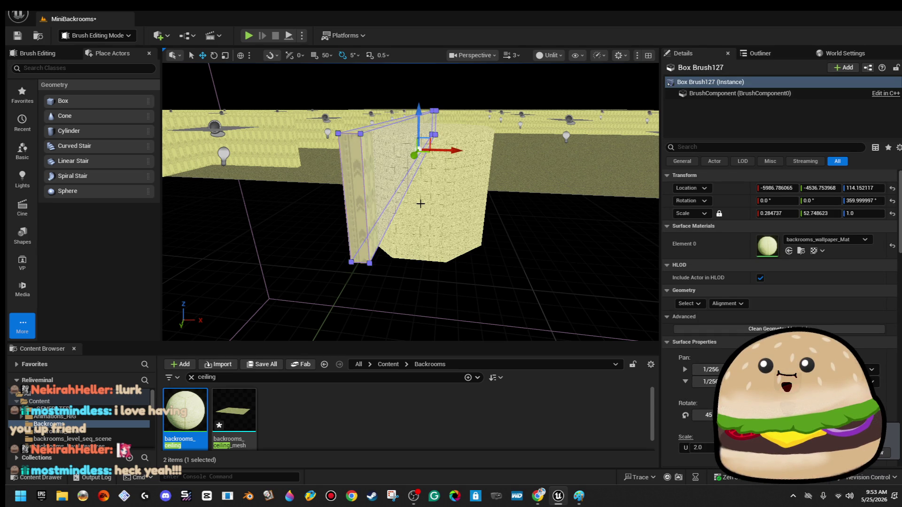
click(421, 203)
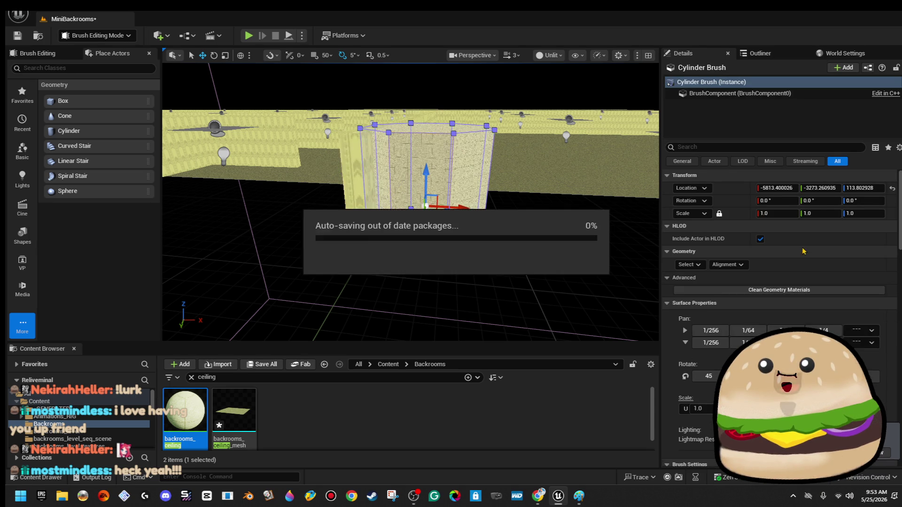
click(805, 240)
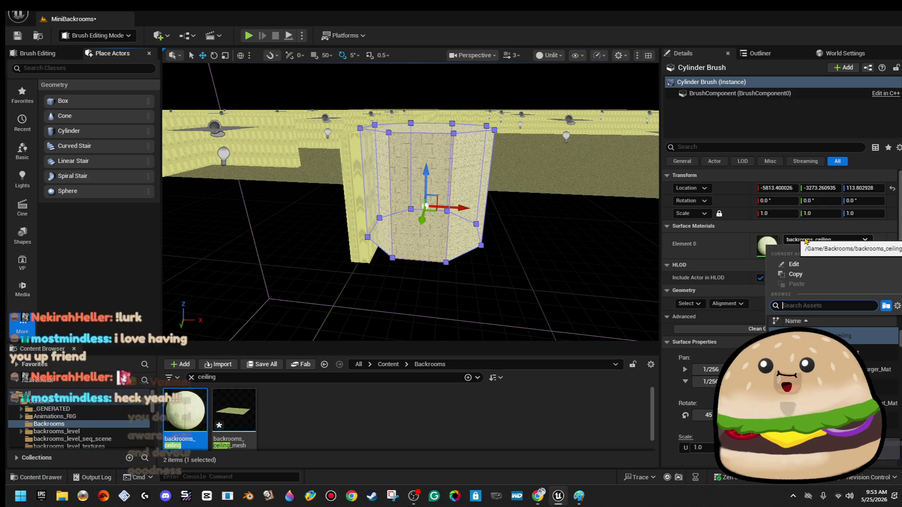
click(579, 242)
click(363, 216)
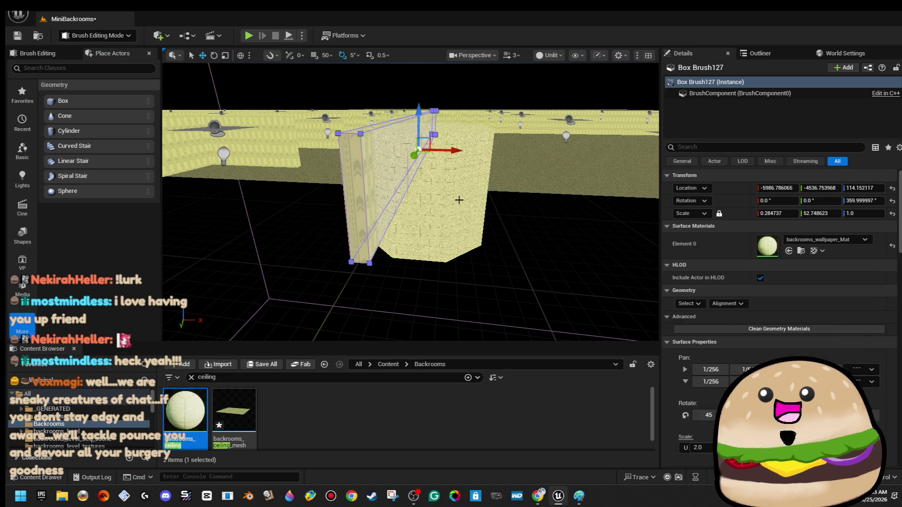
click(455, 200)
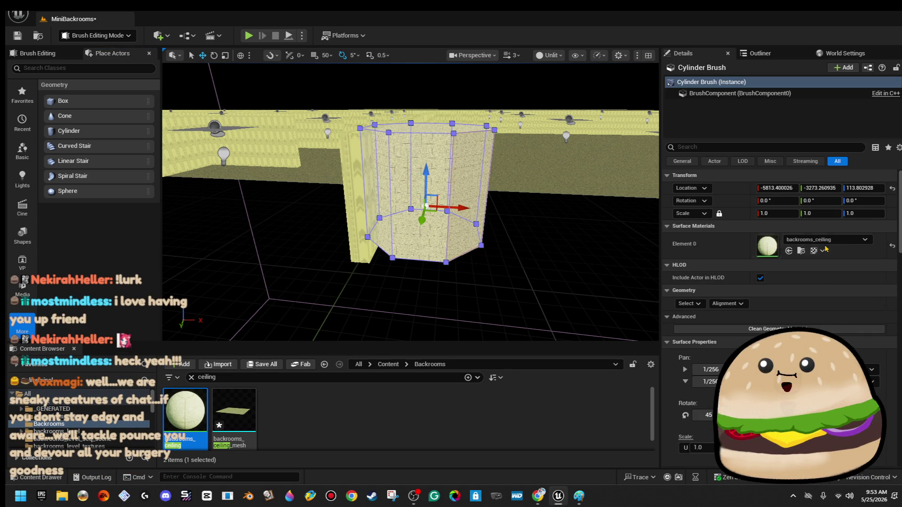
click(824, 241)
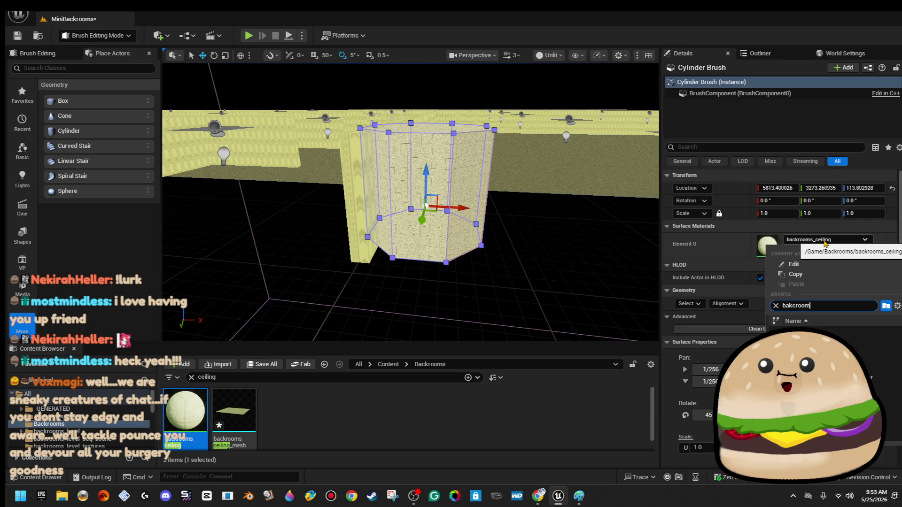
key(BackSpace)
key(BackSpace)
key(BackSpace)
text(ck)
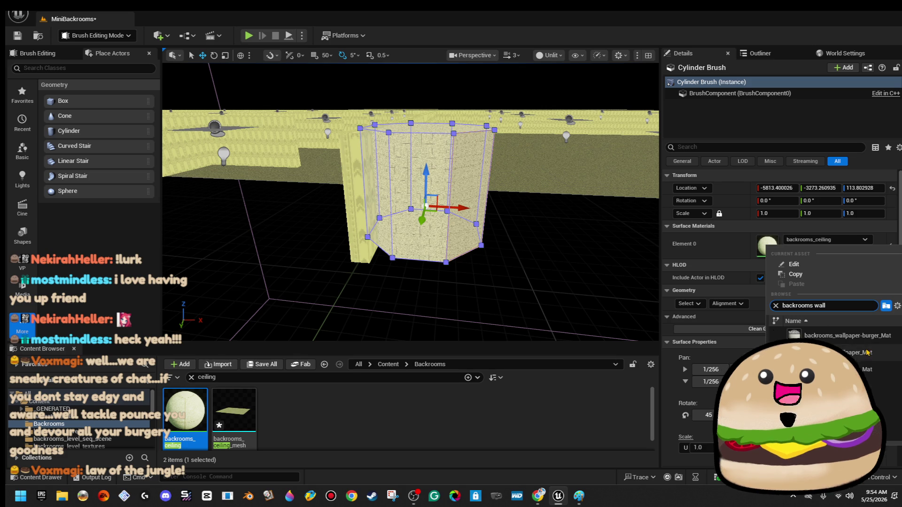
click(827, 352)
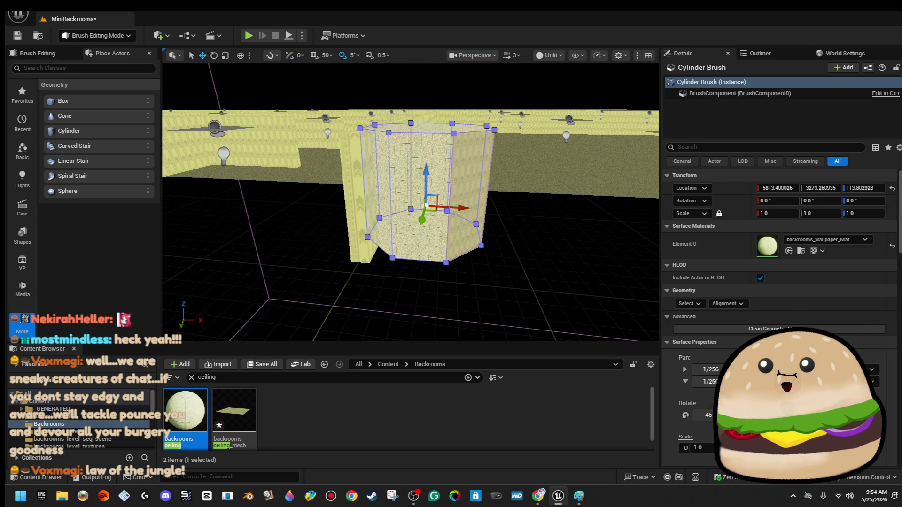
Set Scale U to 2.0, select matching brush faces, and switch remaining ceiling faces to wallpaper.
text(2)
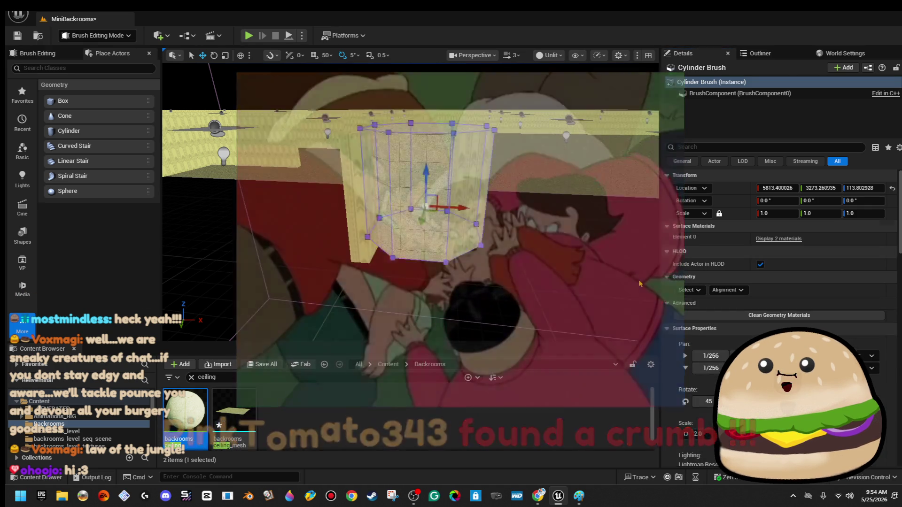
click(610, 286)
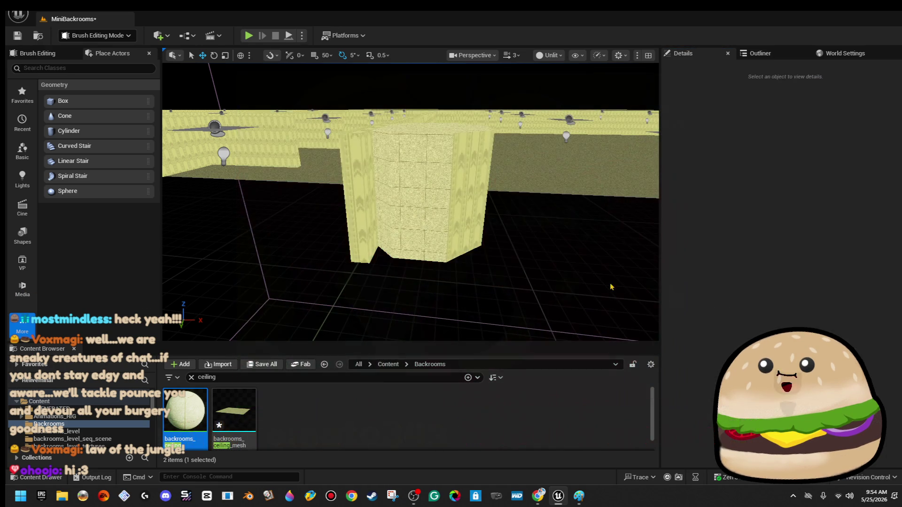
scroll(443, 228, up, 5)
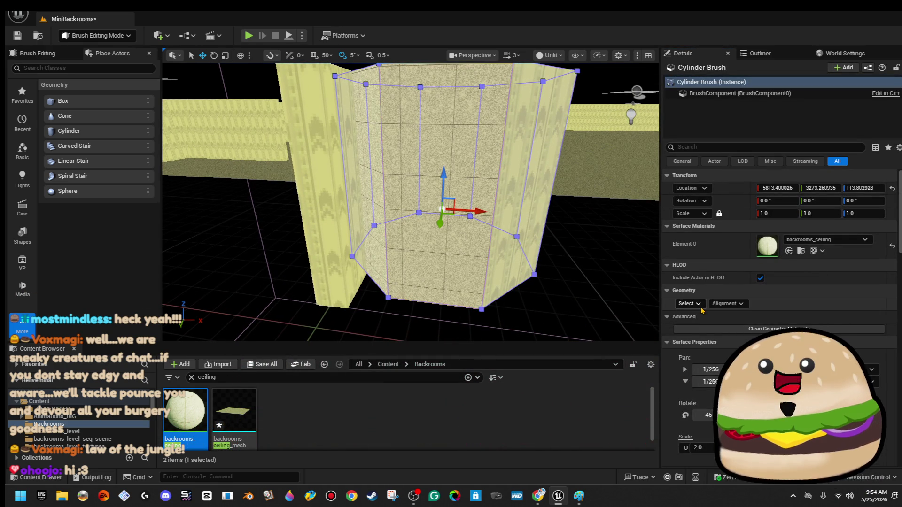
click(689, 303)
click(717, 332)
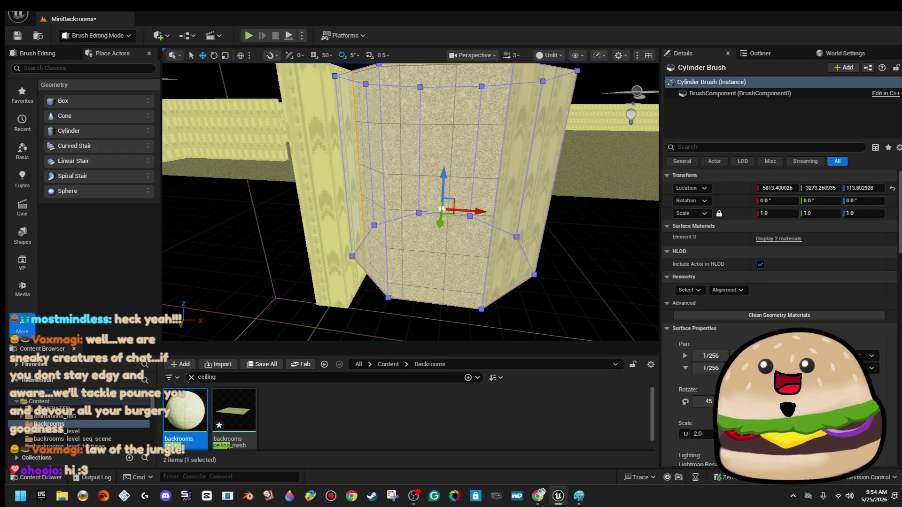
click(778, 239)
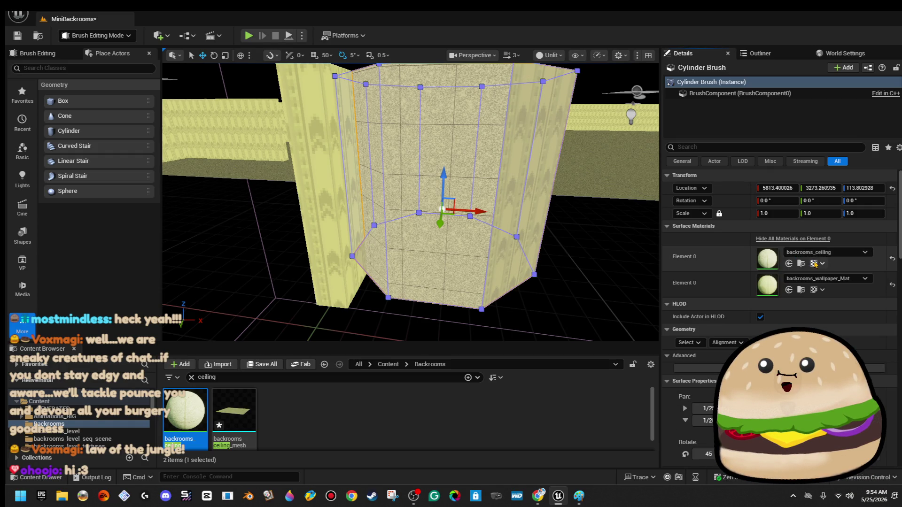
click(824, 254)
text(wallpape)
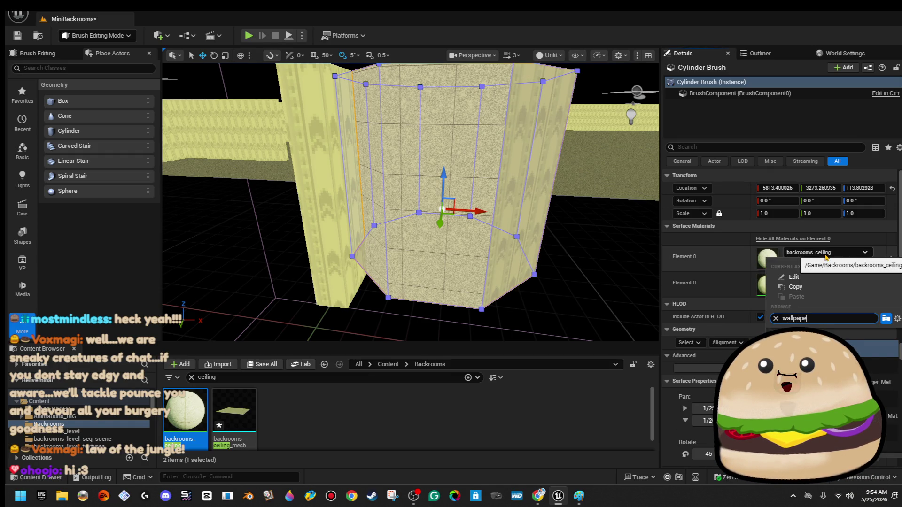
text(r back)
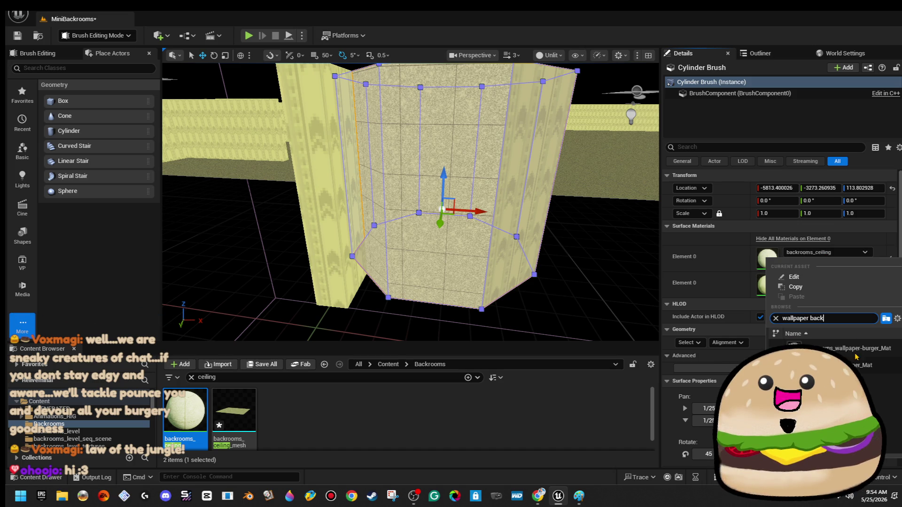
click(798, 364)
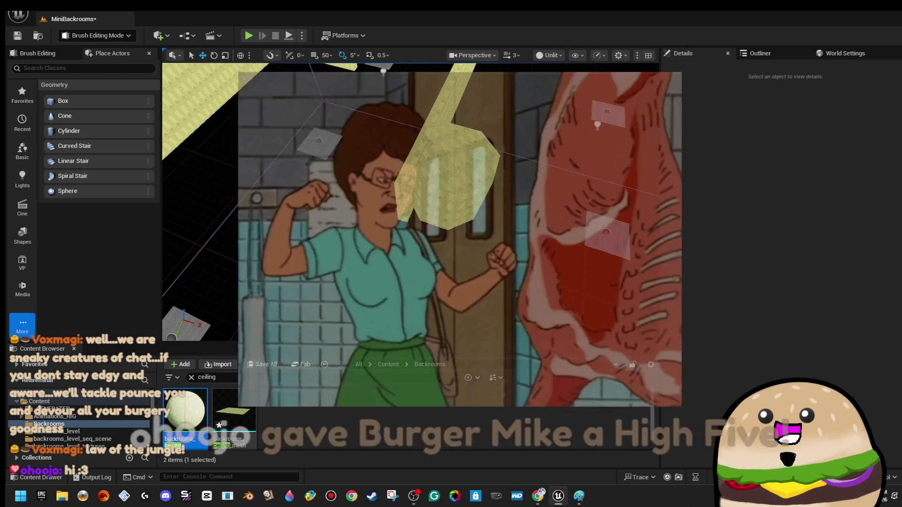
Reselect the cylinder and view it from a new angle to check the wallpaper.
click(185, 324)
scroll(725, 360, down, 5)
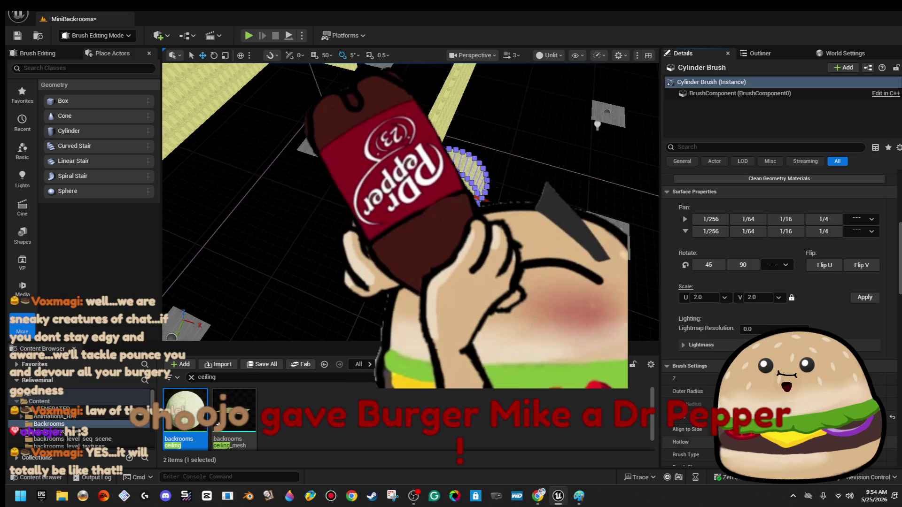
drag(408, 202, 395, 188)
click(481, 215)
Make the cylinder much taller, lower its bottom face slightly, and move it right.
mouse_move(481, 194)
mouse_down()
mouse_move(481, 178)
mouse_move(481, 194)
mouse_up()
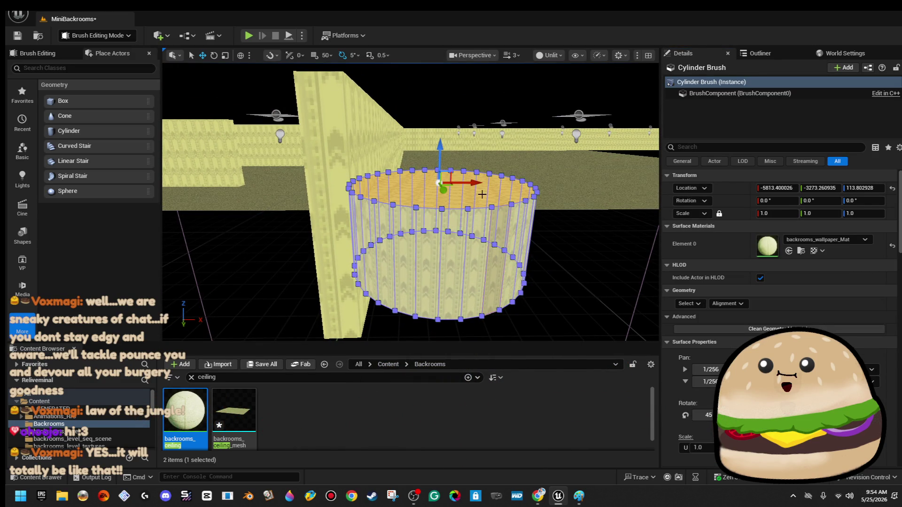
drag(438, 149, 441, 75)
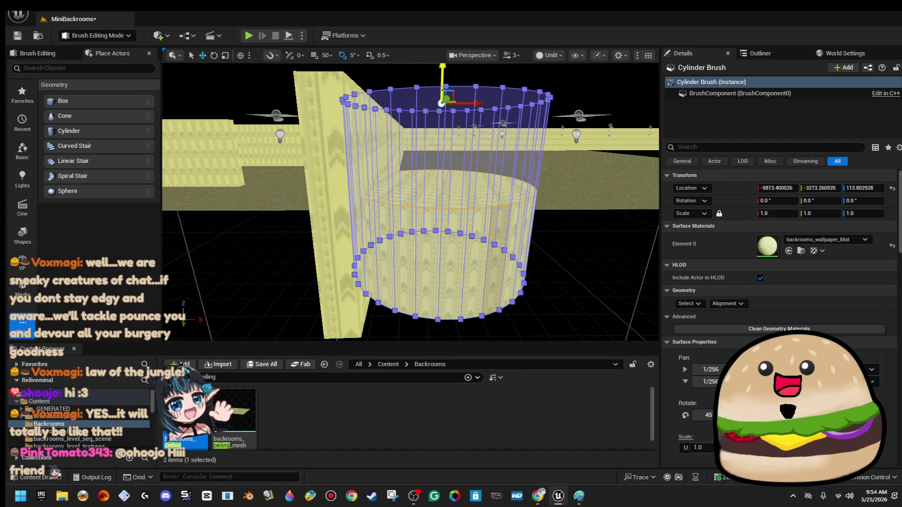
drag(411, 202, 411, 157)
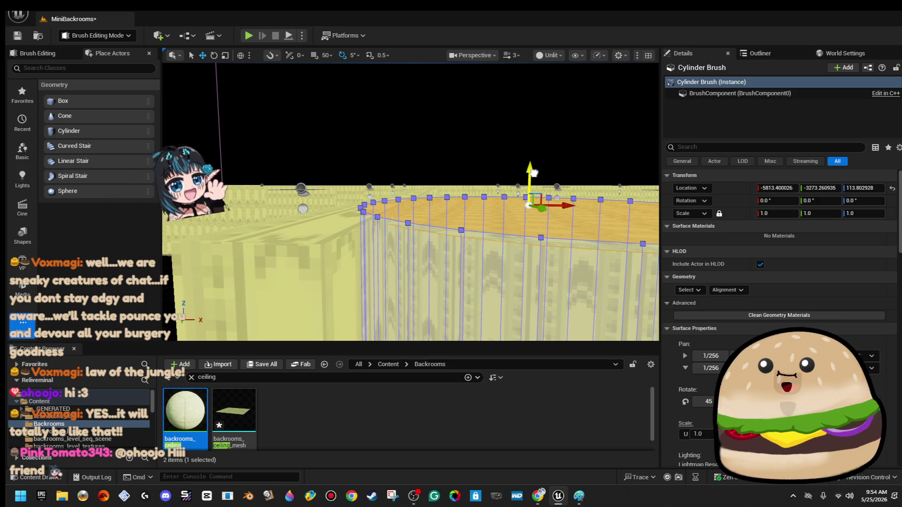
mouse_move(530, 164)
mouse_down()
mouse_move(531, 141)
mouse_move(530, 174)
mouse_up()
click(494, 234)
drag(483, 242, 484, 291)
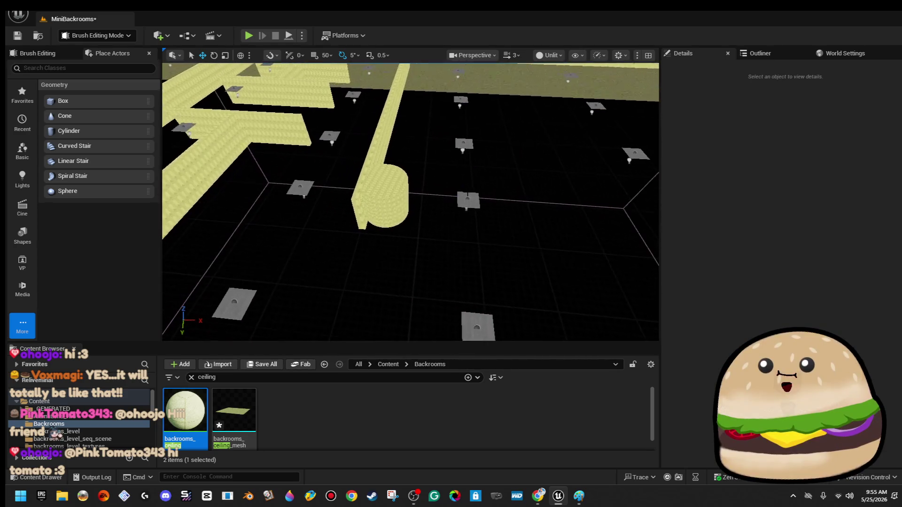
click(399, 208)
drag(466, 178, 467, 216)
mouse_move(417, 176)
mouse_down()
mouse_move(520, 178)
mouse_move(504, 186)
mouse_move(519, 191)
mouse_up()
key(Escape)
Select the cylinder's matching faces, deselect, and save the MiniBackrooms level.
scroll(410, 202, up, 5)
scroll(410, 202, down, 4)
click(414, 197)
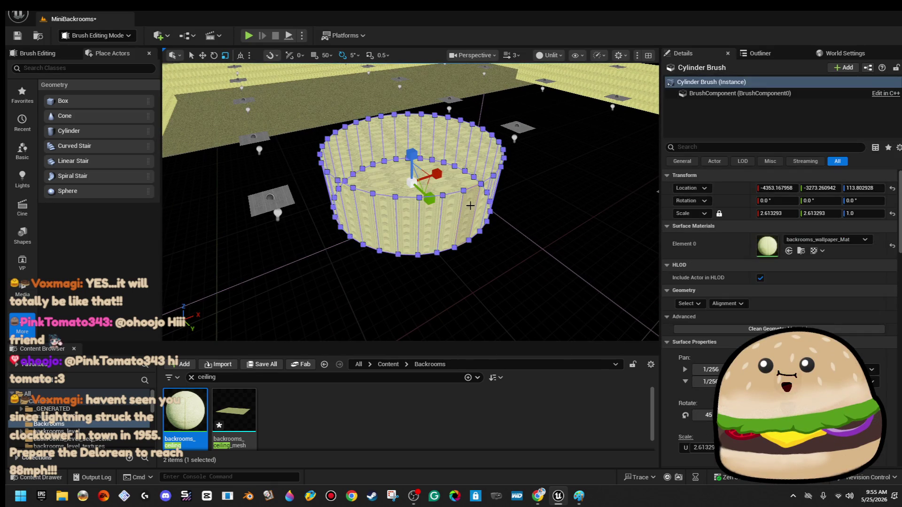
click(689, 303)
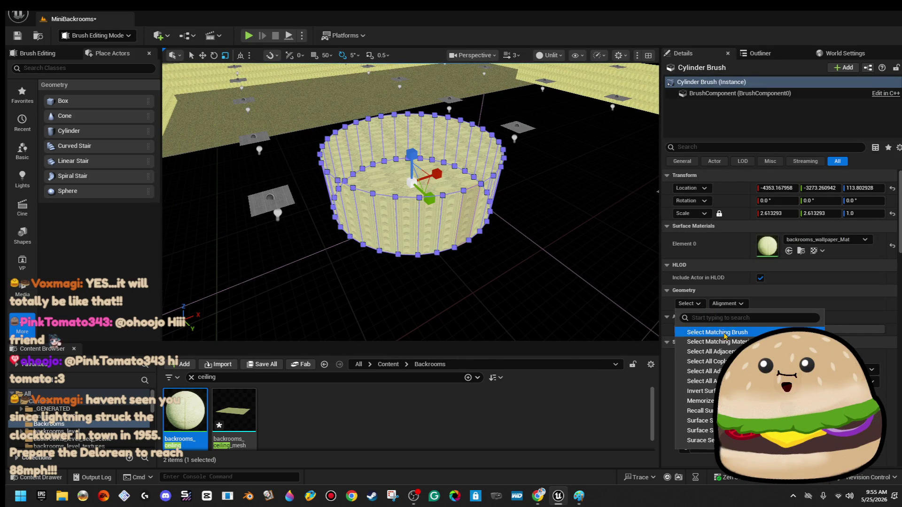
click(686, 331)
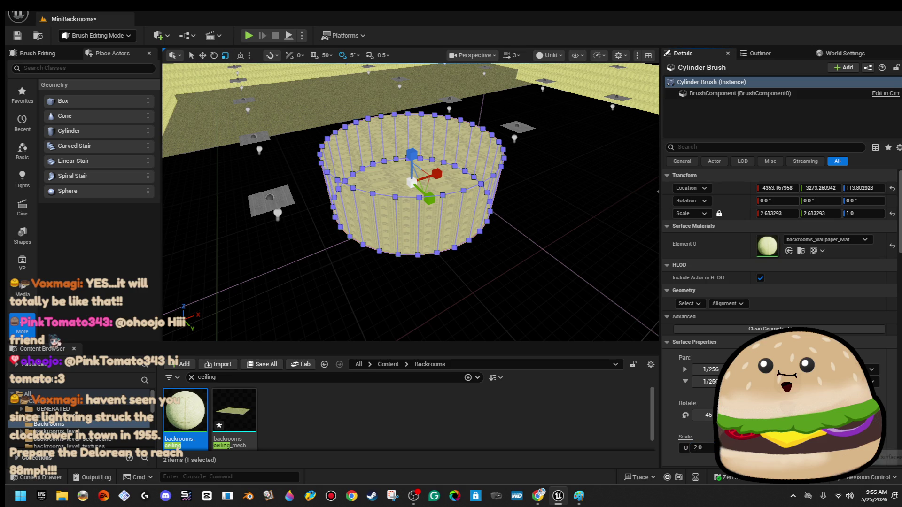
key(Escape)
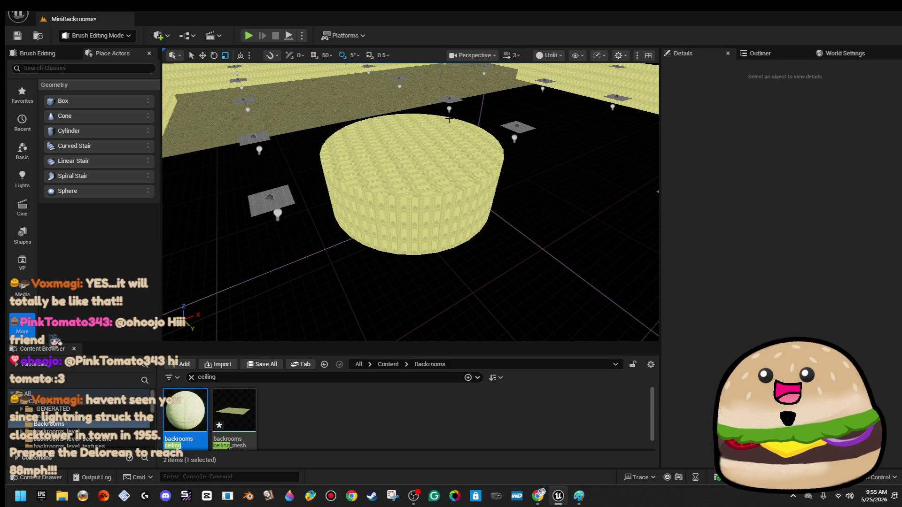
click(19, 37)
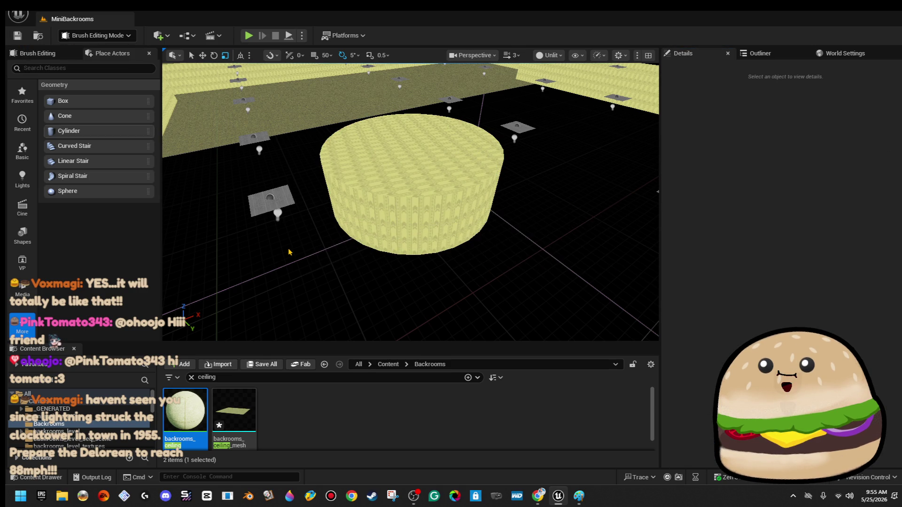
Copy the cylinder pillar along Y further up the room.
drag(330, 231, 363, 214)
scroll(363, 214, down, 5)
click(490, 182)
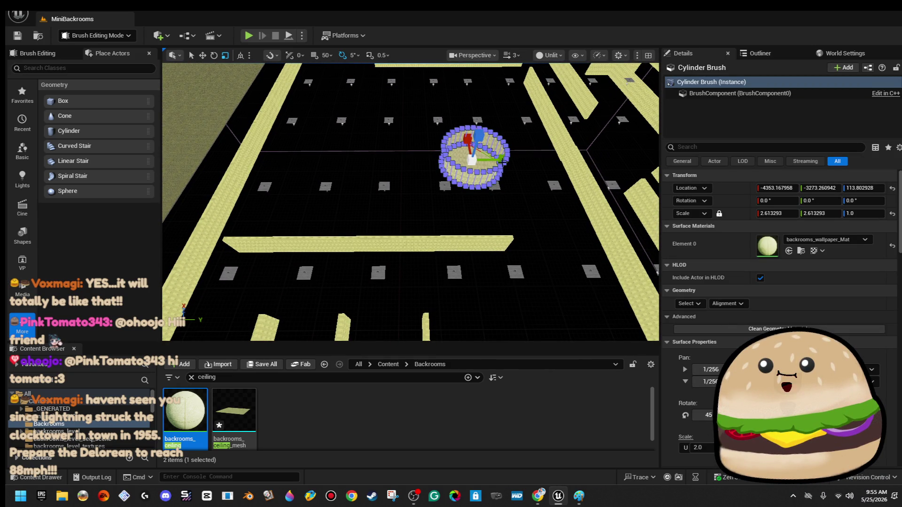
drag(491, 170, 385, 262)
key(w)
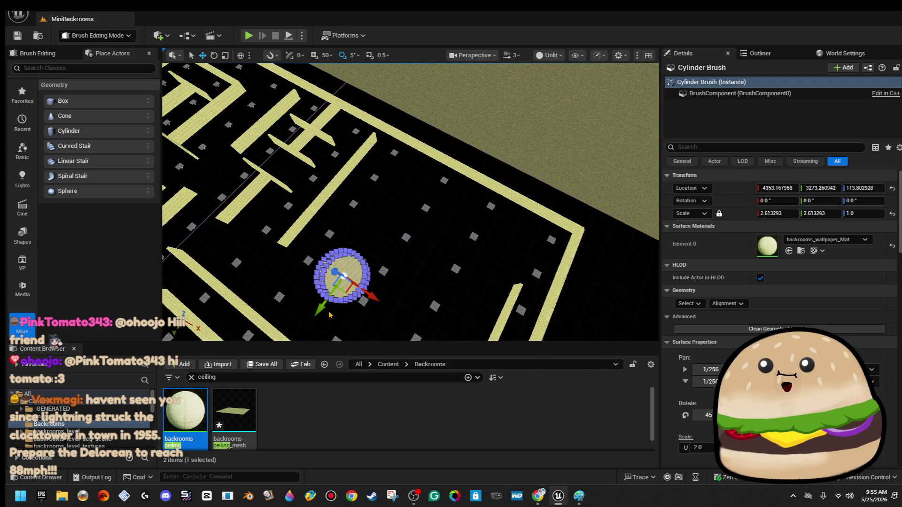
click(321, 310)
mouse_move(324, 309)
mouse_down()
mouse_move(404, 223)
mouse_move(494, 225)
mouse_up()
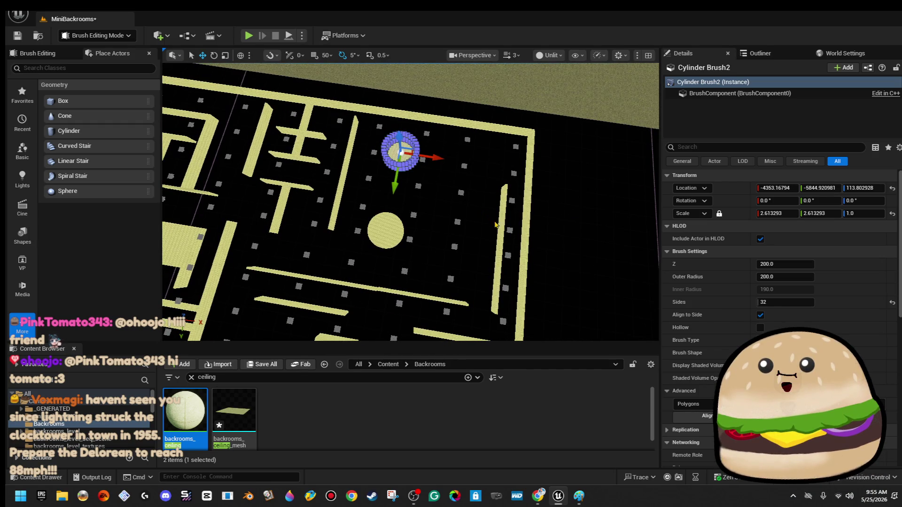
Delete the thin wall, then copy both pillars to the right side of the room.
click(502, 223)
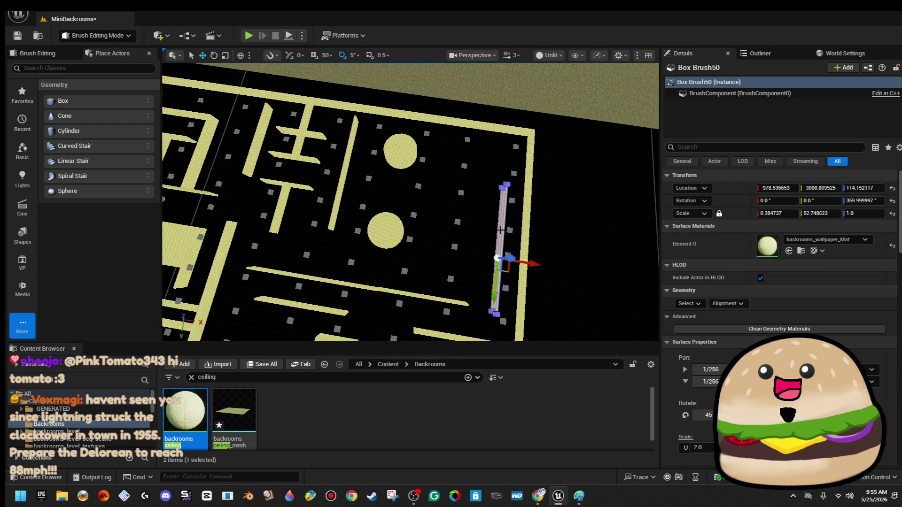
key(Delete)
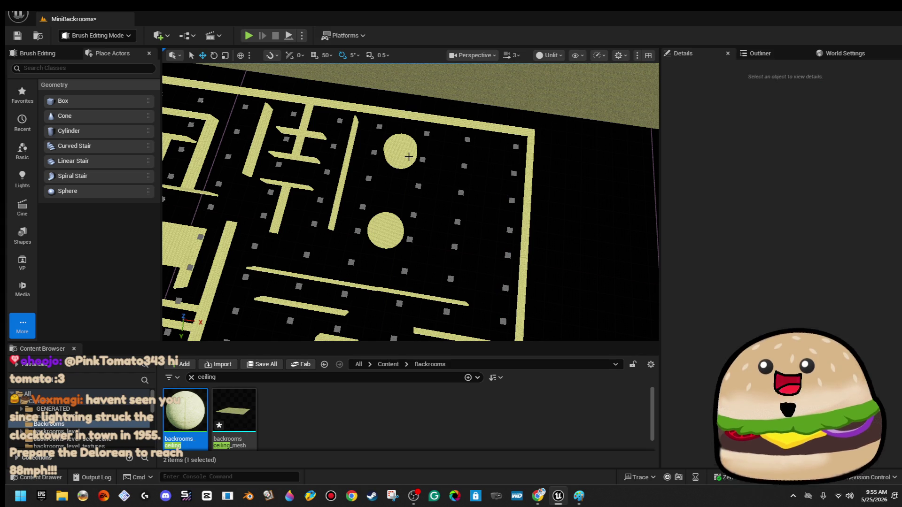
click(401, 150)
ctrl+click(403, 234)
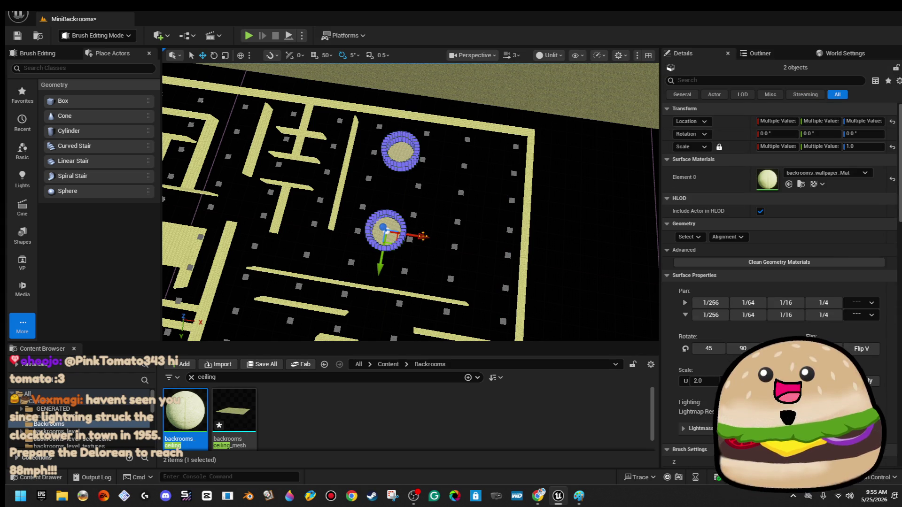
drag(423, 236, 518, 254)
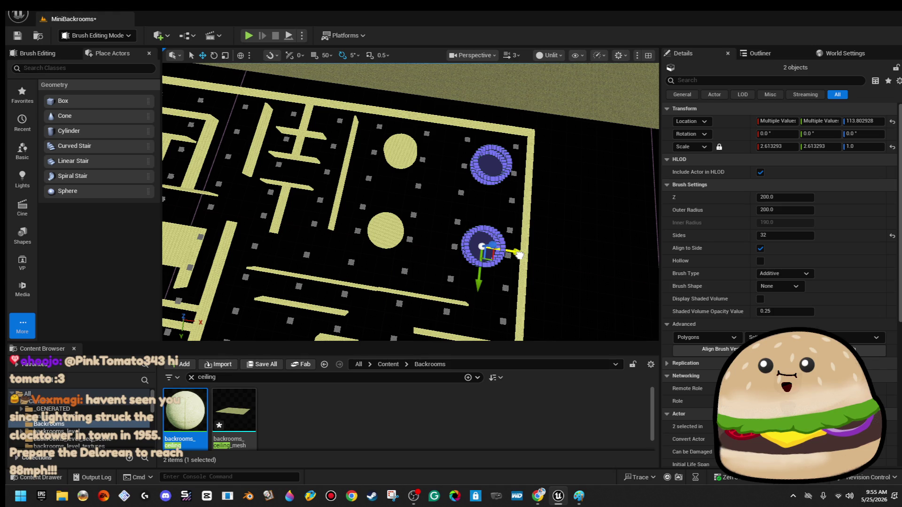
click(559, 247)
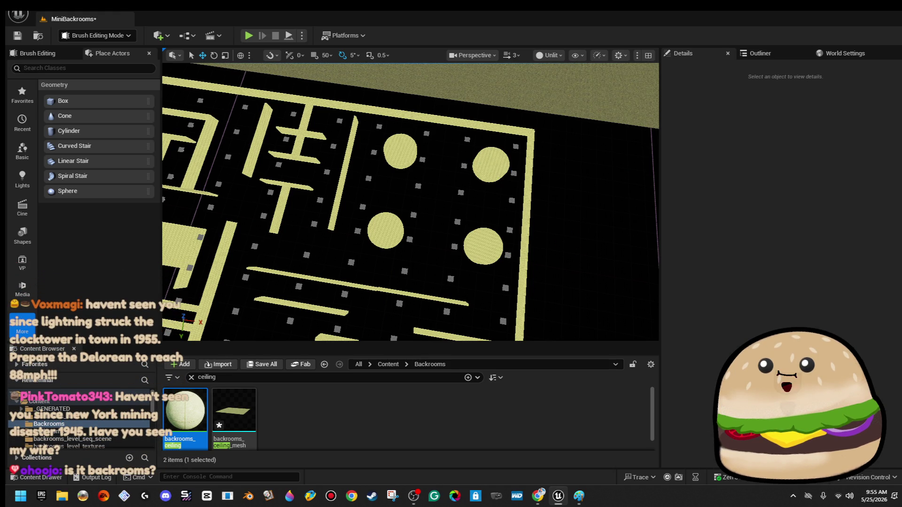
mouse_move(559, 247)
mouse_down()
mouse_move(505, 220)
mouse_move(497, 172)
mouse_up()
Copy a thin wall and a vertical wall piece farther along X, then save the level.
click(496, 171)
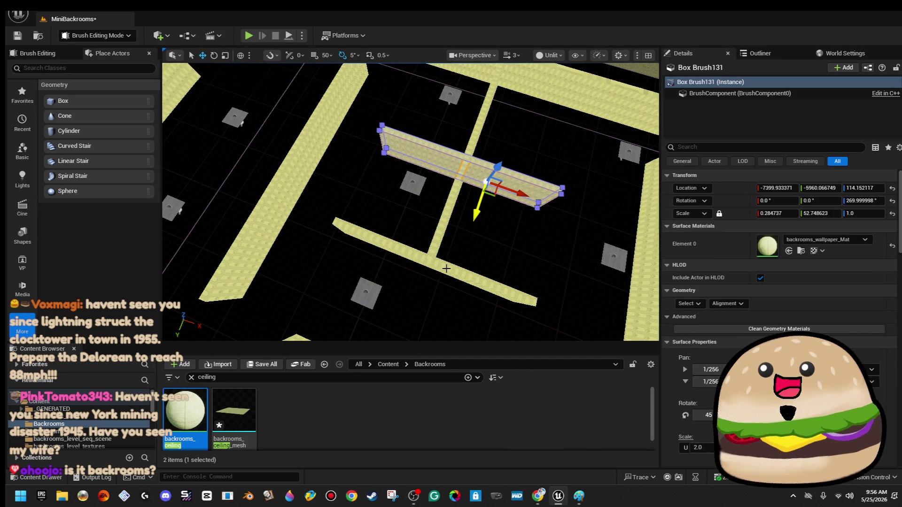
key(ctrl+z)
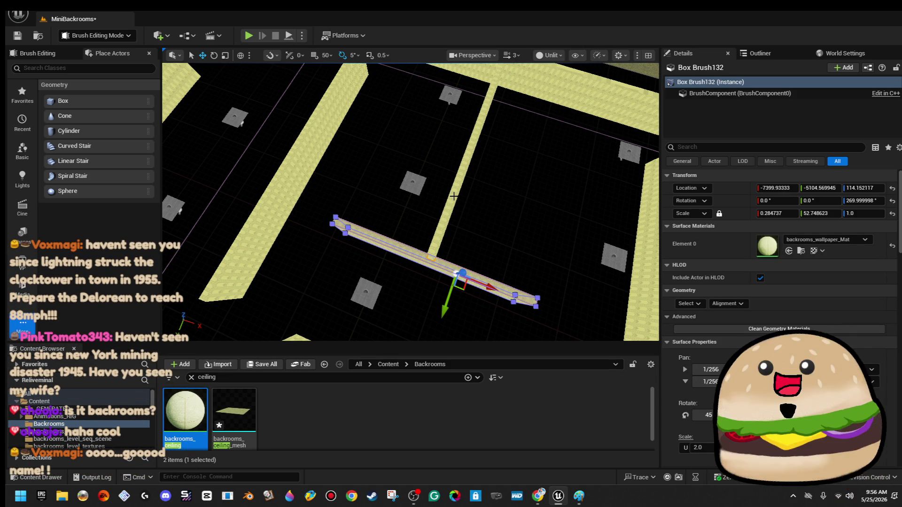
key(ctrl+z)
key(f)
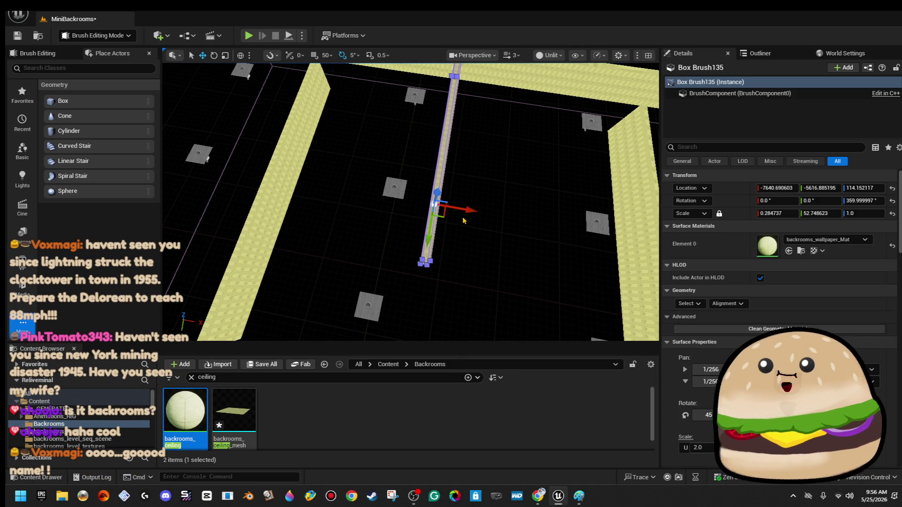
mouse_move(471, 211)
alt+mouse_down()
mouse_move(579, 226)
mouse_move(577, 235)
mouse_move(517, 159)
alt+mouse_up()
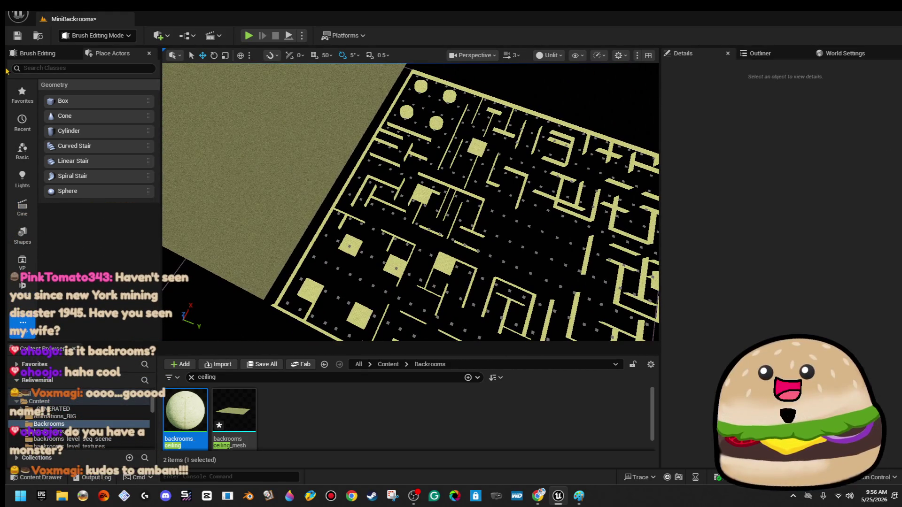
key(ctrl+s)
Select the ceiling and floor planes from an overview of the maze.
mouse_move(411, 202)
mouse_down()
mouse_move(331, 145)
mouse_move(453, 222)
mouse_move(437, 221)
mouse_move(441, 211)
mouse_move(416, 244)
mouse_up()
click(452, 222)
click(437, 193)
mouse_move(436, 193)
mouse_down()
mouse_move(436, 212)
mouse_move(416, 199)
mouse_up()
Slide the ceiling plane along Y so it sits over the maze.
mouse_move(277, 138)
mouse_down()
mouse_move(242, 123)
mouse_move(509, 157)
mouse_up()
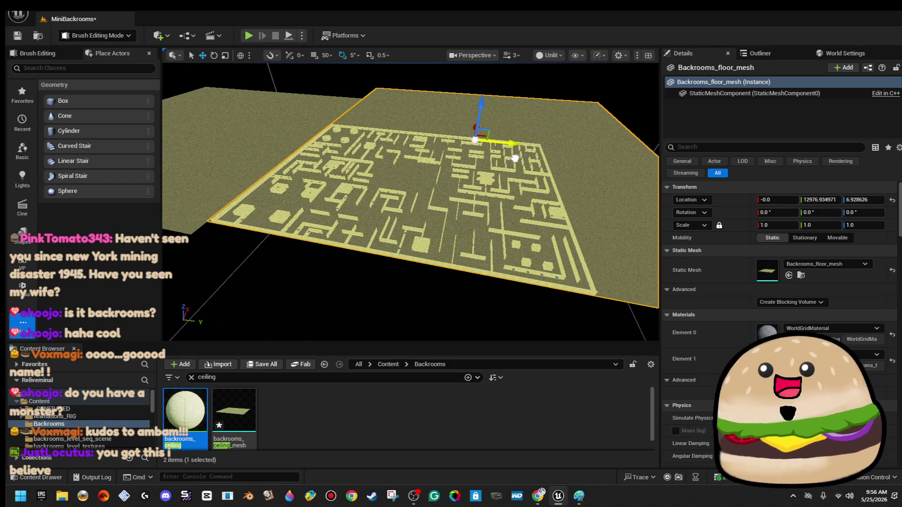
key(Escape)
drag(411, 202, 411, 182)
click(305, 173)
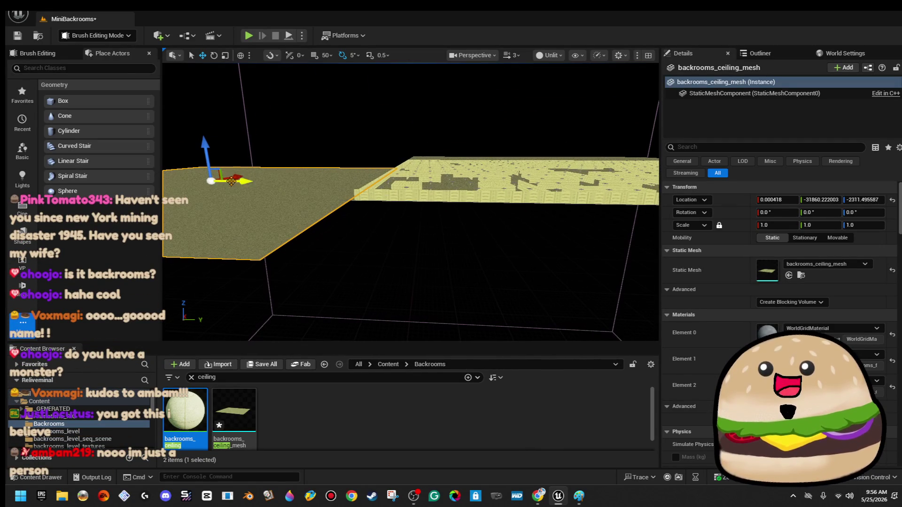
drag(244, 181, 507, 177)
mouse_move(518, 213)
mouse_down()
mouse_move(487, 202)
mouse_move(487, 191)
mouse_up()
Set the ceiling's Location Z to 400 and look down a corridor beneath it.
click(864, 200)
text(40)
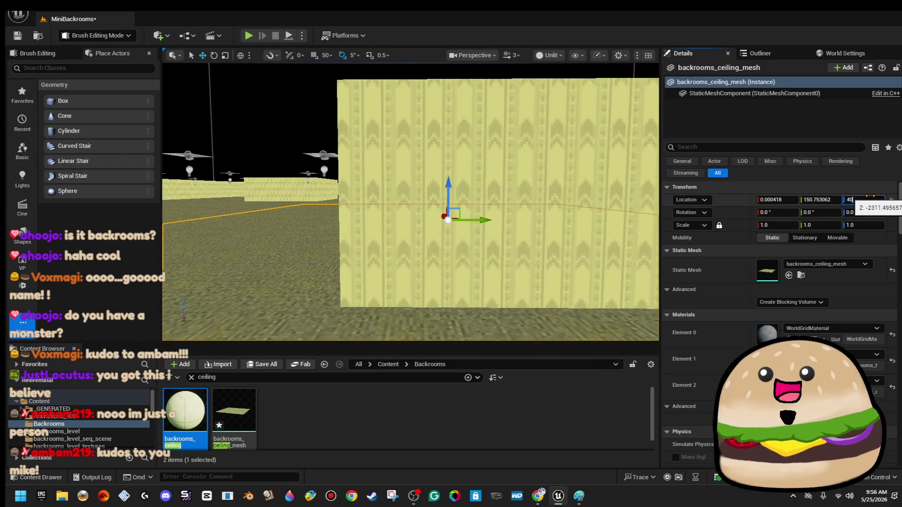
text(0)
key(Return)
drag(609, 192, 609, 270)
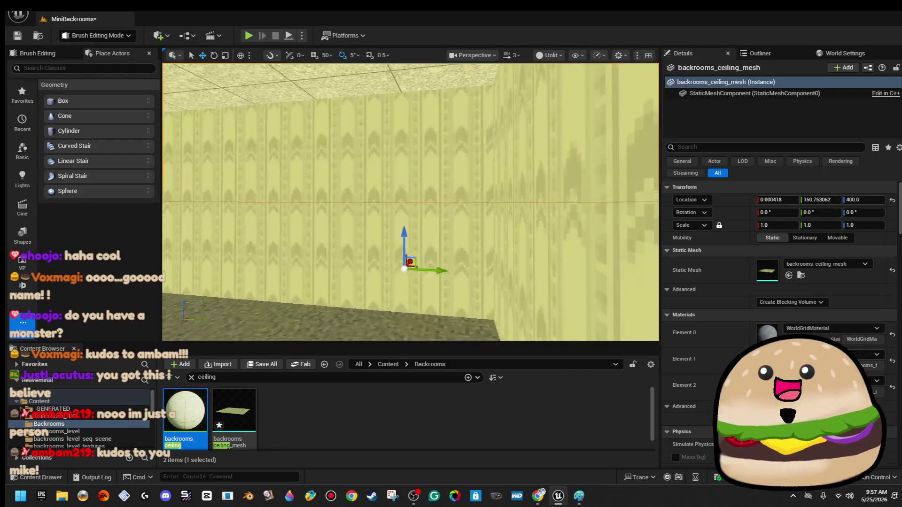
drag(408, 202, 353, 201)
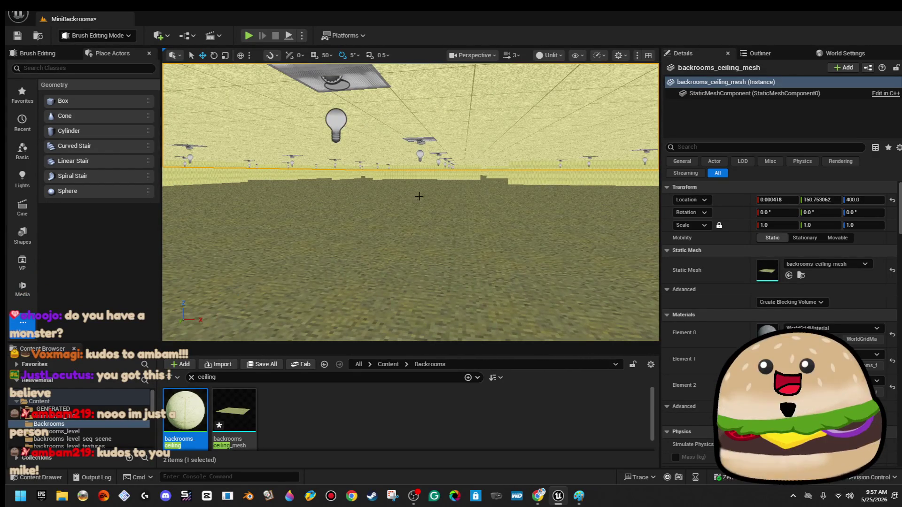
right_click(414, 198)
key(Escape)
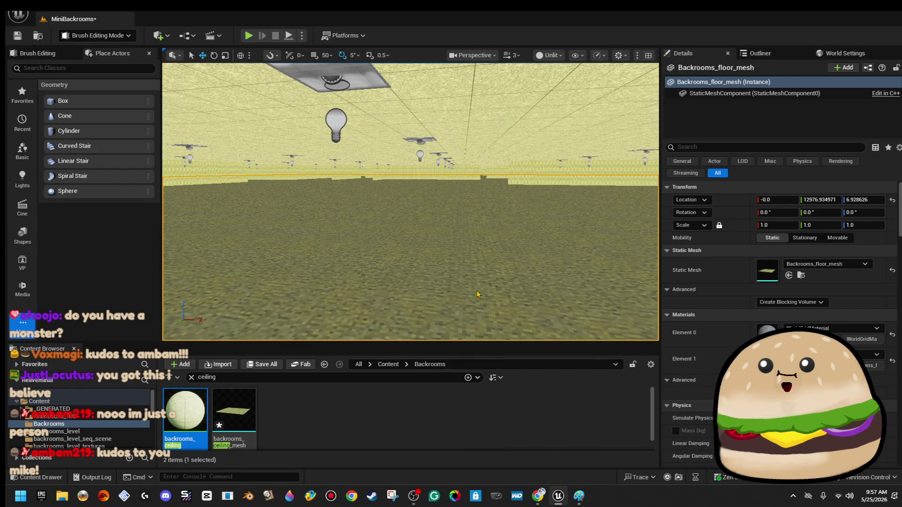
Play the level full screen and walk forward through the lit corridor into the open hall.
key(alt+p)
key(F11)
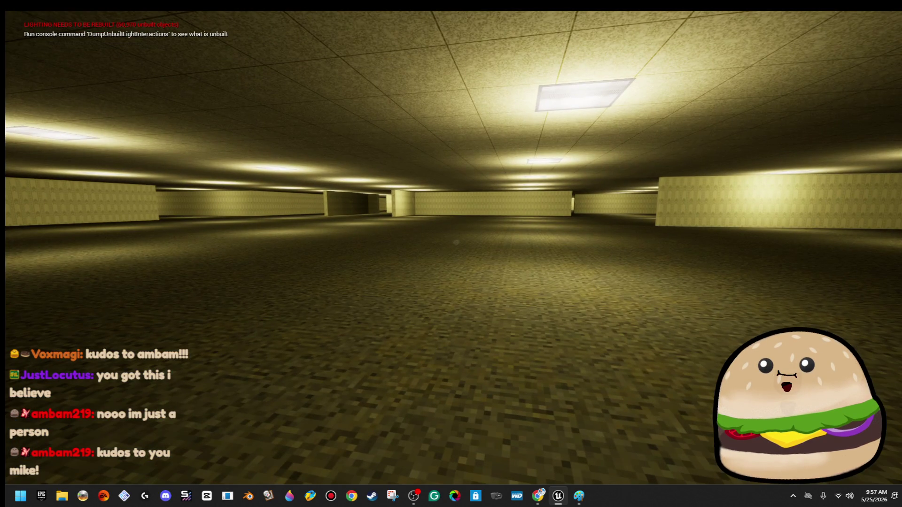
key(w)
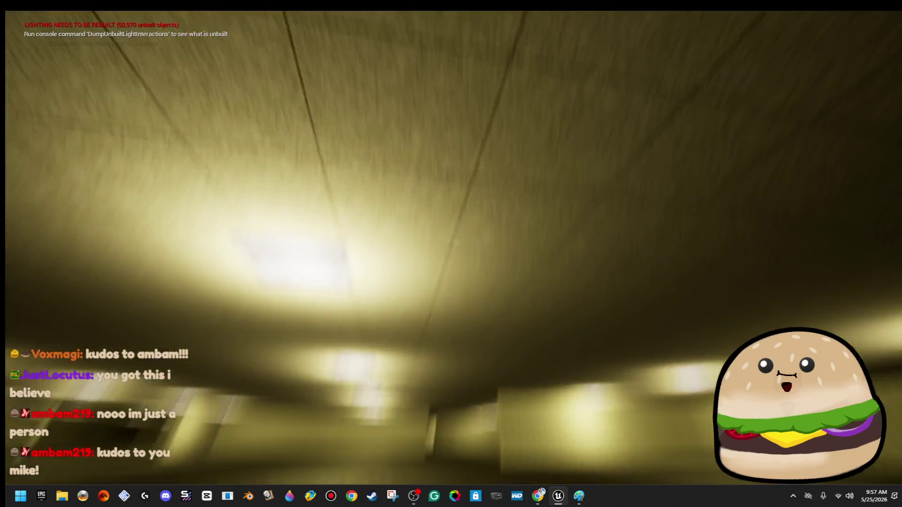
key(w)
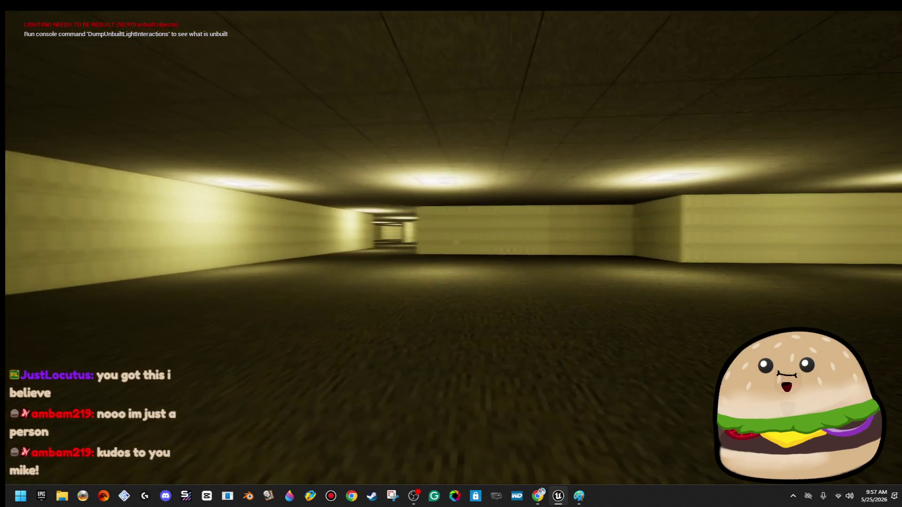
key(w)
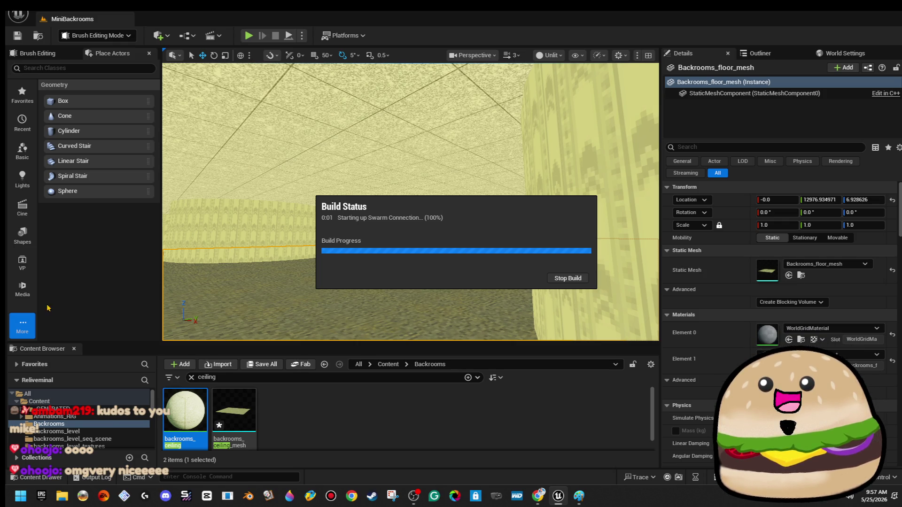
Launch Paint 3D and look over its list of saved projects.
click(287, 501)
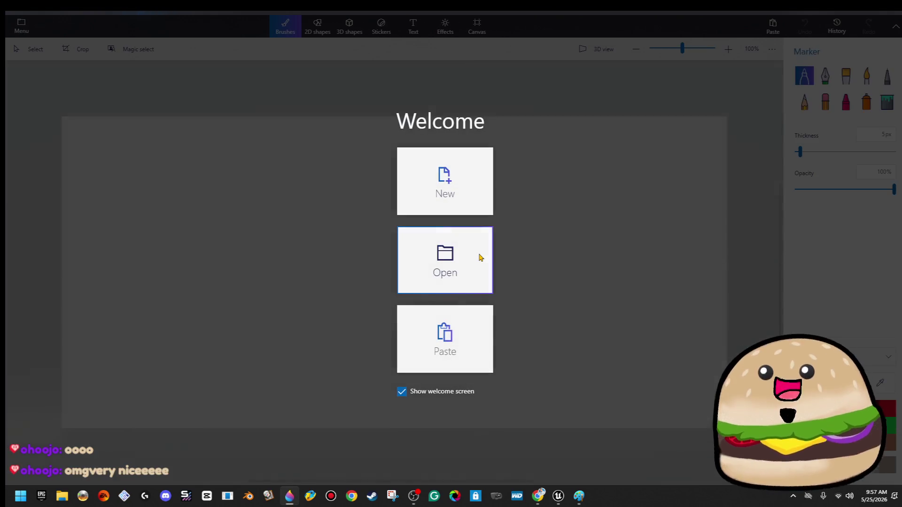
click(479, 257)
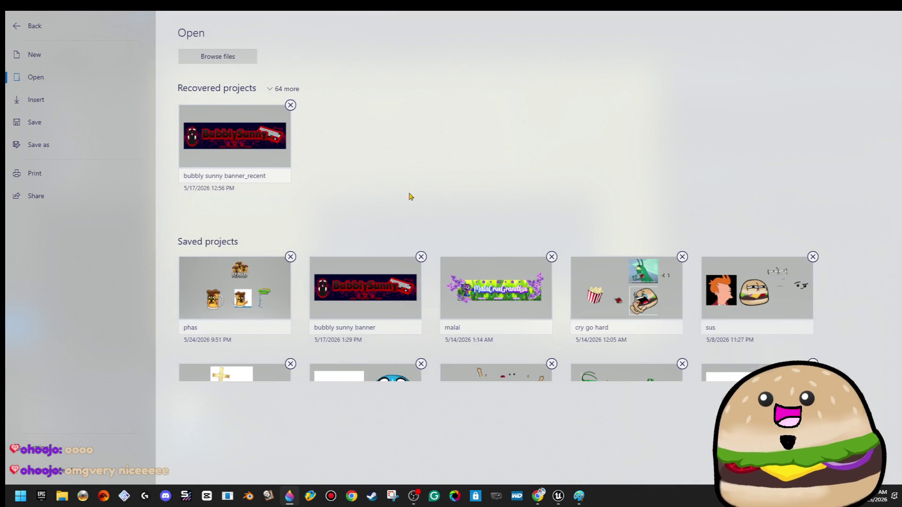
scroll(559, 280, down, 3)
scroll(559, 281, up, 3)
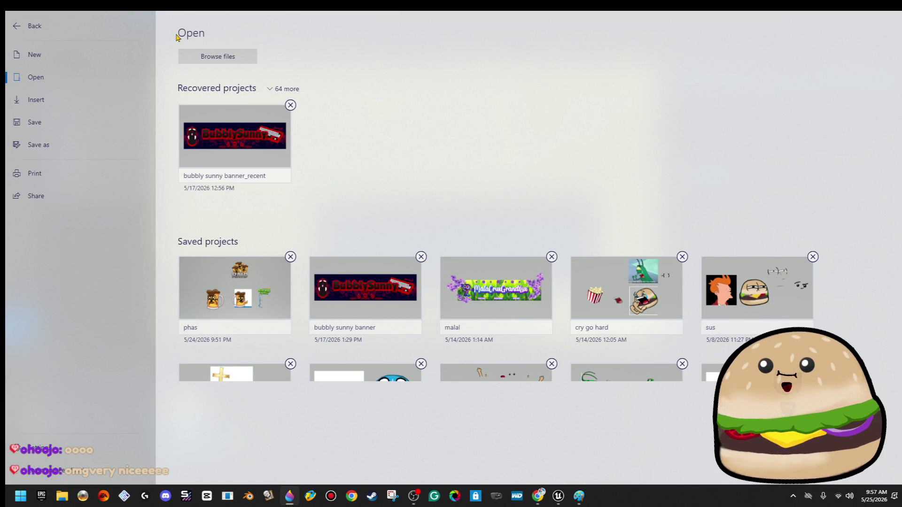
click(853, 14)
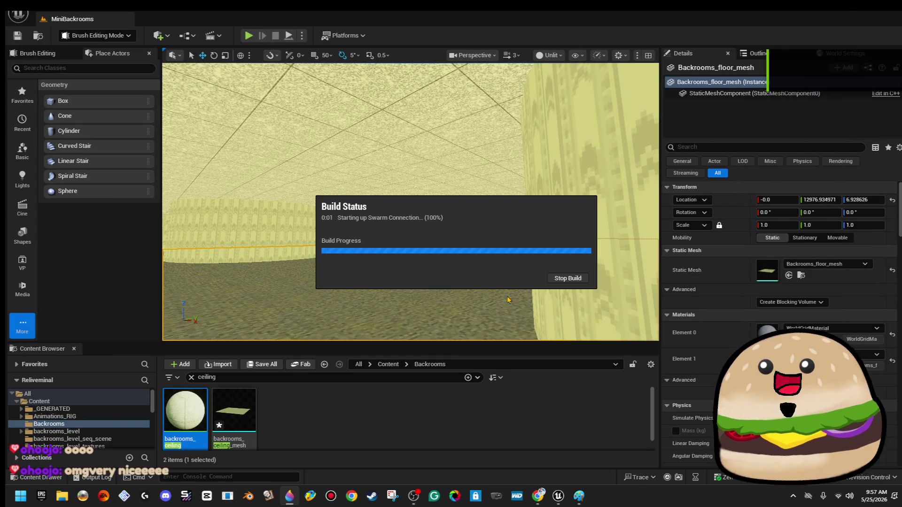
click(287, 497)
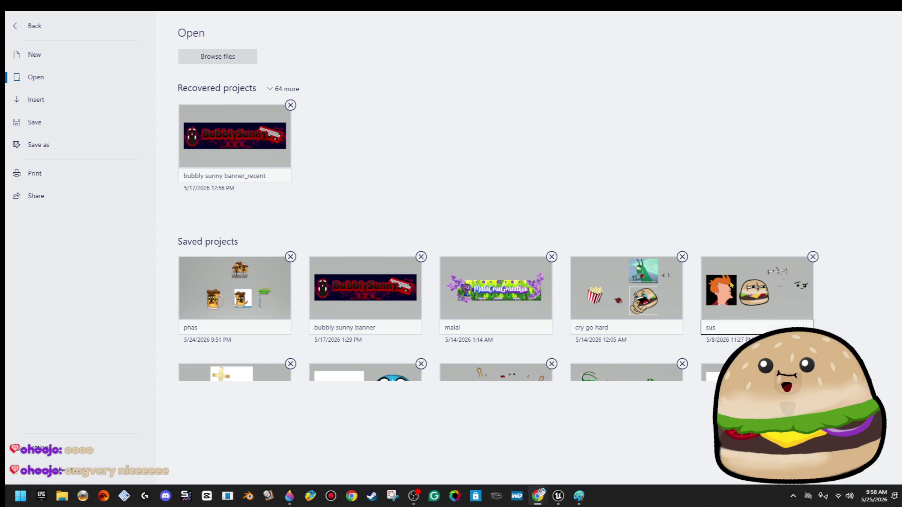
Browse the Twitch and Flash Dreams Studios folders under Pictures for an image.
click(231, 58)
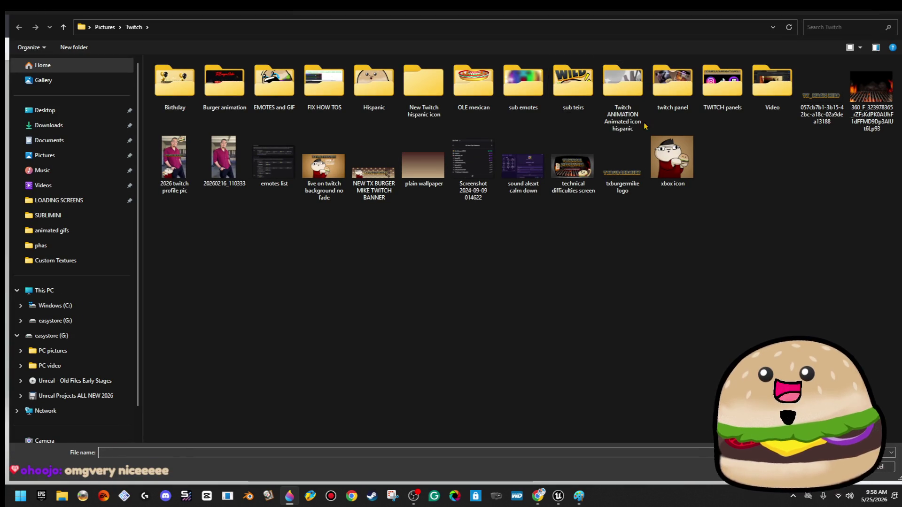
click(55, 160)
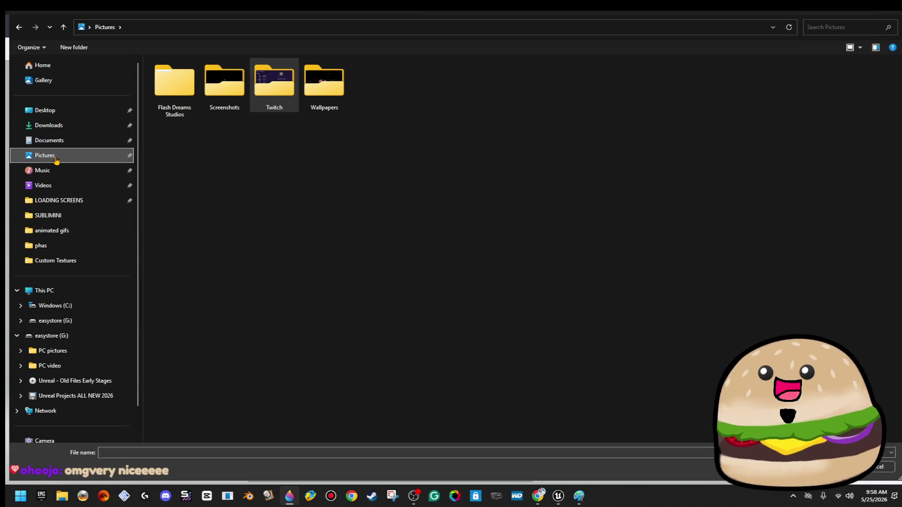
double_click(274, 85)
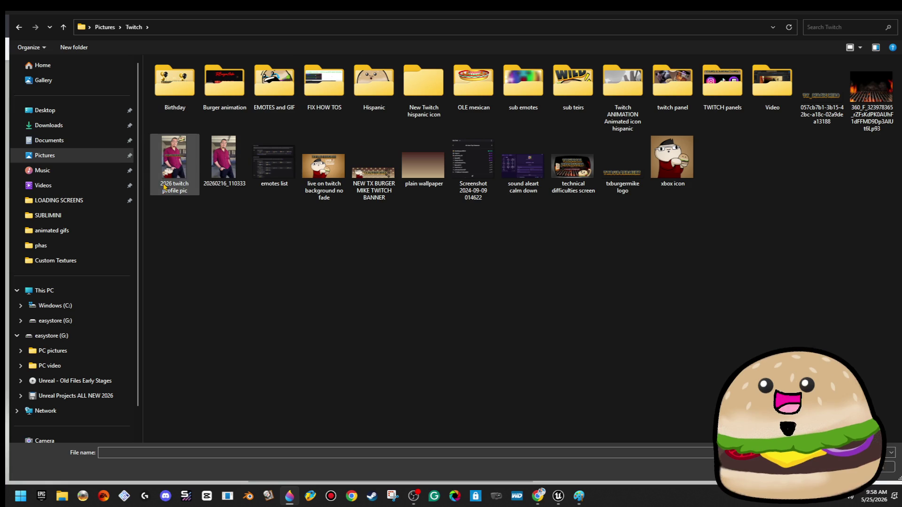
click(45, 155)
double_click(174, 82)
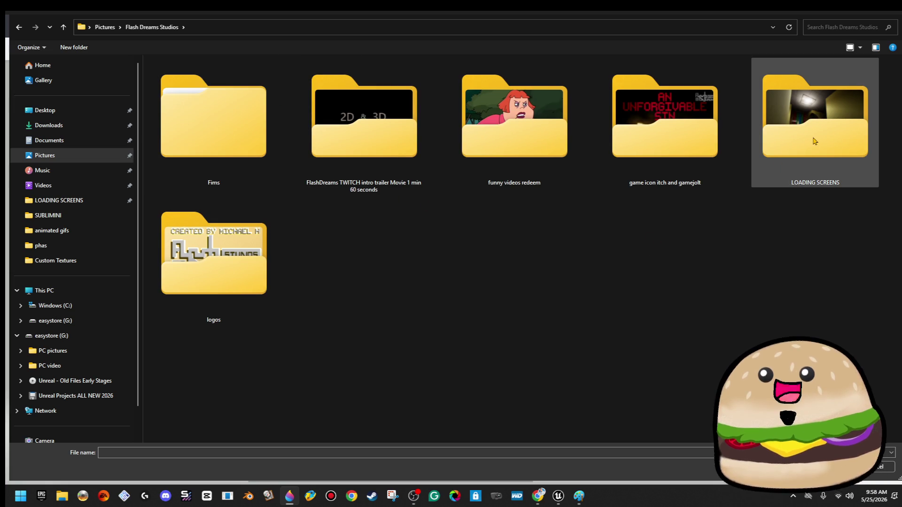
click(44, 155)
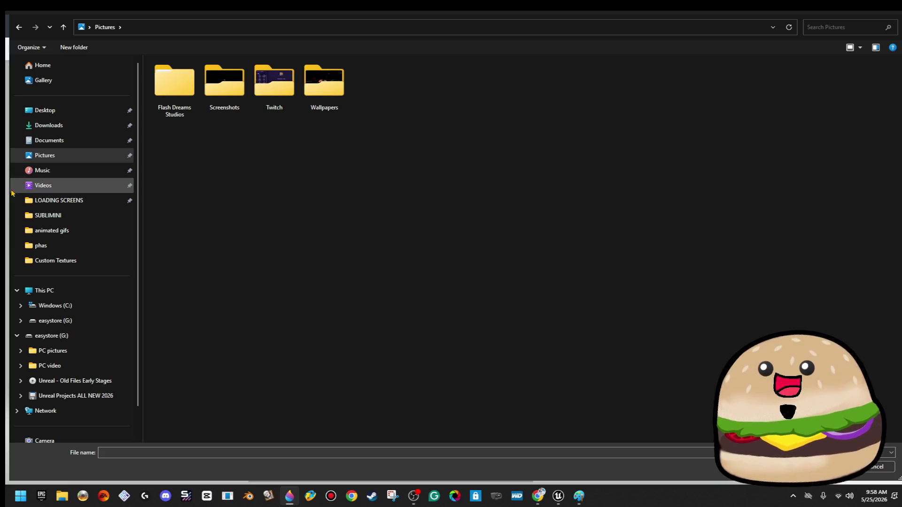
Navigate Documents to GAME- MINI BACKROOM's Custom Textures folder, then cancel the dialog.
click(89, 140)
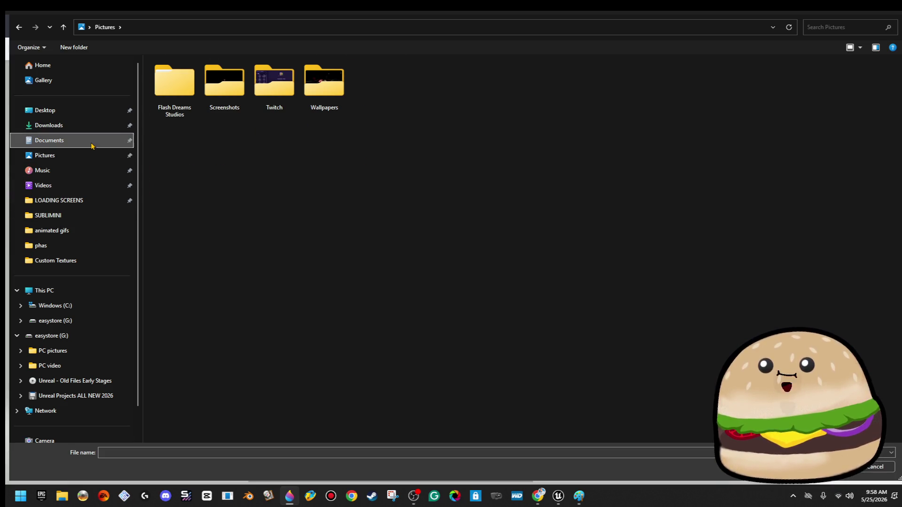
double_click(244, 167)
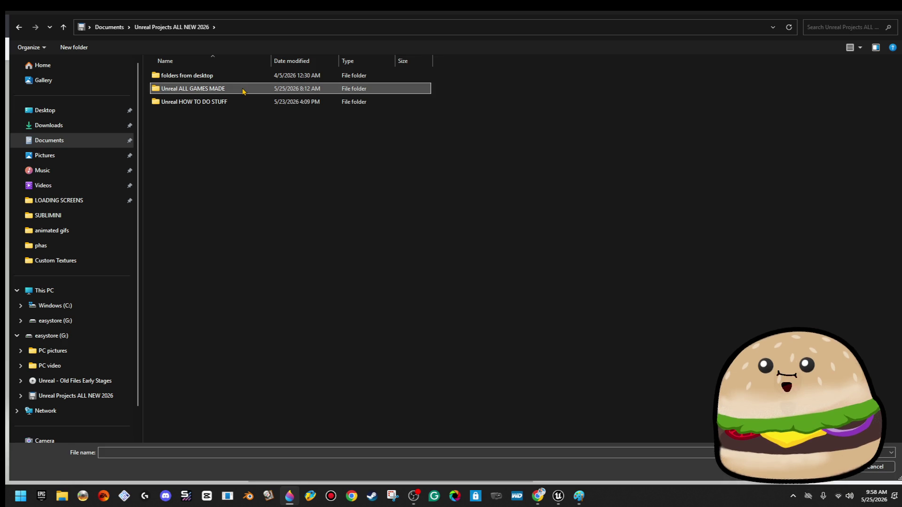
double_click(244, 89)
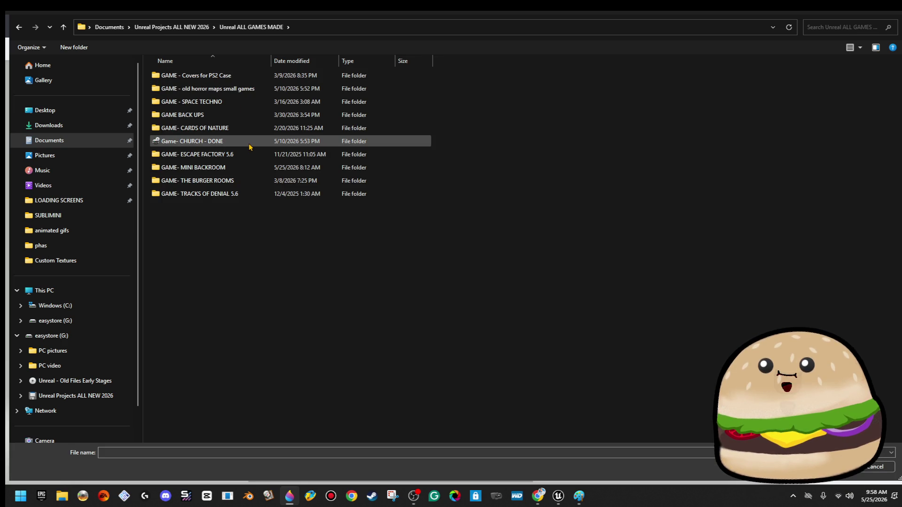
double_click(264, 170)
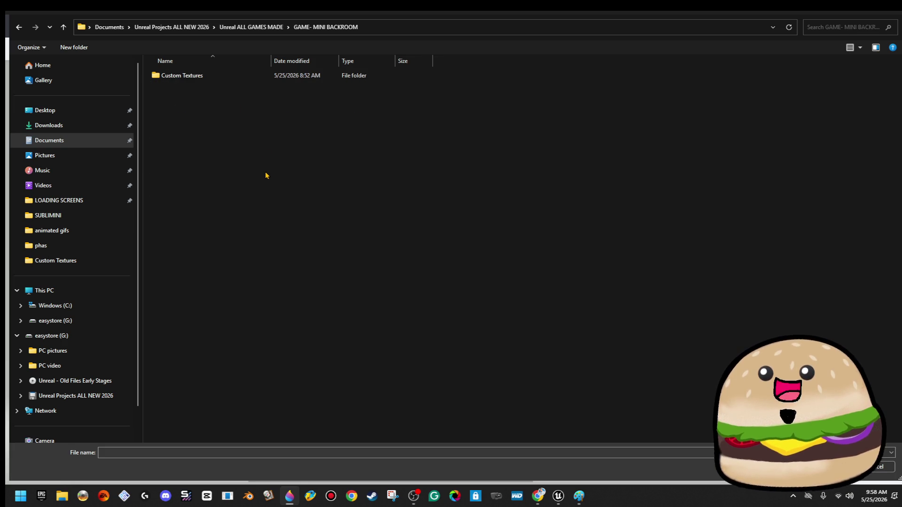
double_click(196, 82)
right_click(288, 127)
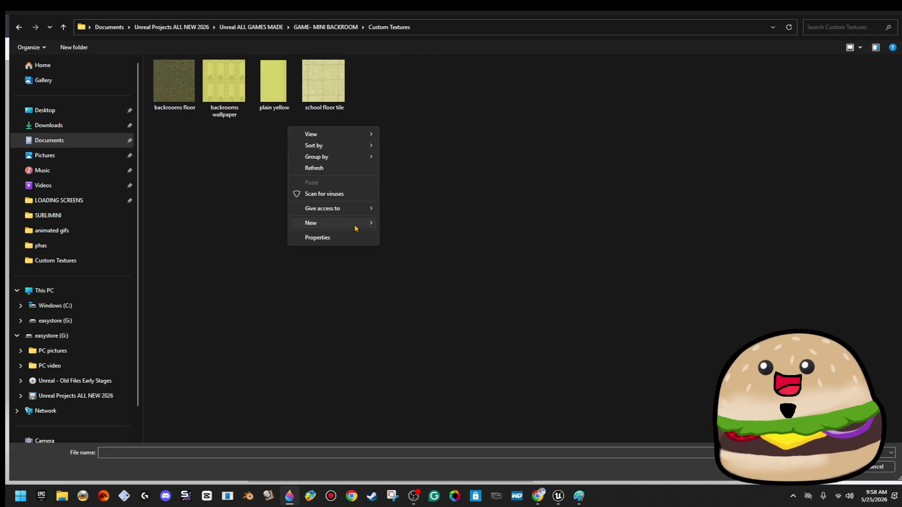
click(564, 266)
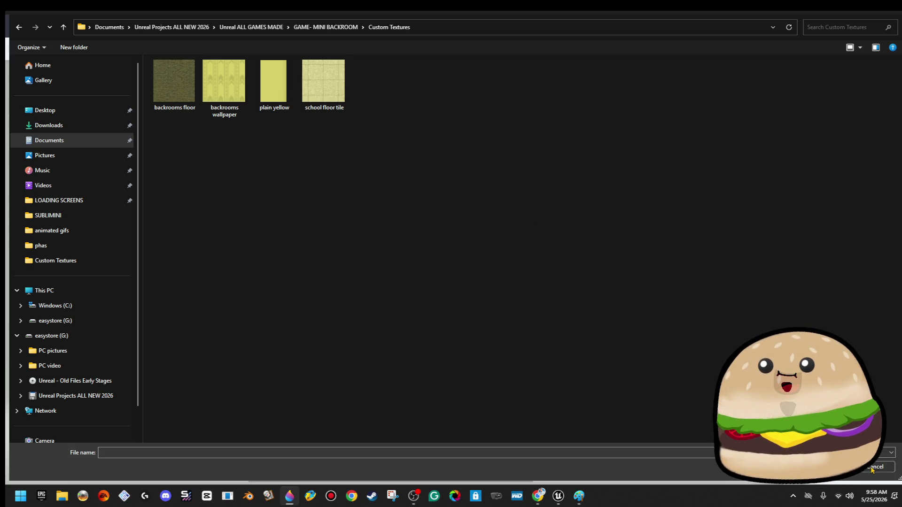
click(871, 468)
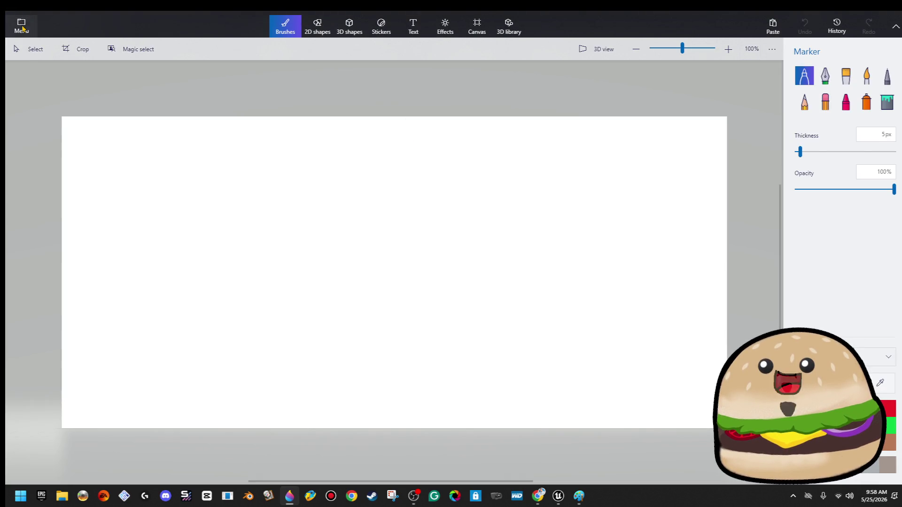
Start browsing files for an image in Paint 3D, then cancel it.
click(20, 26)
click(243, 59)
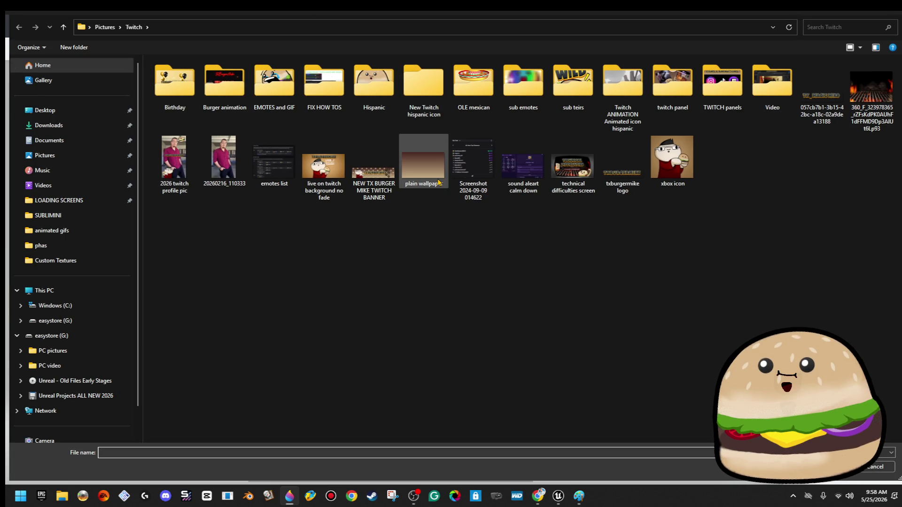
key(Escape)
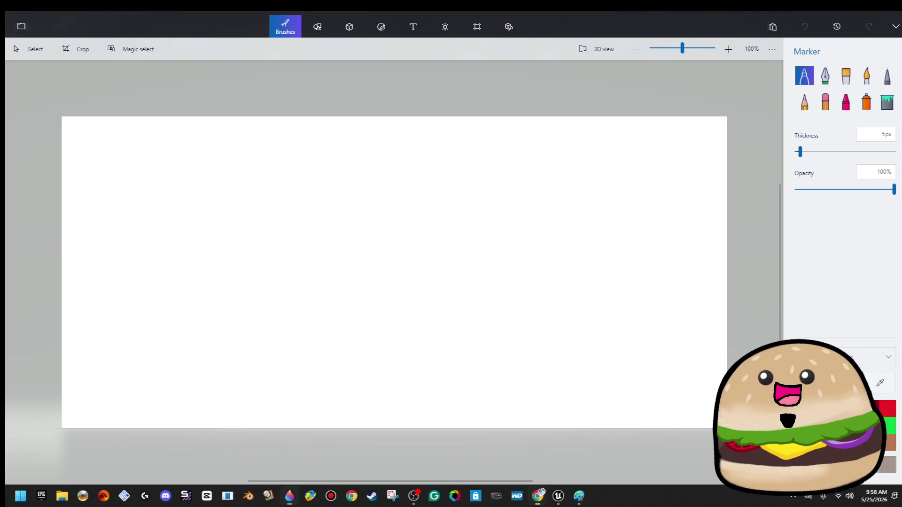
Load textstudio.com in Chrome and maximise the browser window.
text(te)
key(Return)
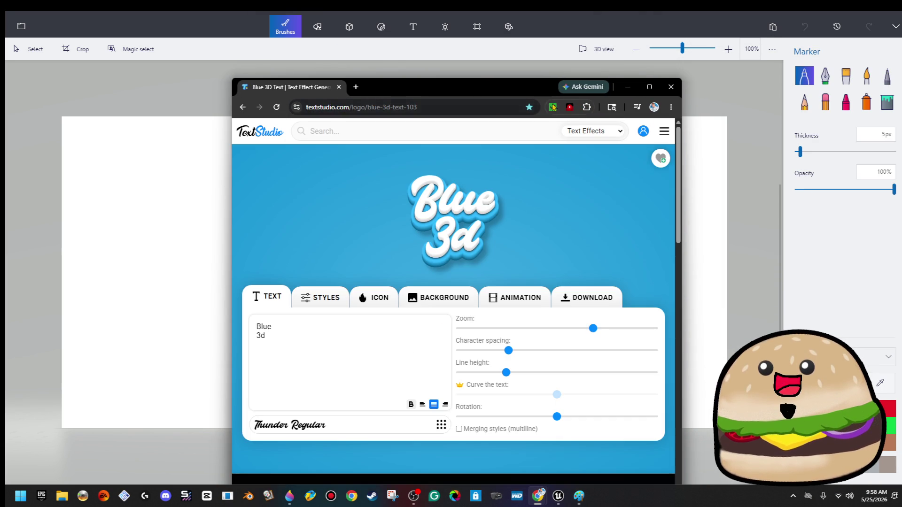
click(649, 87)
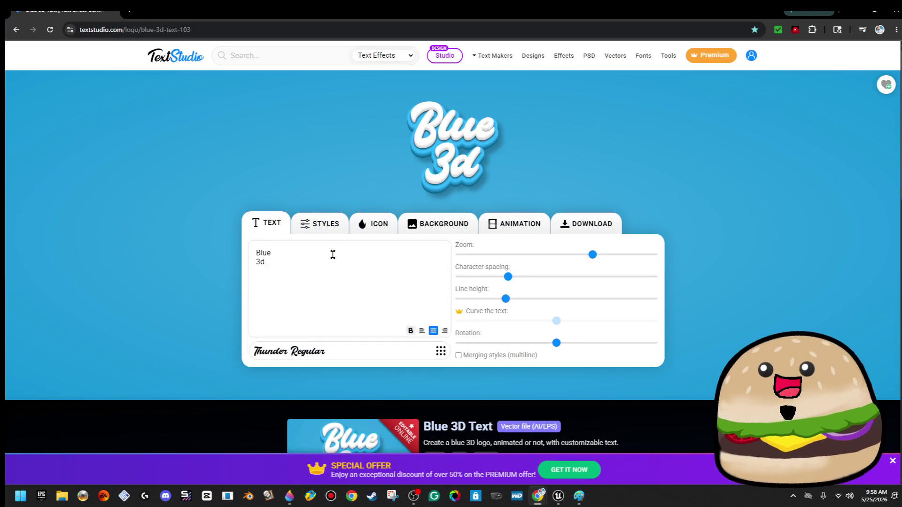
Set the logo font to SNOW BOLD REGULAR from the basic category and enter 'LETS GET LOST'.
click(313, 356)
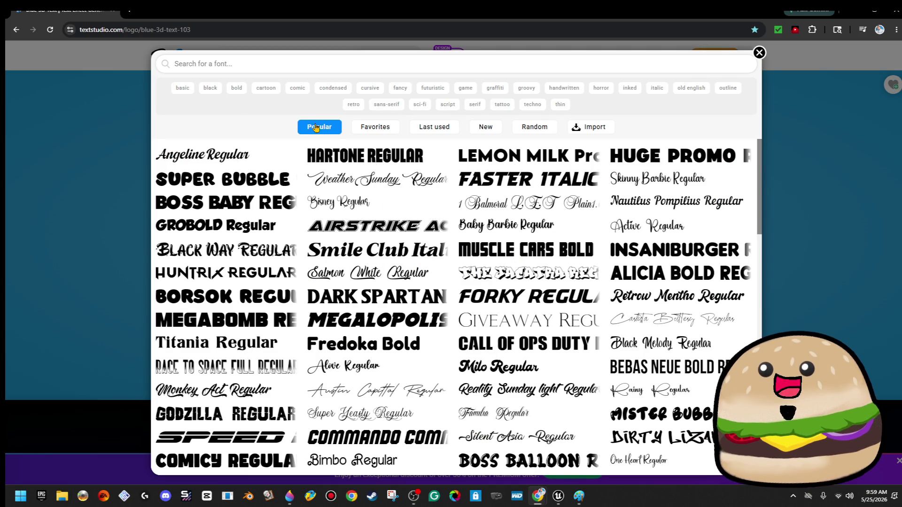
click(183, 90)
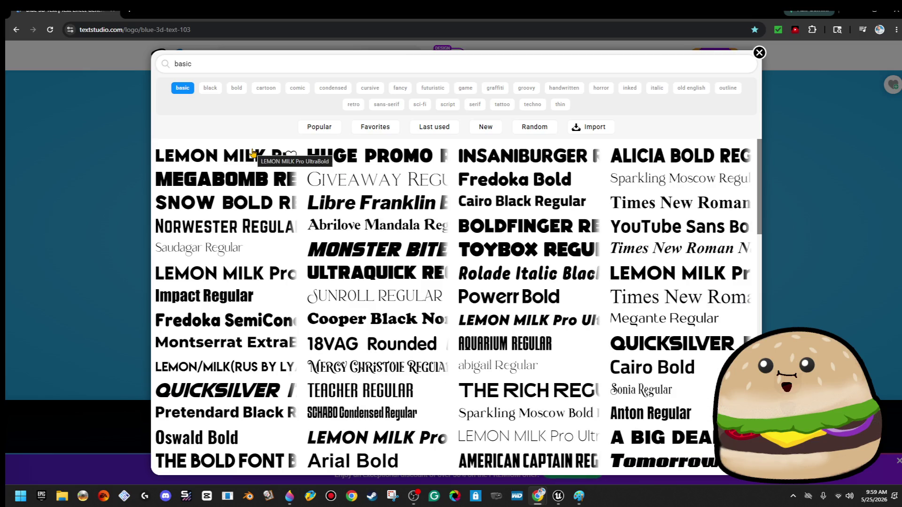
click(259, 202)
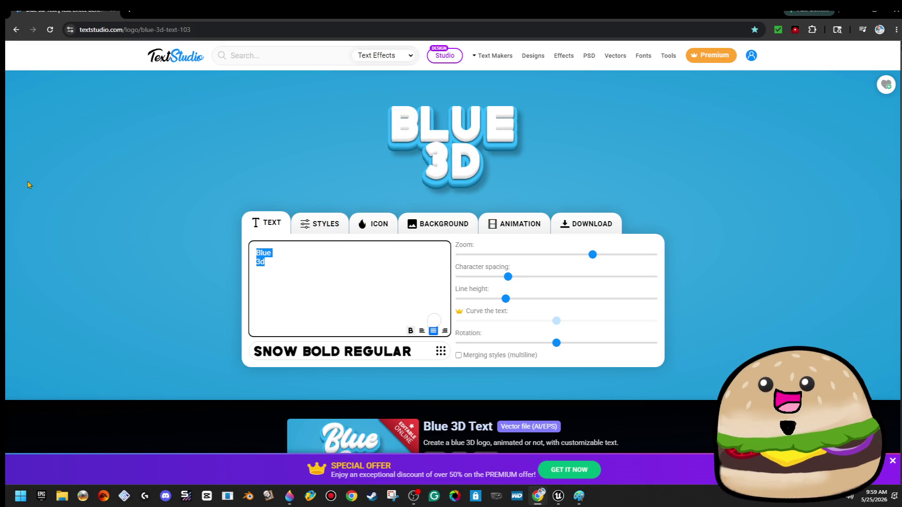
text(LETS GET LOST)
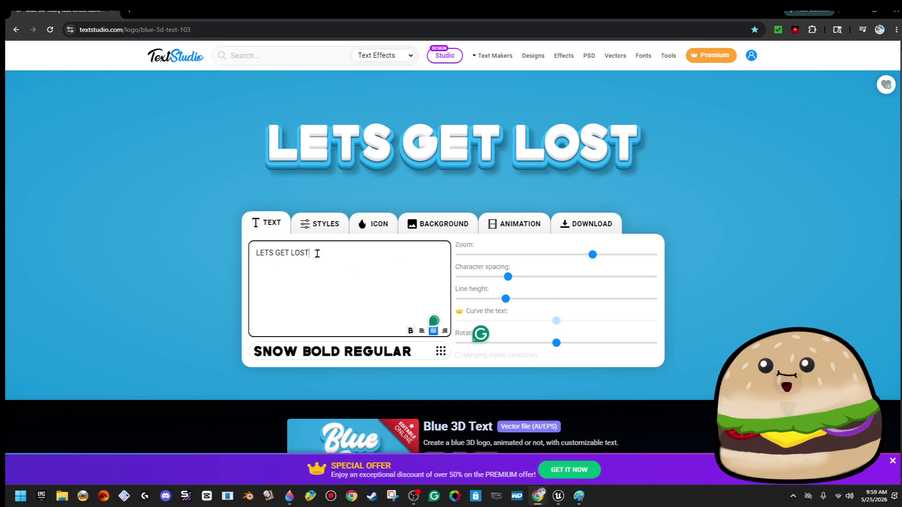
click(320, 224)
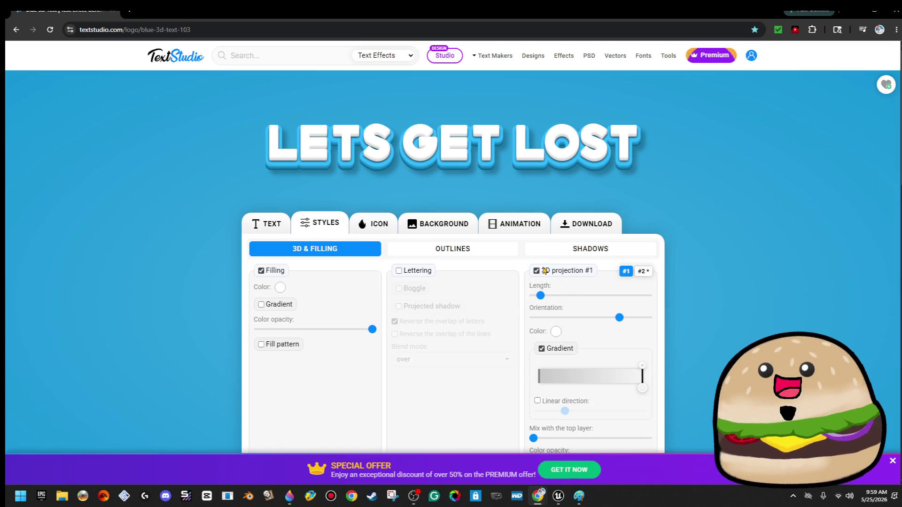
Remove 3D projection #1 and try toggling the outer and inner shadow settings.
click(537, 271)
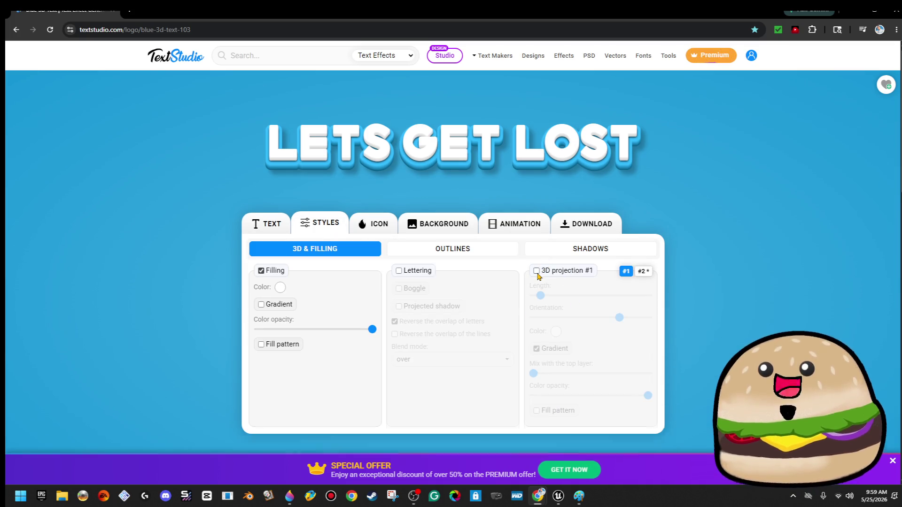
click(554, 250)
click(536, 271)
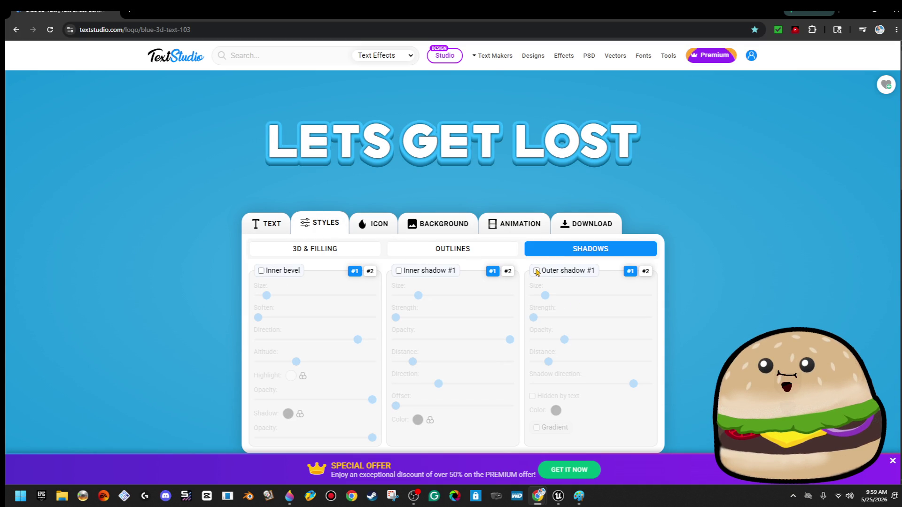
click(536, 271)
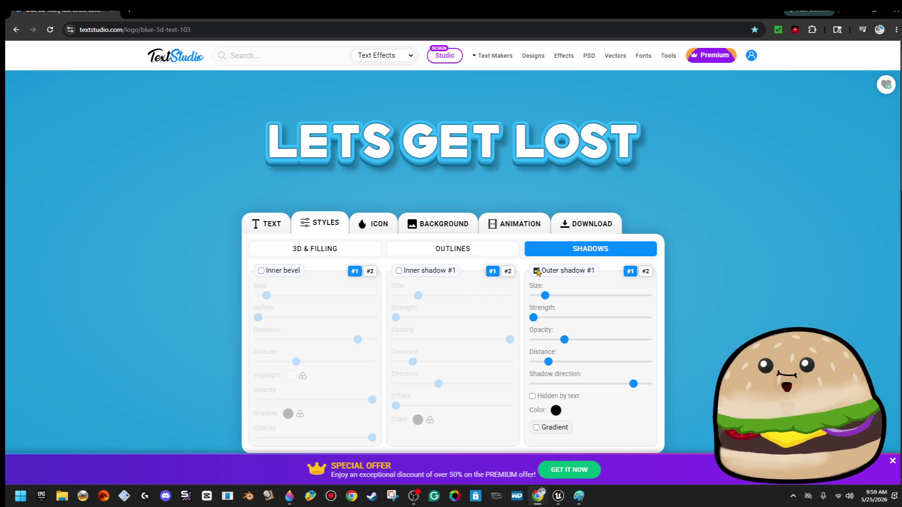
click(512, 275)
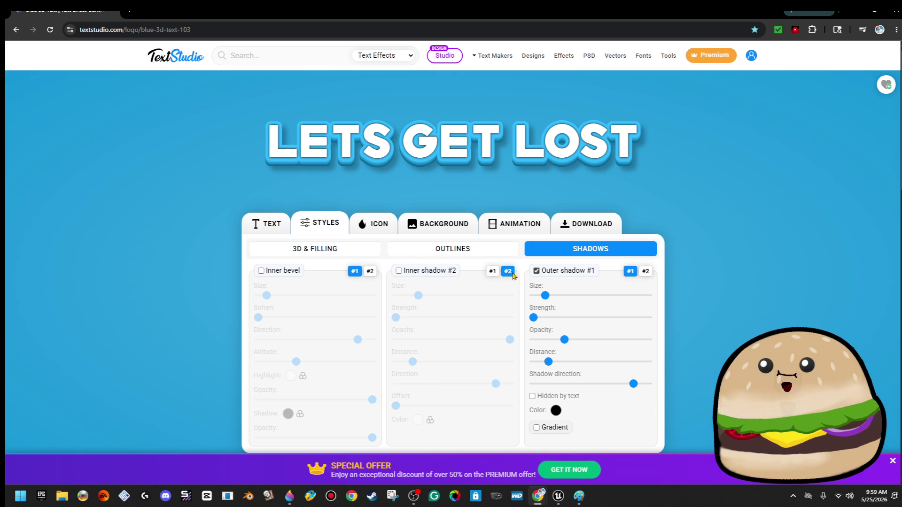
click(492, 271)
Experiment with the blue 3D contour, keeping it on at 22% thickness with its shadow.
click(464, 249)
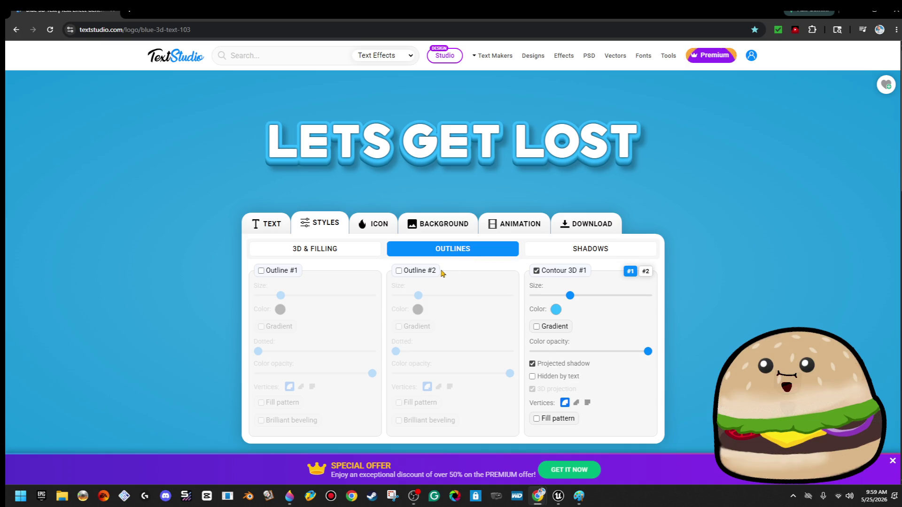
click(536, 271)
click(536, 271)
scroll(630, 359, down, 1)
scroll(601, 329, up, 1)
mouse_move(572, 297)
mouse_down()
mouse_move(616, 298)
mouse_move(557, 303)
mouse_up()
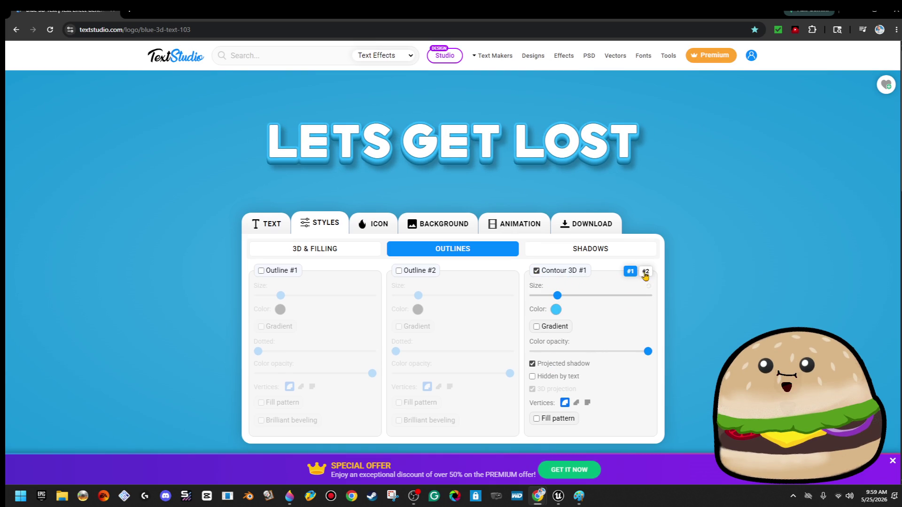
click(533, 365)
click(532, 364)
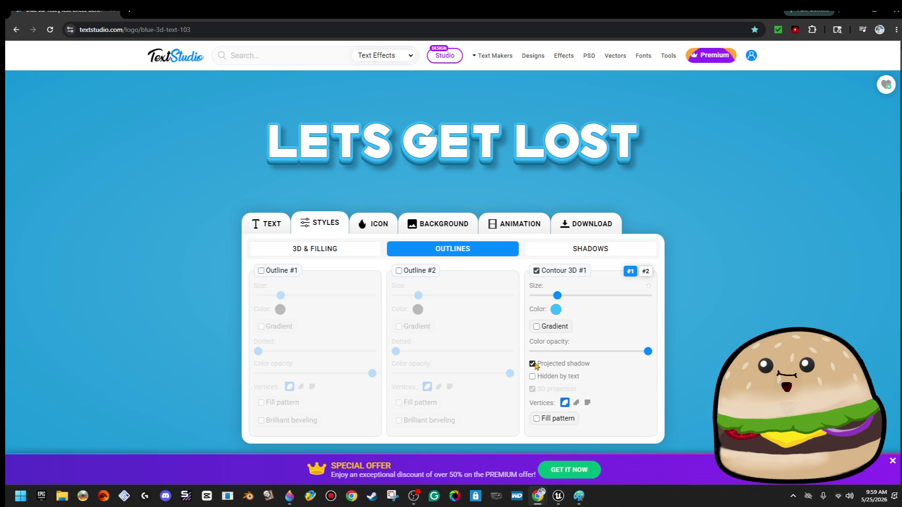
click(645, 271)
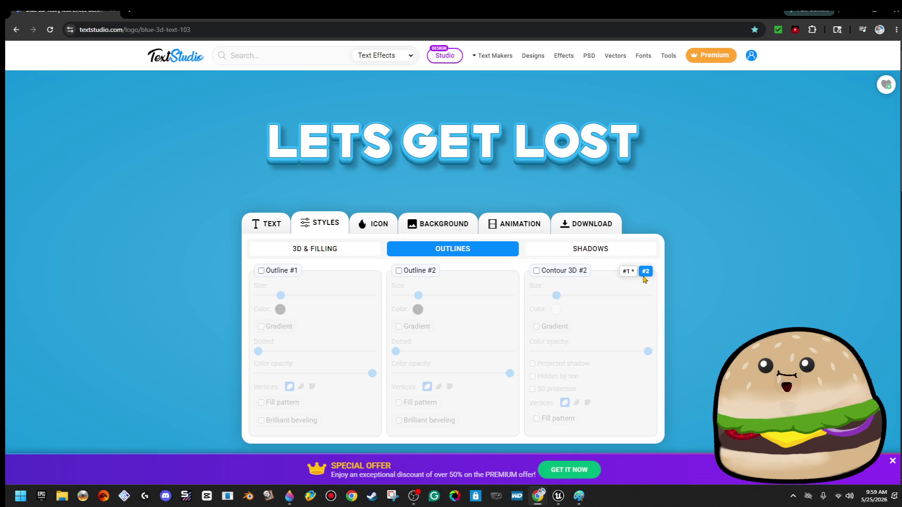
click(630, 271)
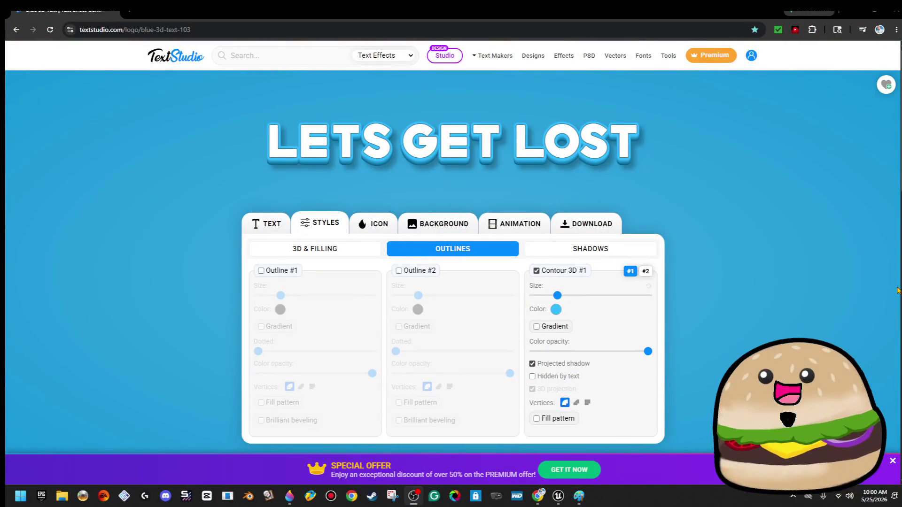
Remove the gradient from 3D projection #2 and return to the Paint 3D canvas.
click(351, 251)
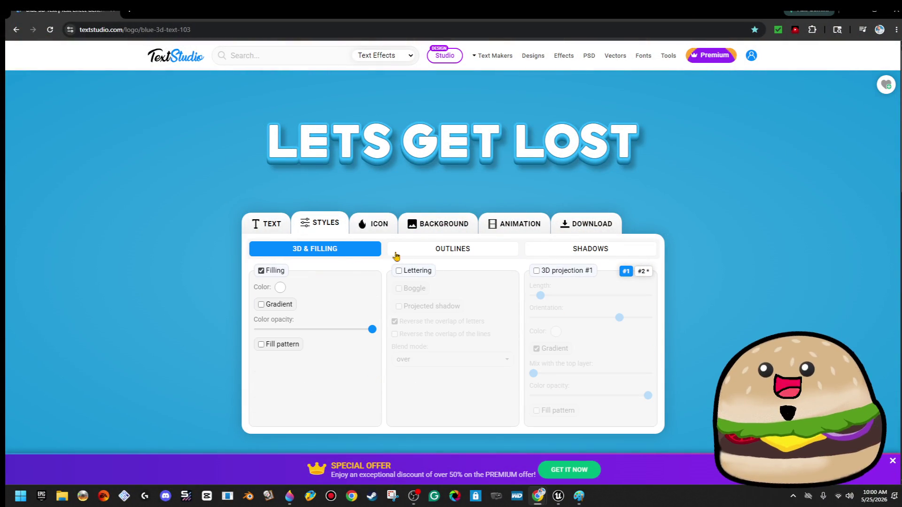
click(646, 272)
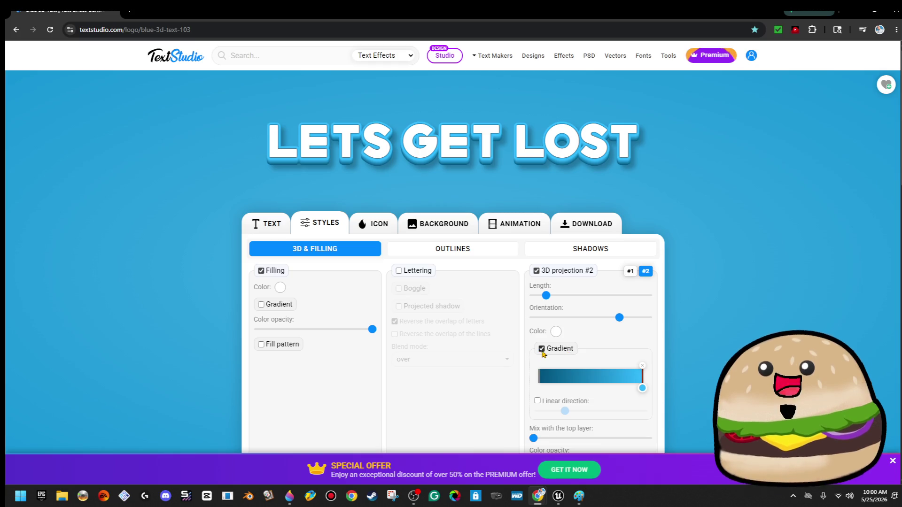
click(542, 349)
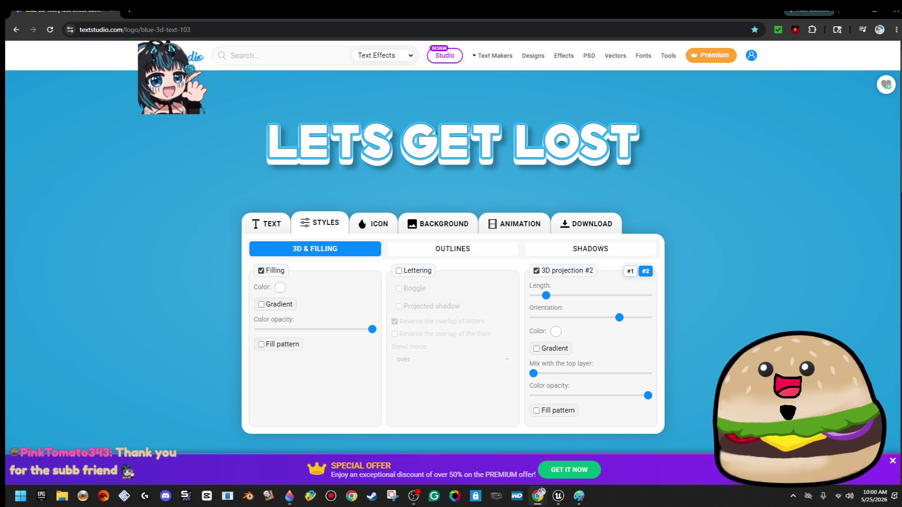
click(853, 10)
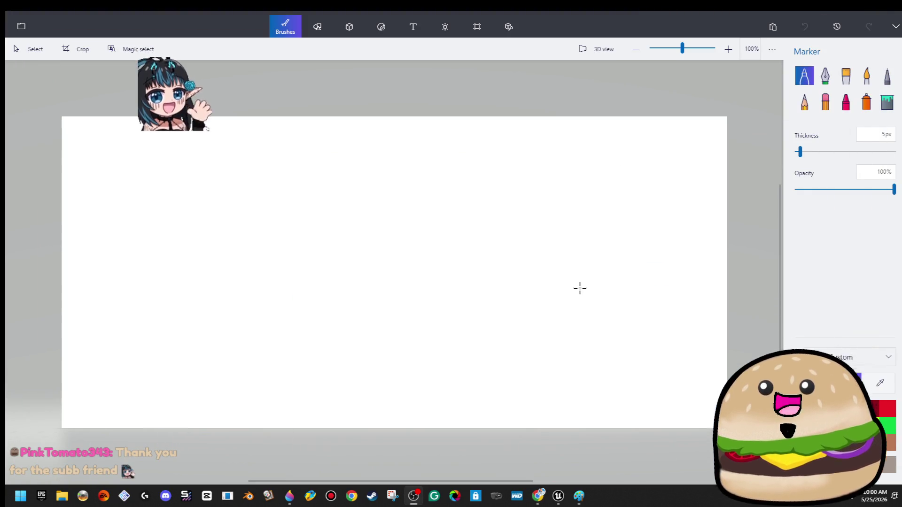
Insert 'school floor tile' from GAME- MINI BACKROOM > Custom Textures onto the Paint 3D canvas.
click(21, 26)
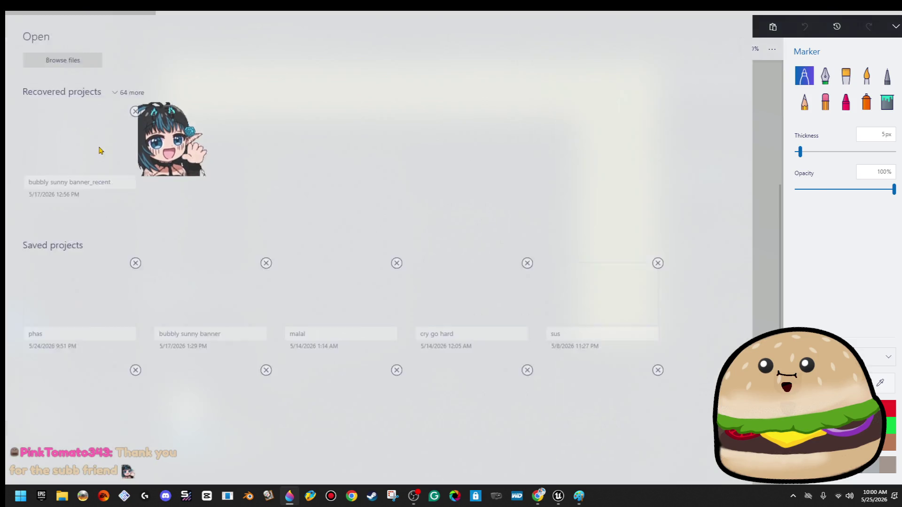
click(49, 101)
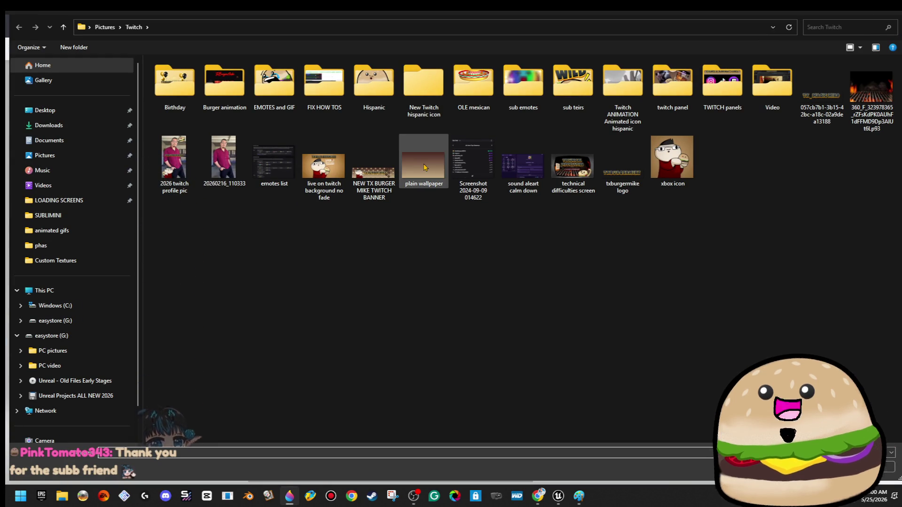
click(80, 137)
double_click(221, 167)
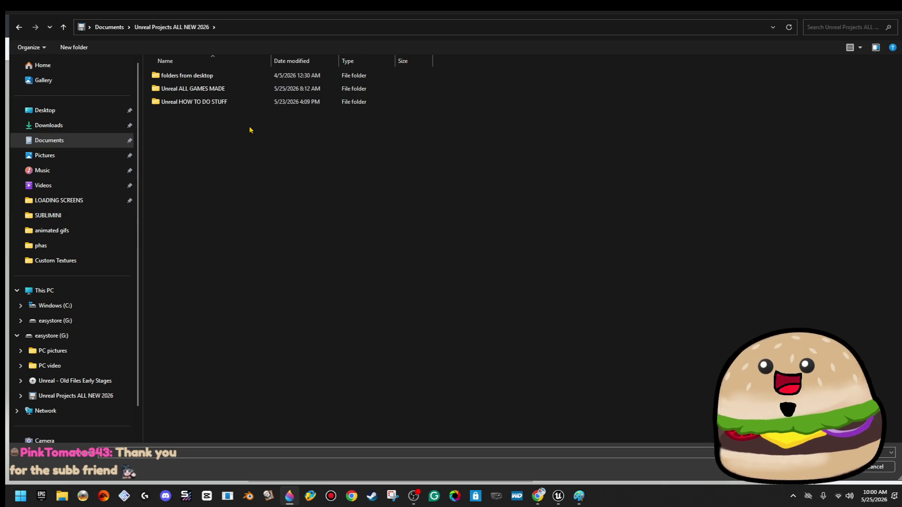
double_click(251, 90)
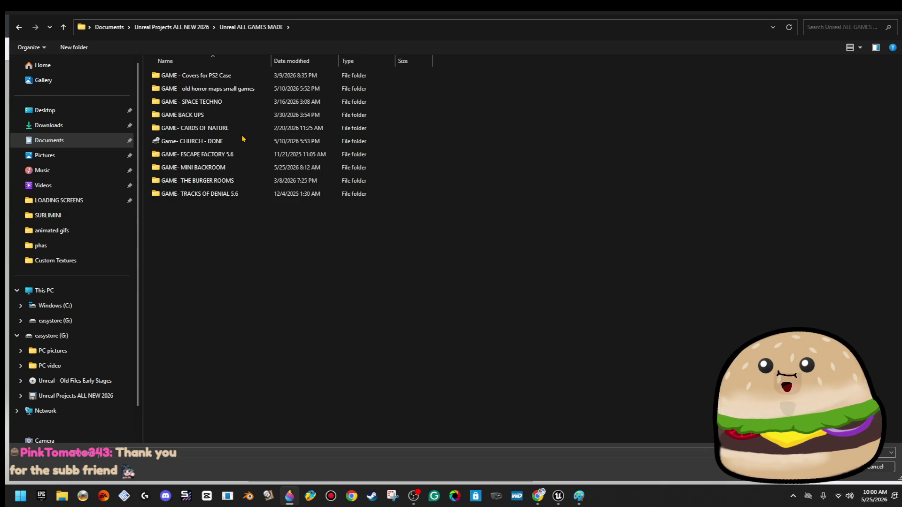
double_click(254, 171)
double_click(192, 78)
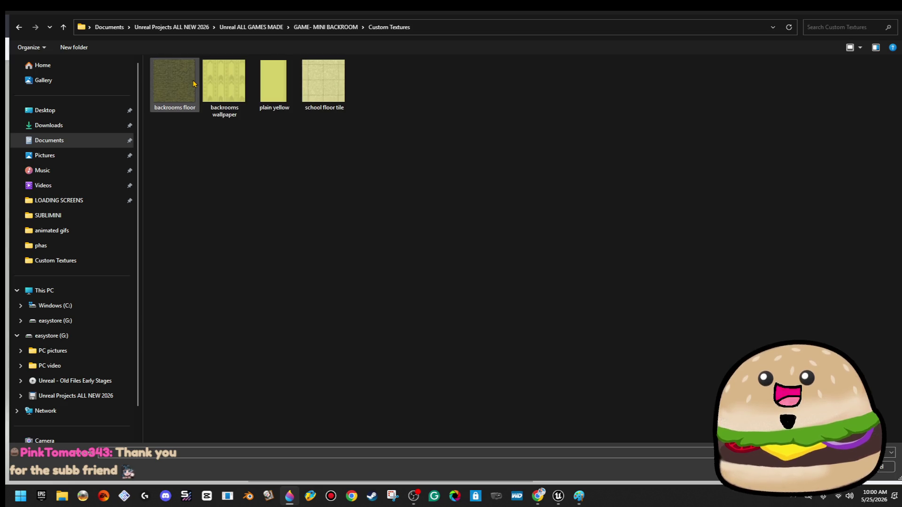
double_click(332, 87)
click(579, 213)
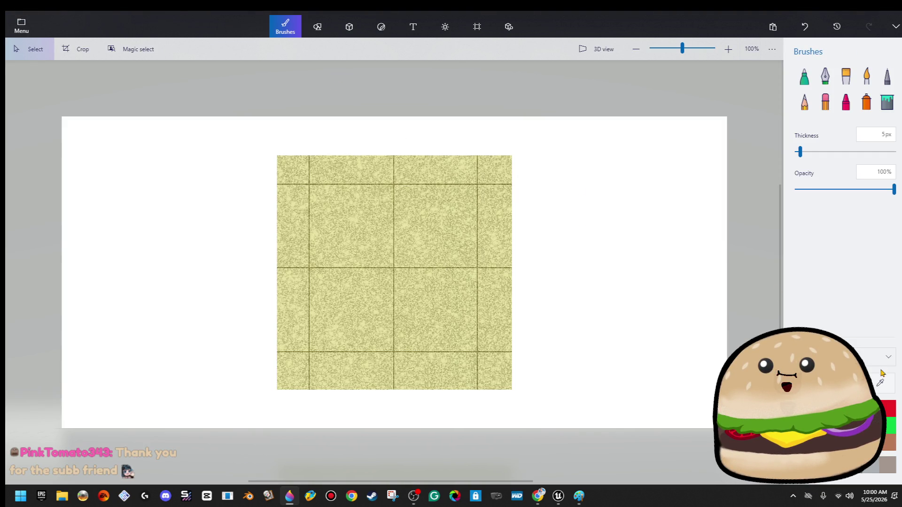
Eyedrop the tile's pale yellow and copy its hex code ddda99.
click(867, 106)
click(866, 106)
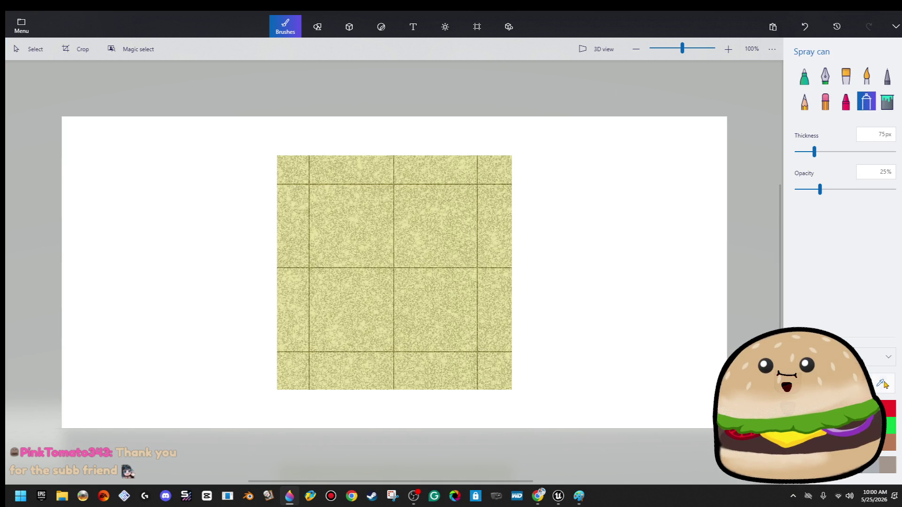
click(452, 264)
click(840, 383)
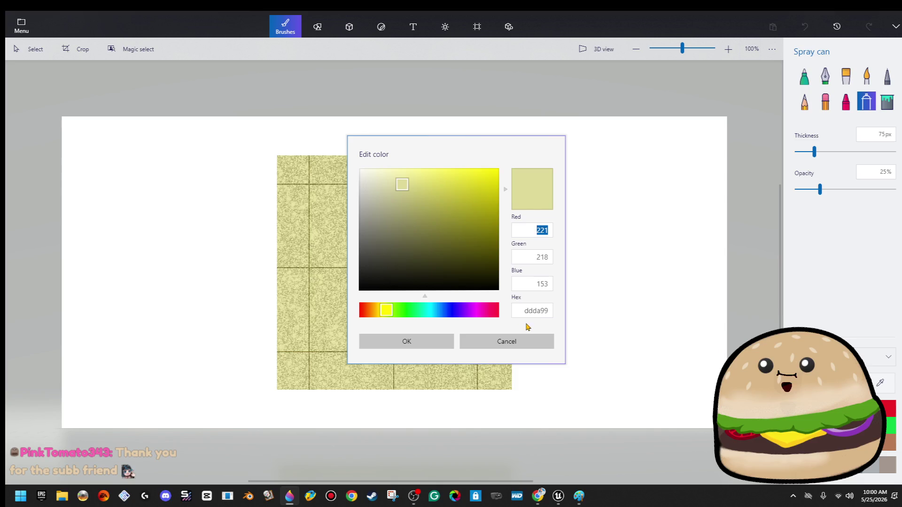
right_click(539, 313)
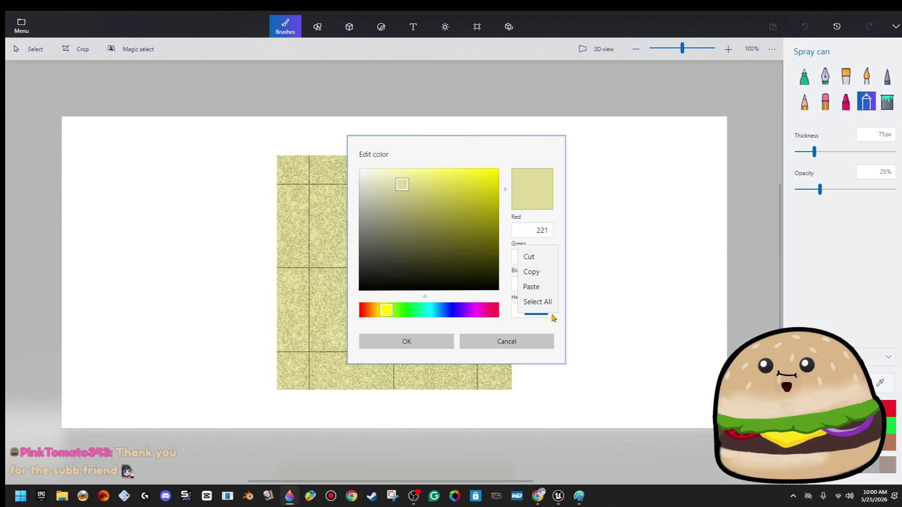
click(532, 271)
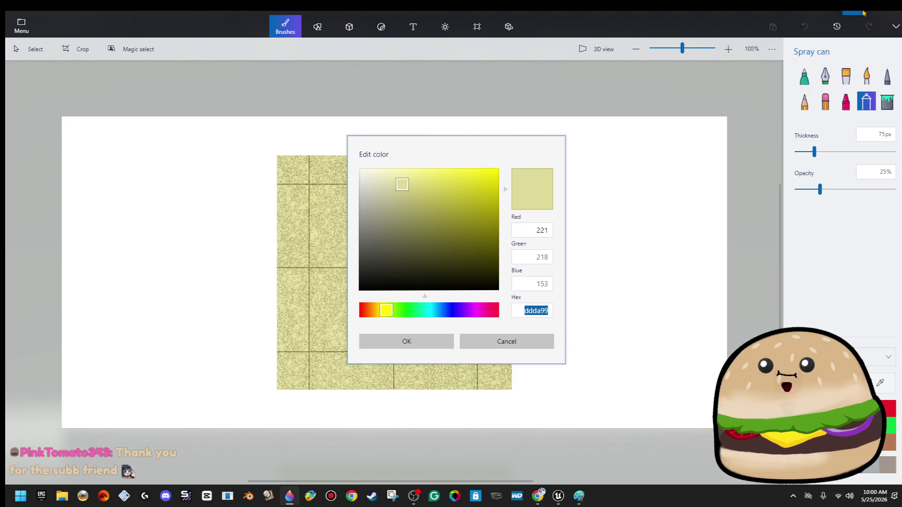
Minimise Paint 3D and bring the TextStudio page in Chrome back up.
click(863, 13)
click(558, 494)
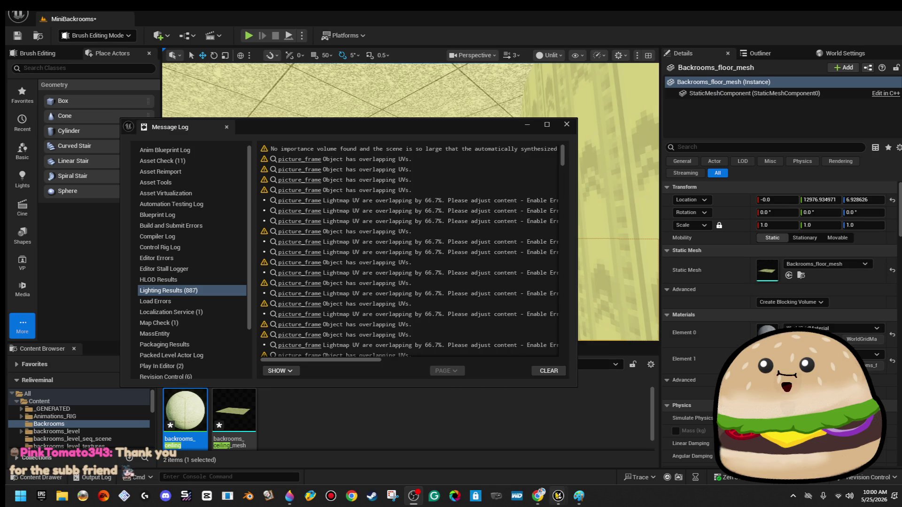
mouse_move(538, 498)
click(303, 436)
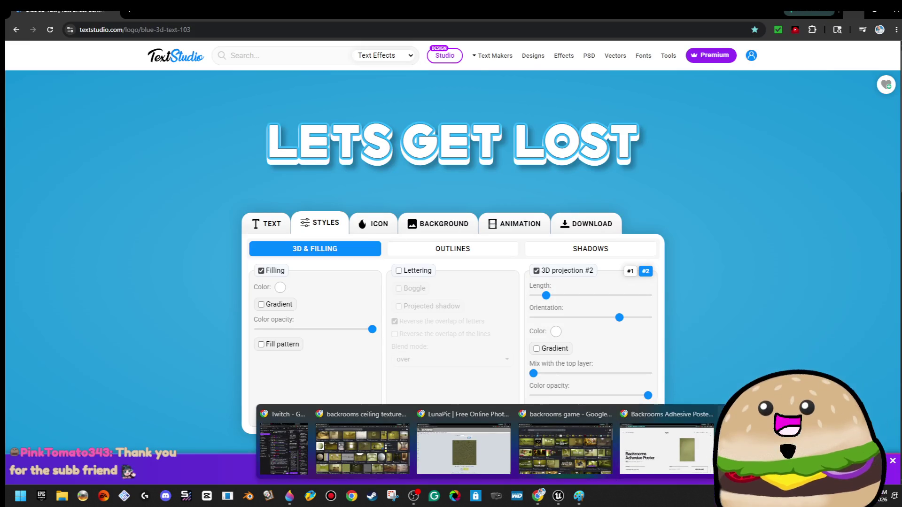
Paste ddda99 as the colour of 3D projection #2.
click(555, 332)
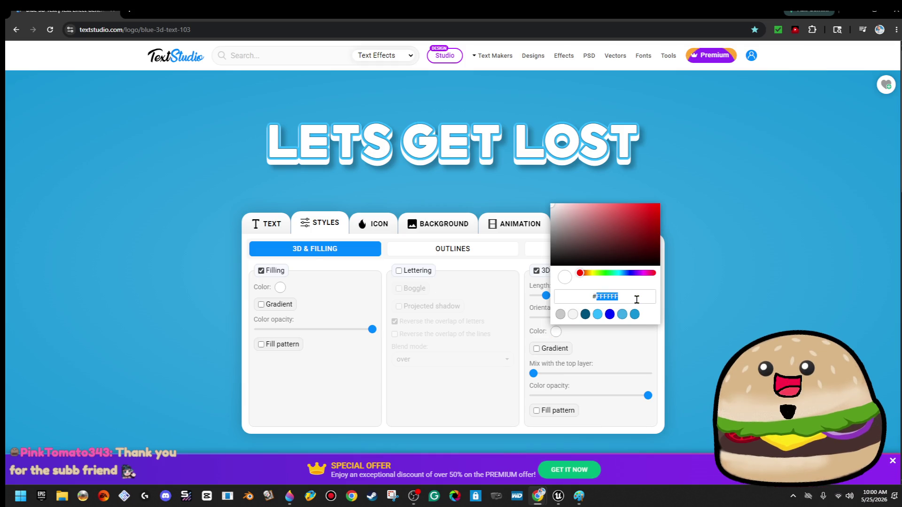
key(ctrl+v)
click(324, 270)
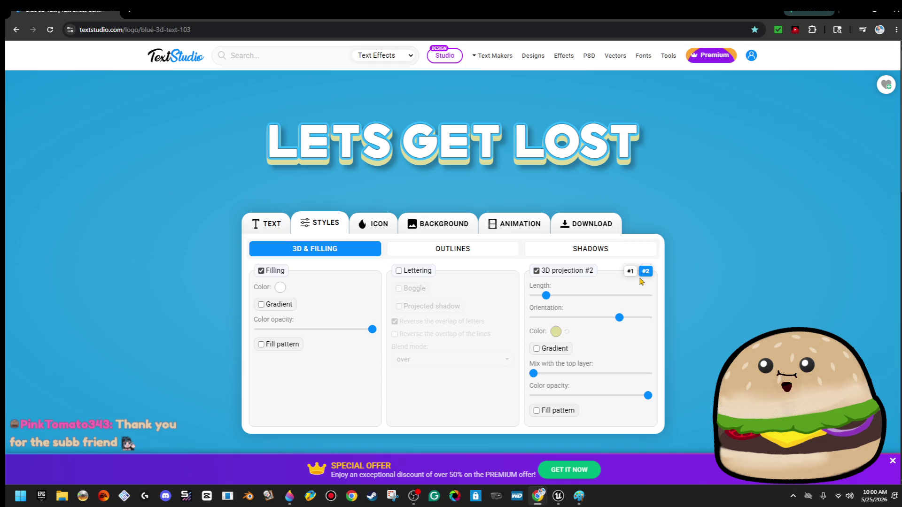
Turn off the blue Contour 3D #1 outline on the letters.
click(629, 272)
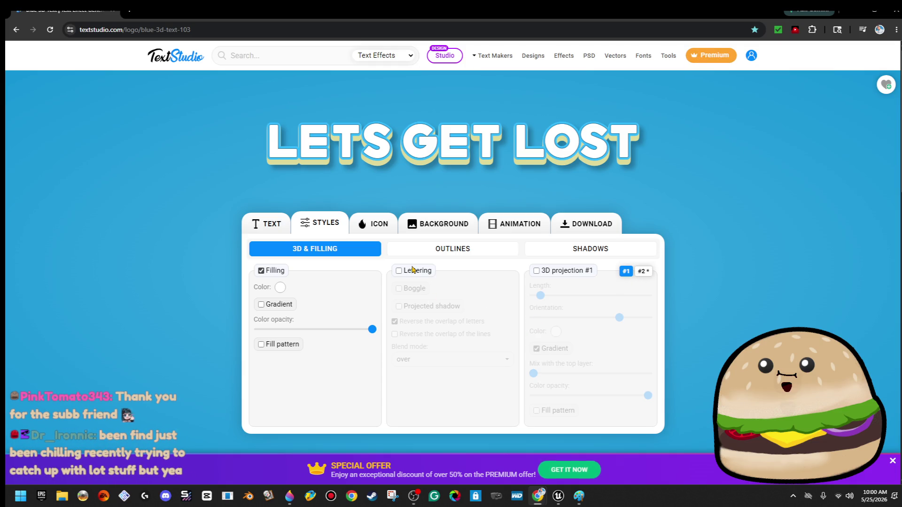
click(422, 249)
click(537, 271)
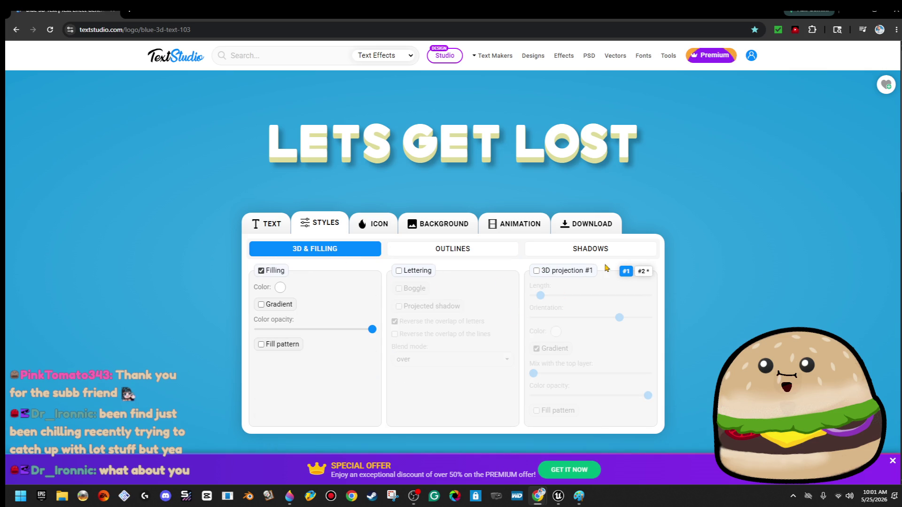
click(468, 256)
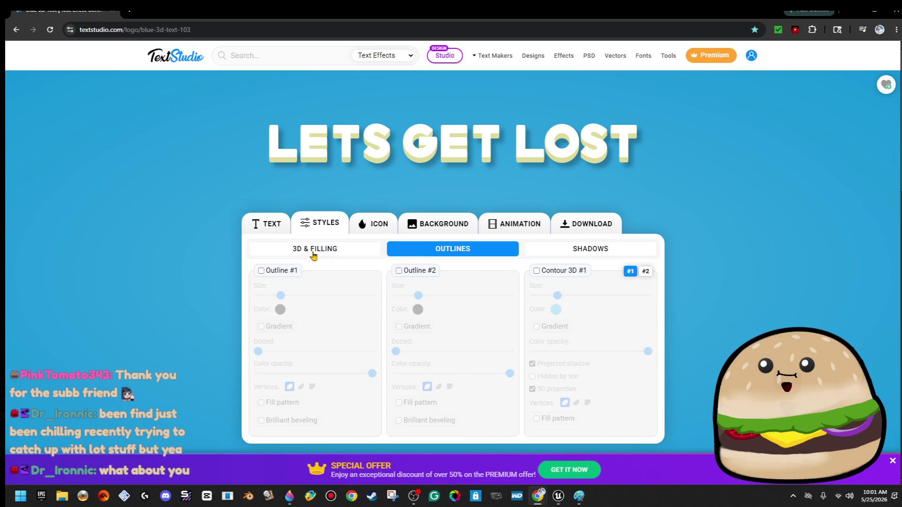
Change the letter filling colour from white to black #000000.
click(313, 249)
click(280, 287)
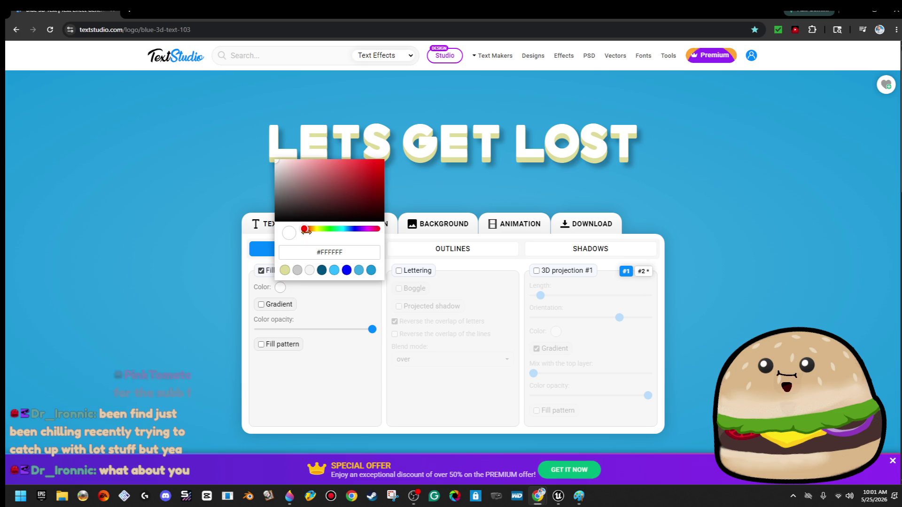
double_click(334, 252)
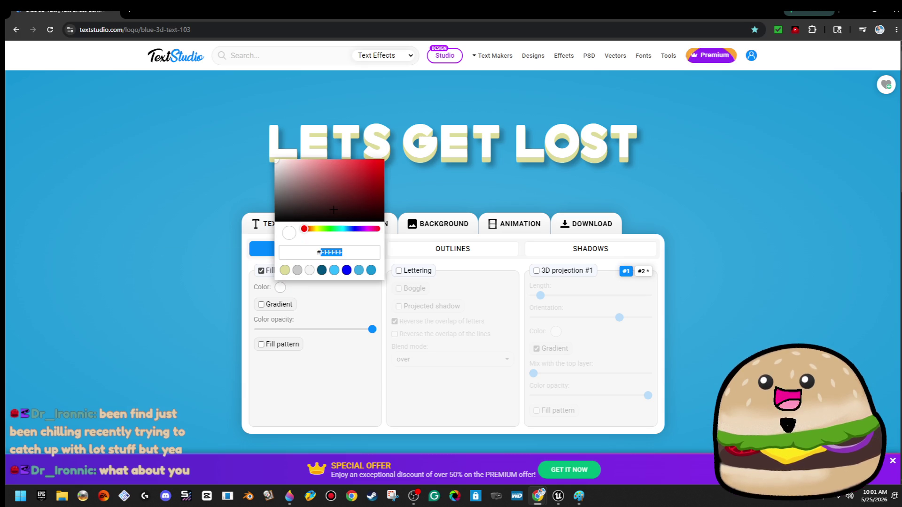
drag(334, 210, 383, 249)
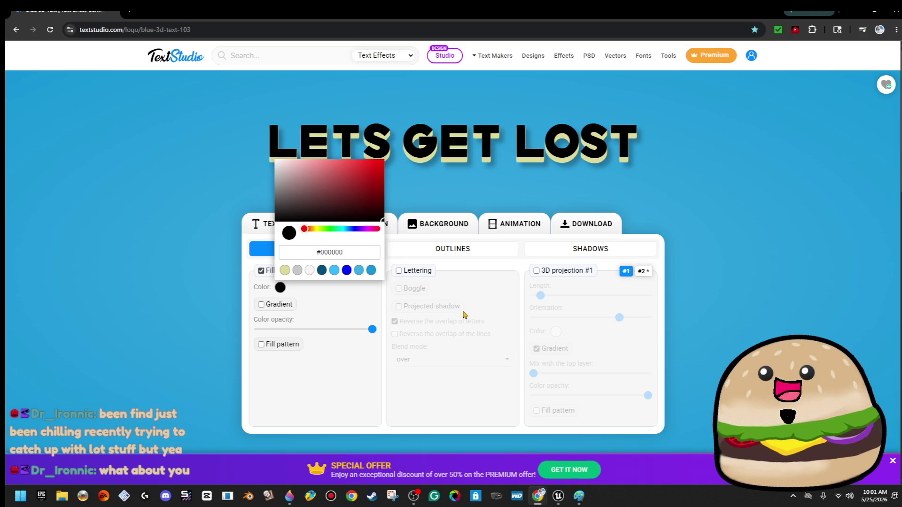
click(116, 331)
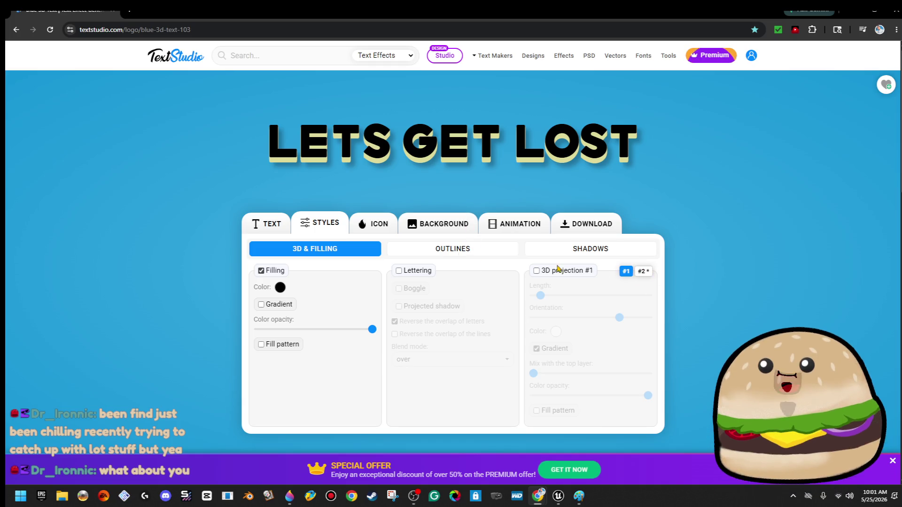
Set the outer shadow size to 11%.
click(448, 253)
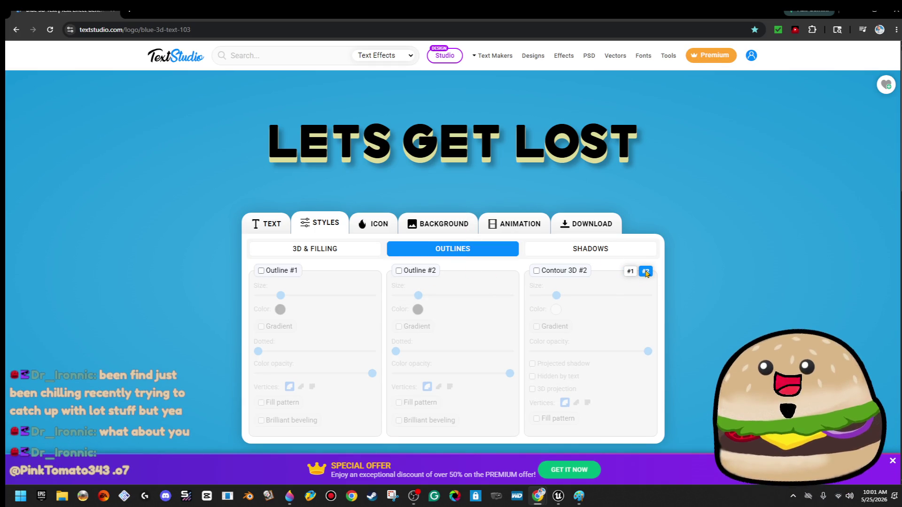
click(583, 252)
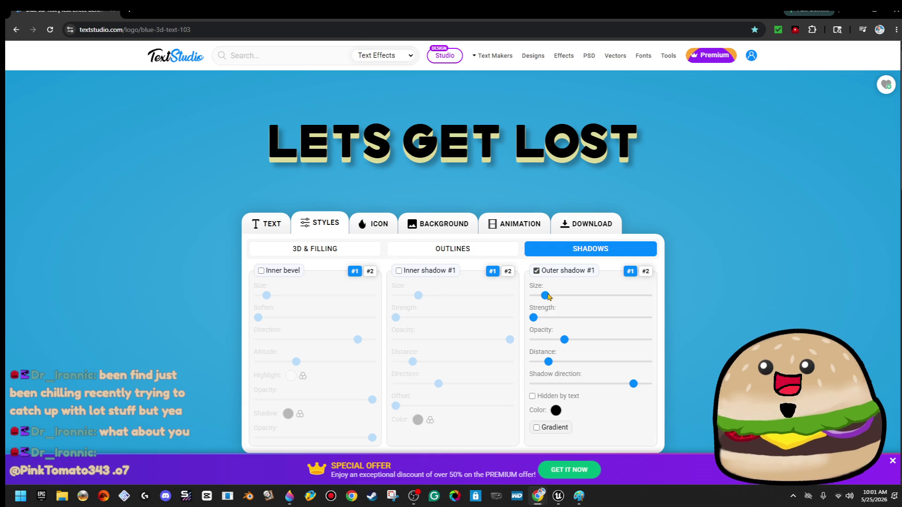
mouse_move(546, 297)
mouse_down()
mouse_move(556, 297)
mouse_move(547, 301)
mouse_up()
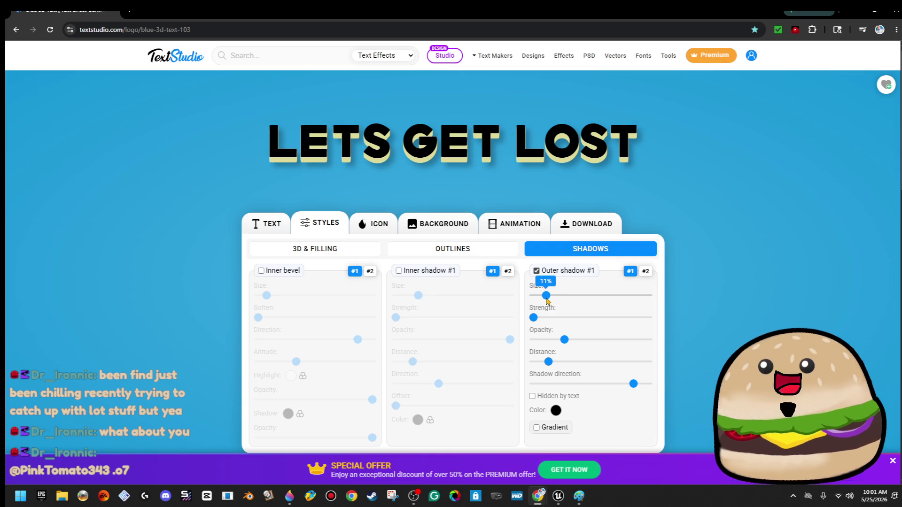
Shorten 3D projection #2 to 9% length and angle it to -50°.
click(432, 253)
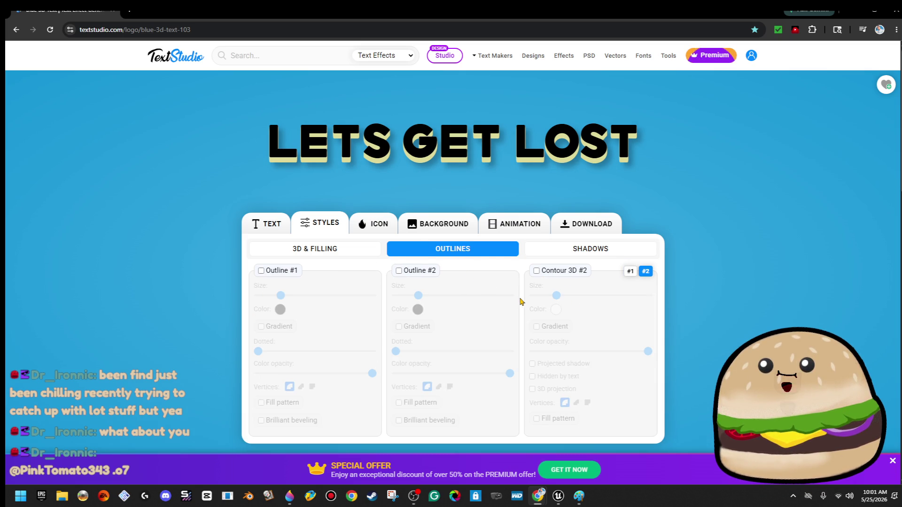
click(627, 272)
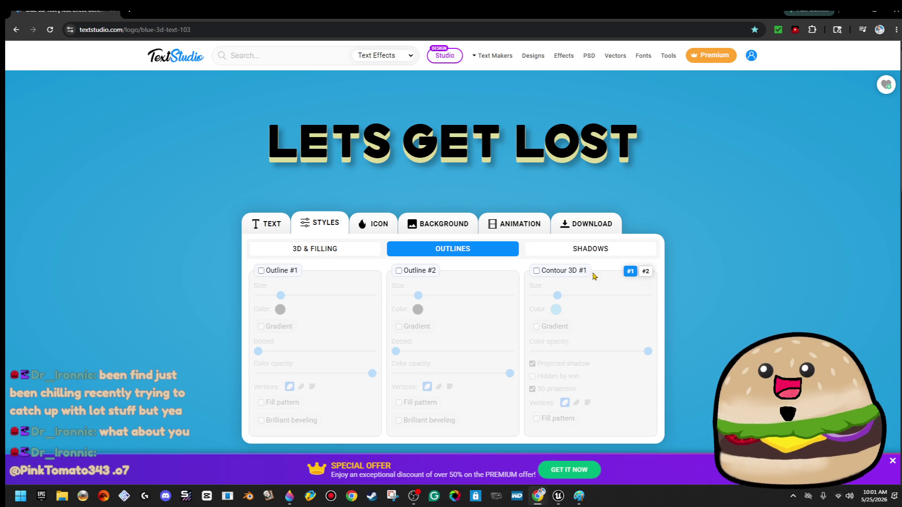
click(336, 253)
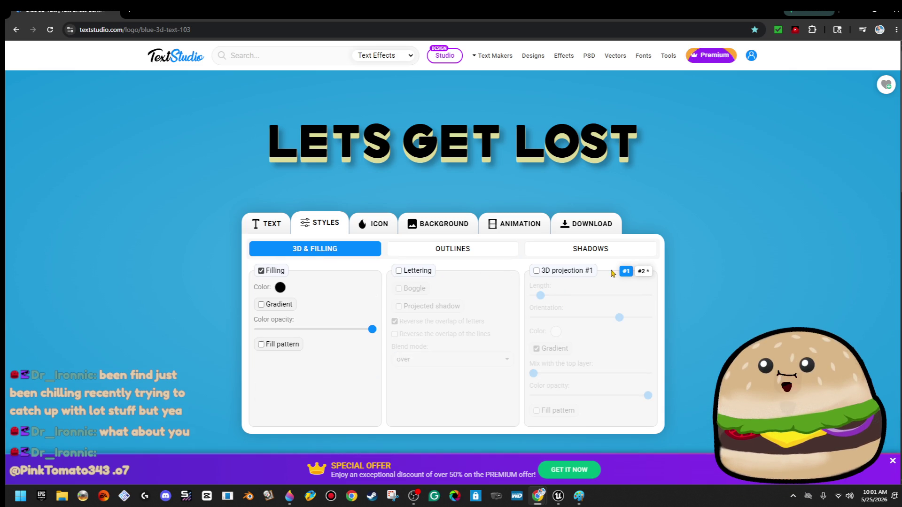
click(647, 272)
mouse_move(547, 296)
mouse_down()
mouse_move(578, 297)
mouse_move(544, 301)
mouse_up()
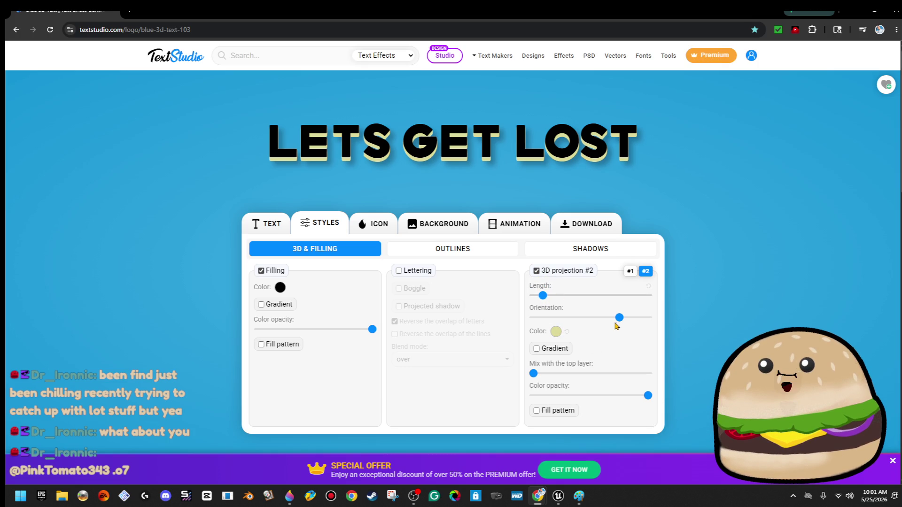
drag(619, 317, 567, 310)
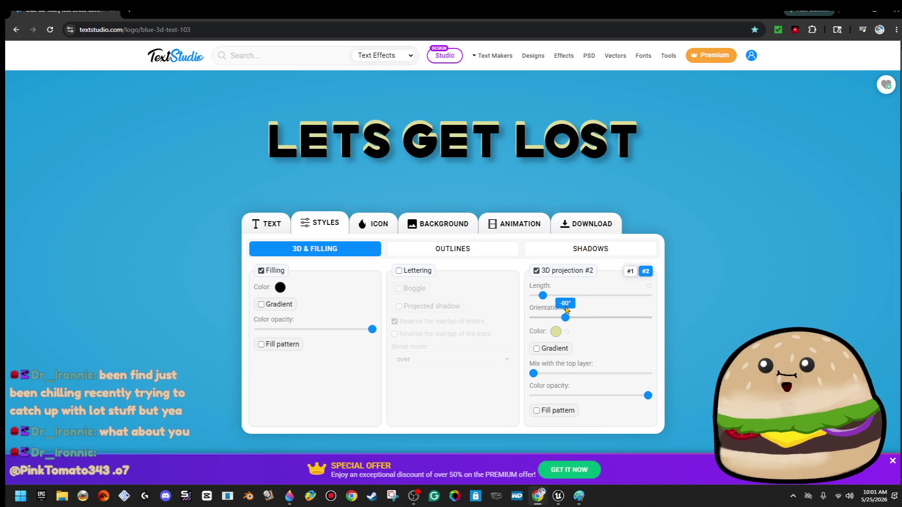
Enable Outline #2 coloured ddda99, then open the title's font list.
click(436, 249)
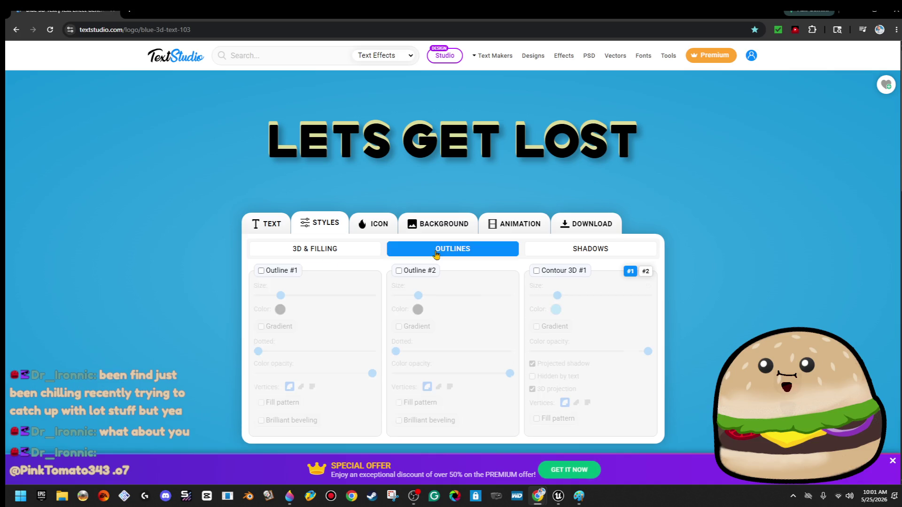
click(399, 270)
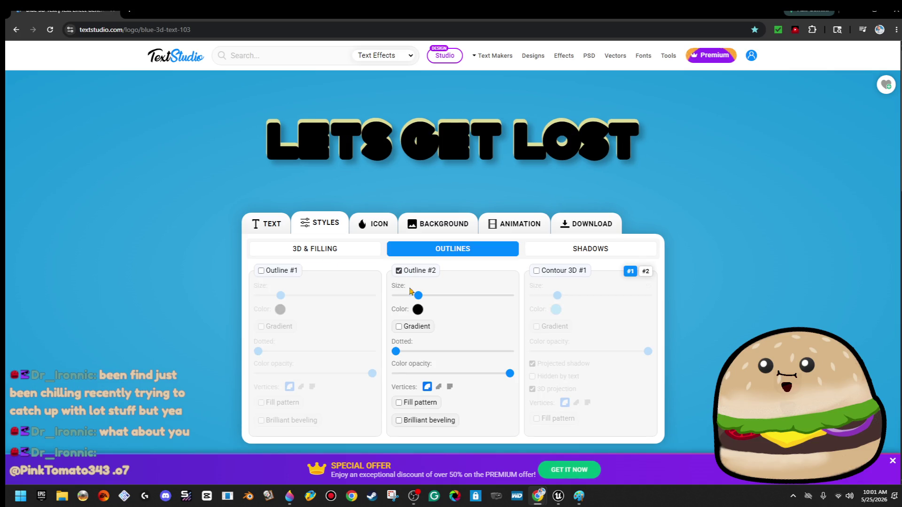
click(421, 316)
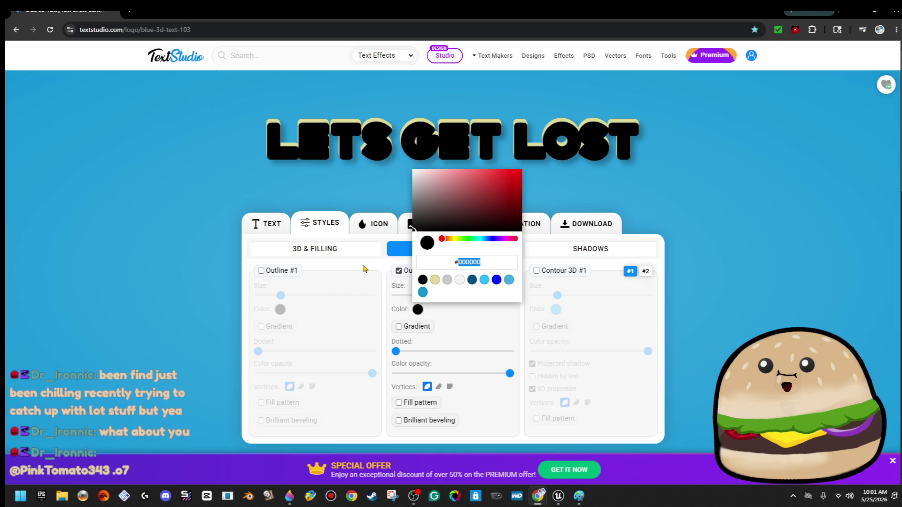
text(ddda99)
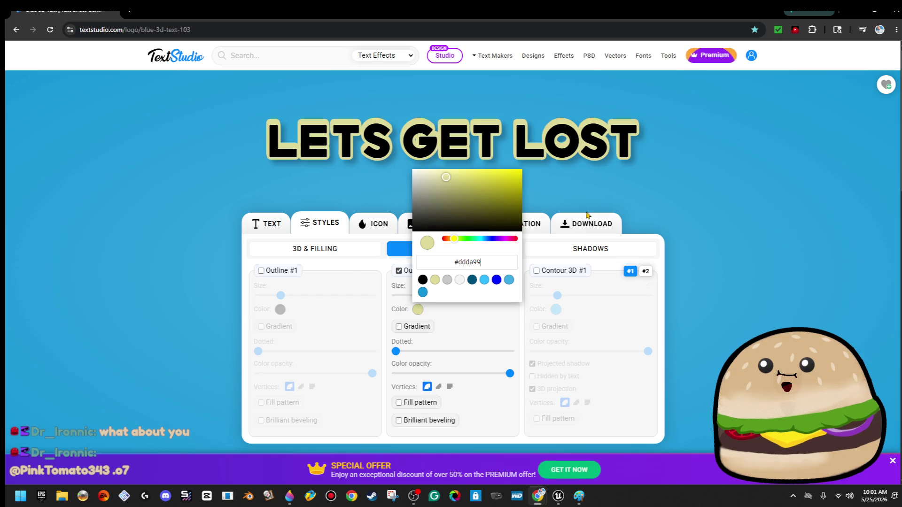
click(721, 227)
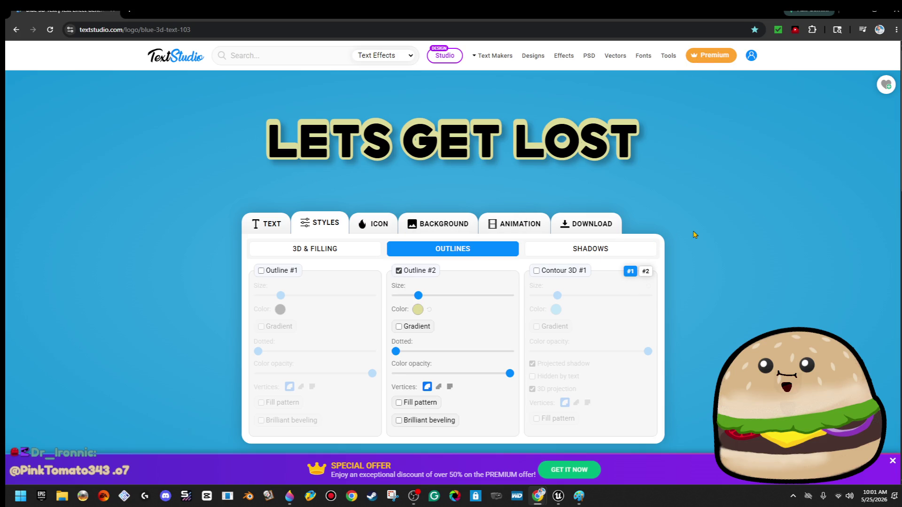
click(263, 232)
click(371, 359)
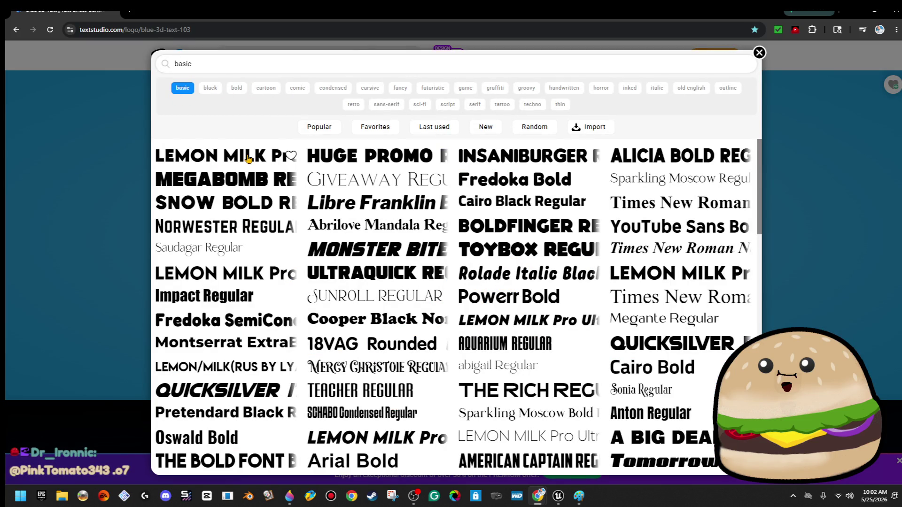
Try LEMON MILK Pro SemiBold and then THE NEXT FONT on the title.
click(255, 275)
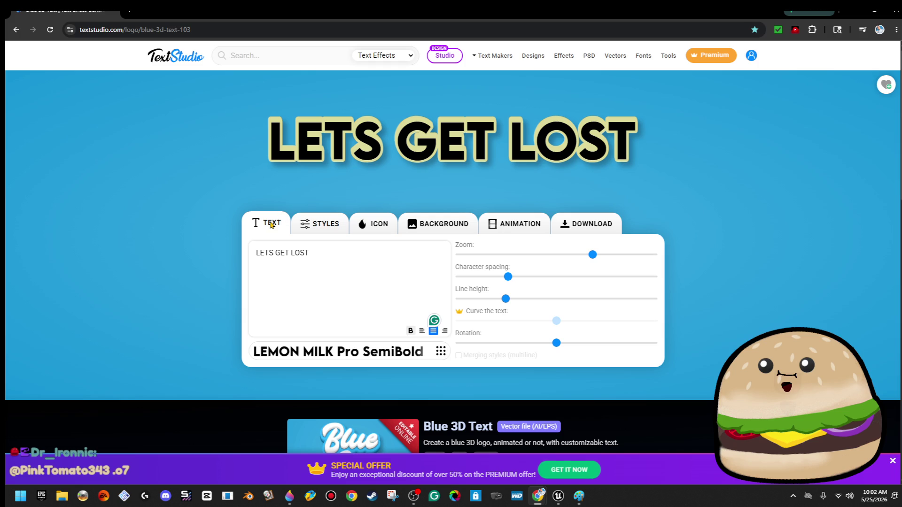
click(282, 263)
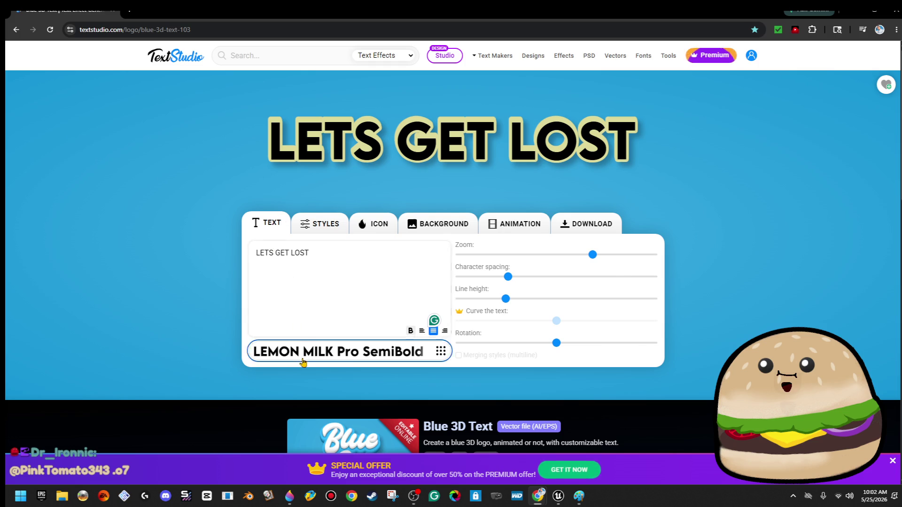
click(303, 356)
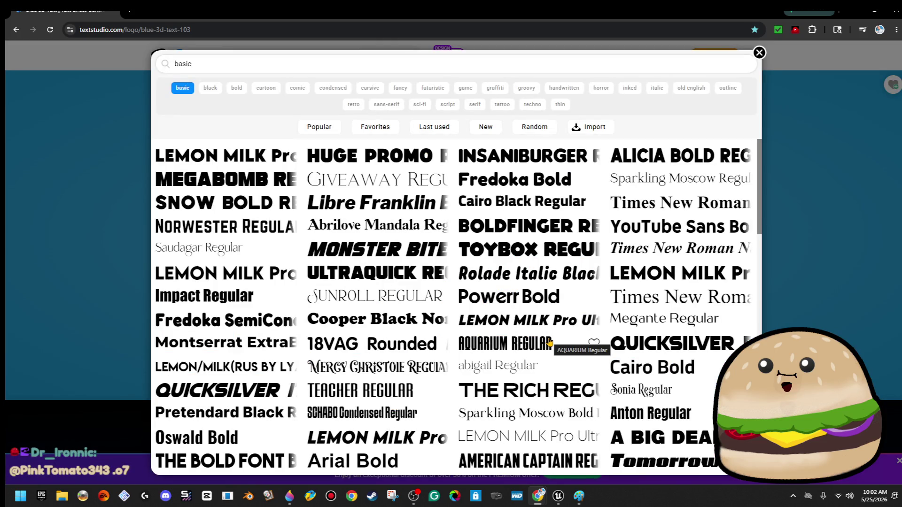
scroll(549, 342, down, 3)
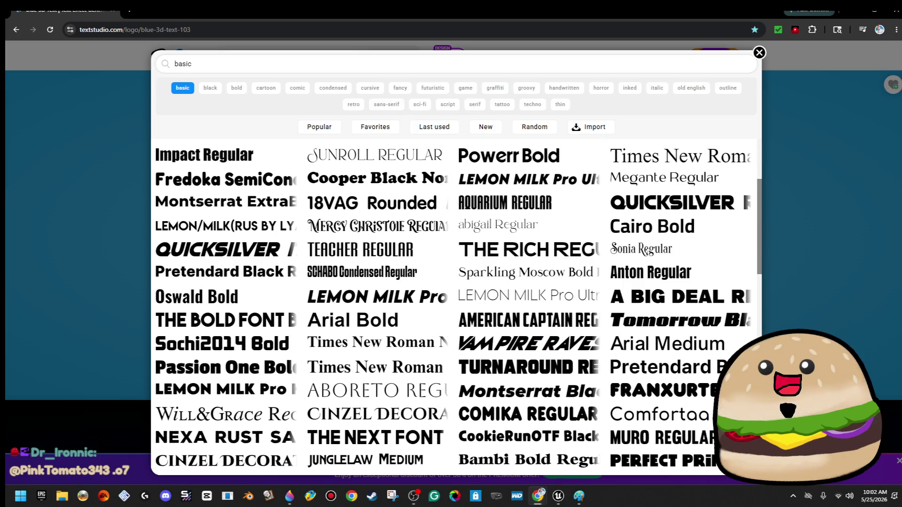
click(369, 441)
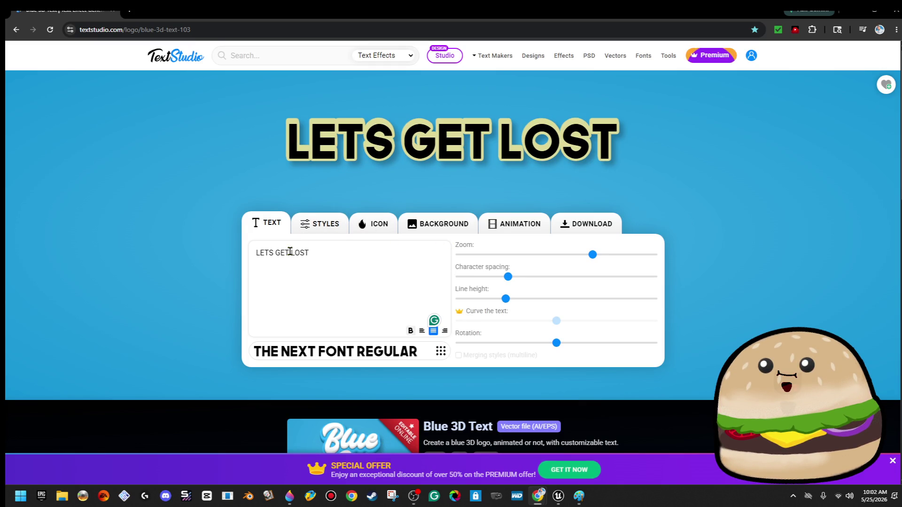
Browse font categories, trying Muscle Cars Bold Aged Regular and Baby School Shadow Regular.
click(296, 358)
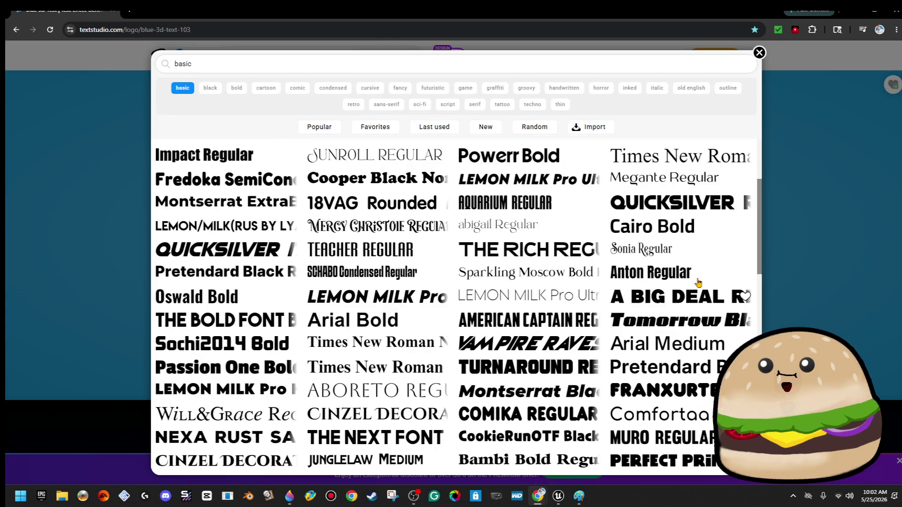
click(530, 105)
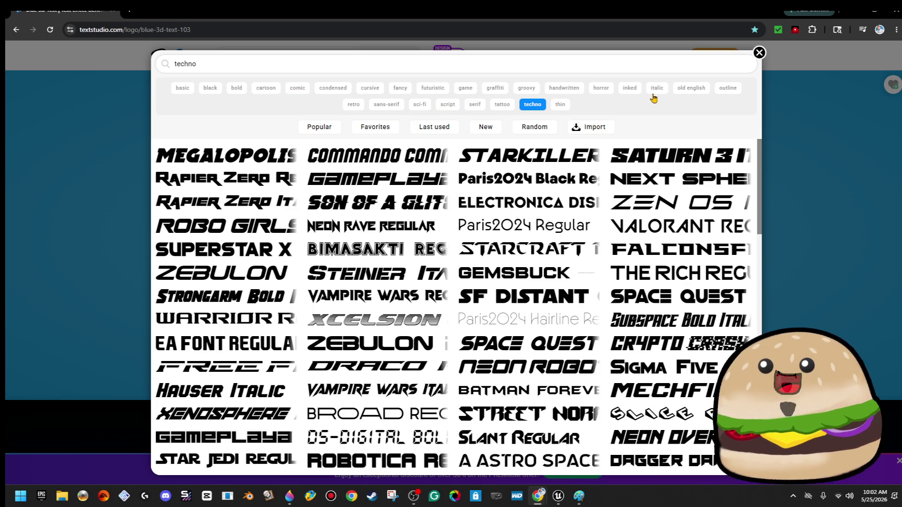
click(597, 91)
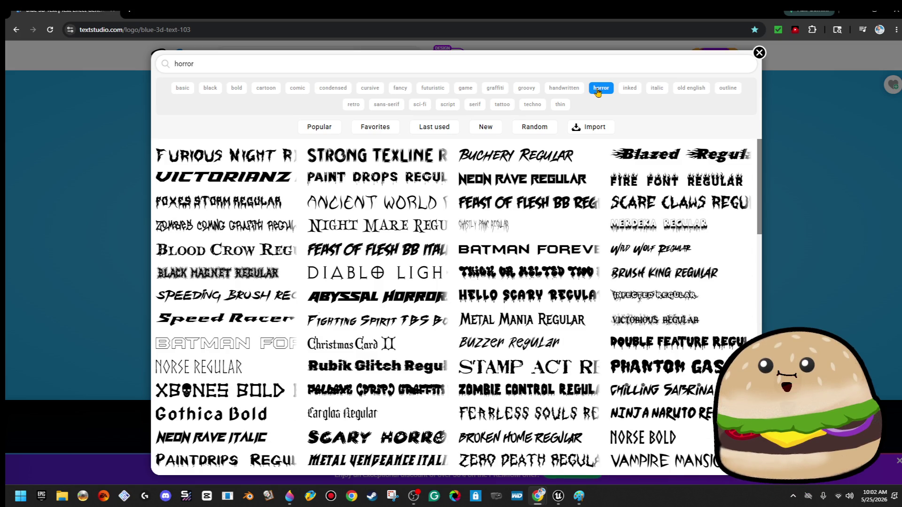
click(377, 94)
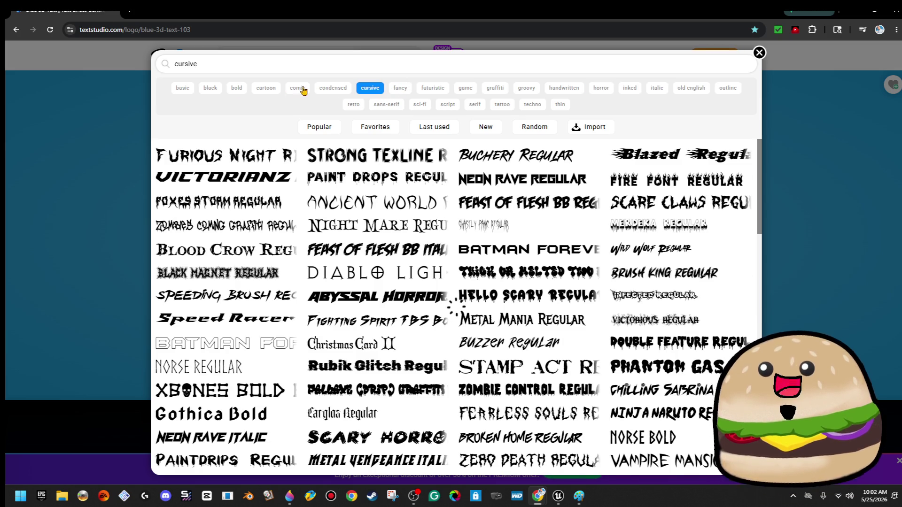
click(328, 89)
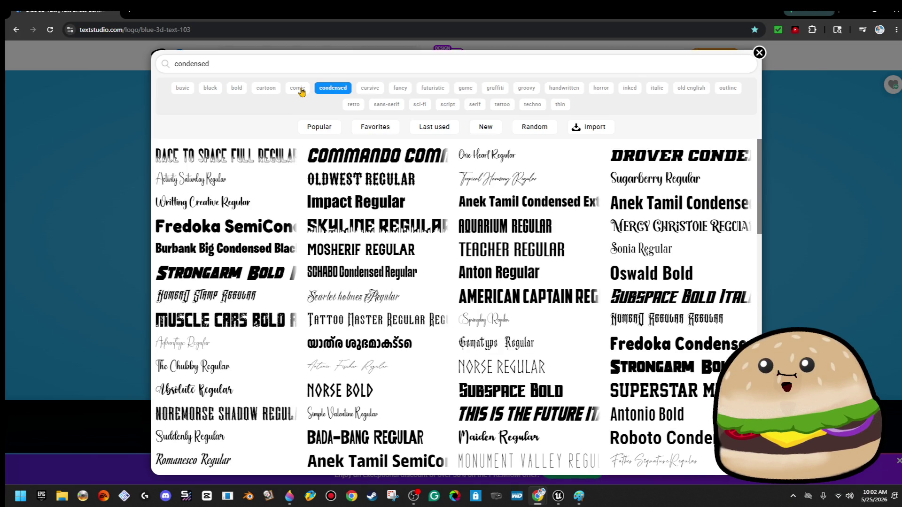
click(239, 322)
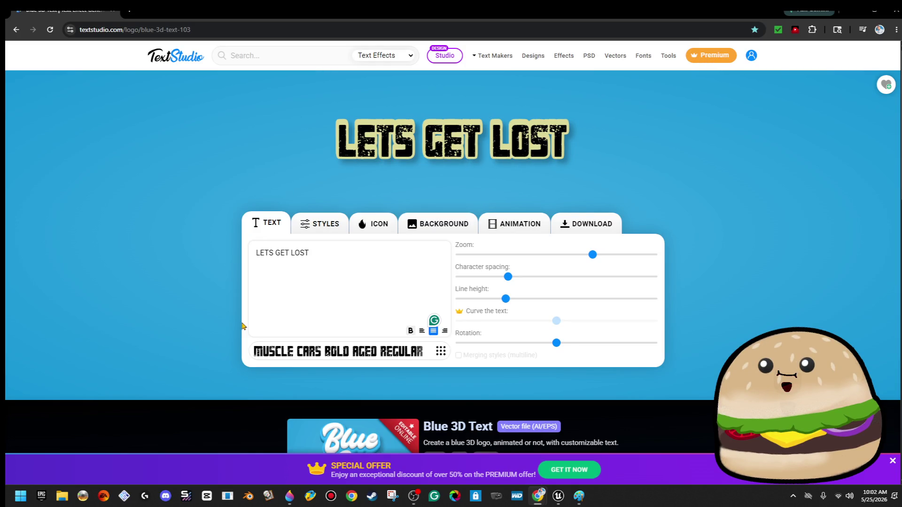
click(337, 354)
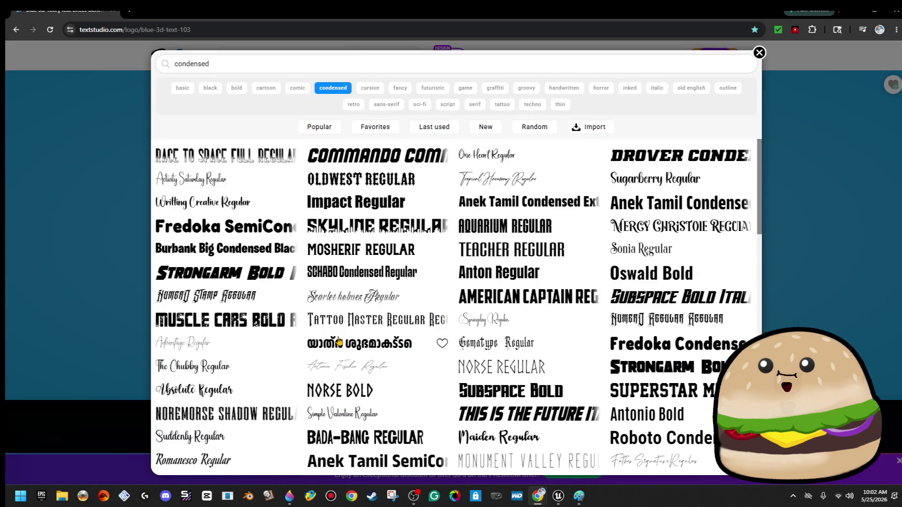
click(290, 91)
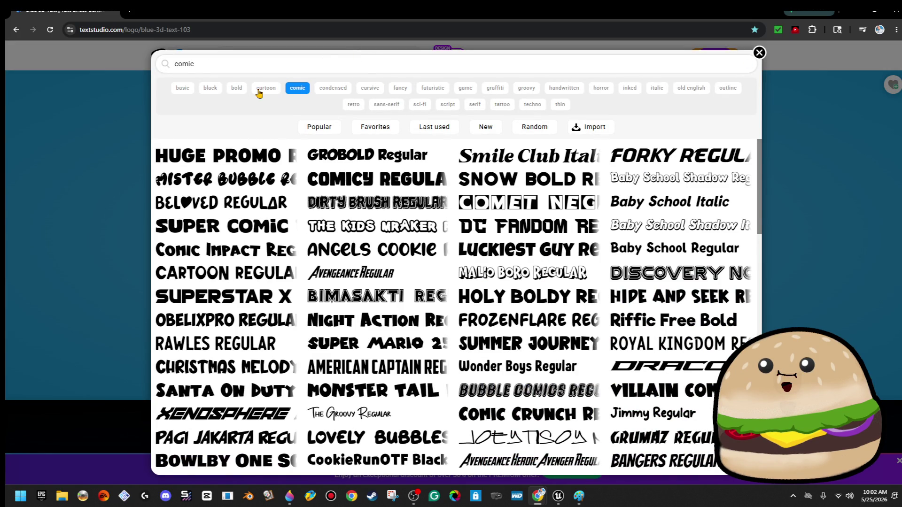
click(237, 91)
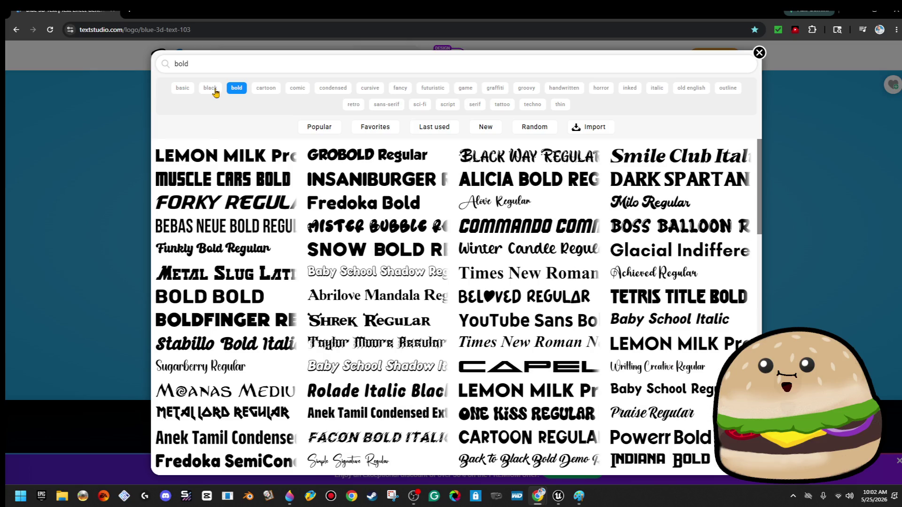
click(388, 276)
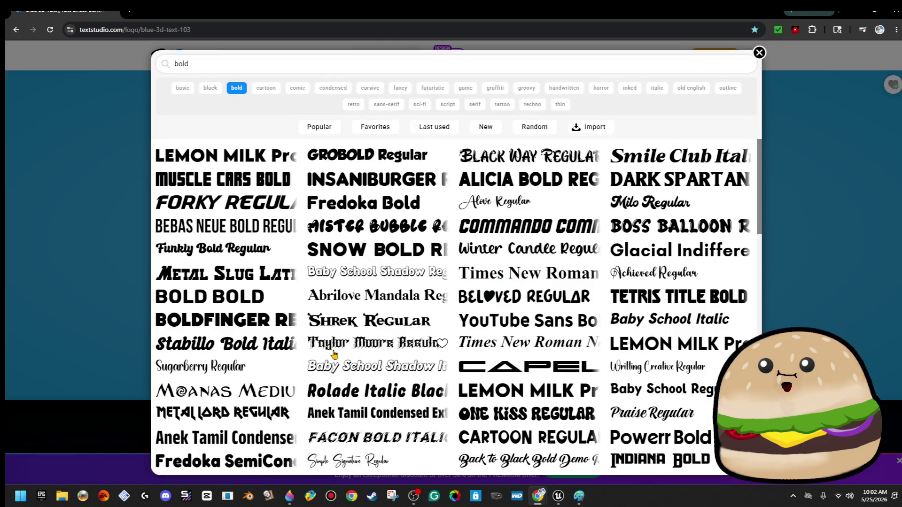
Apply Alicia Bold Regular, widen character spacing to 6%, and minimise the browser.
click(332, 352)
click(509, 184)
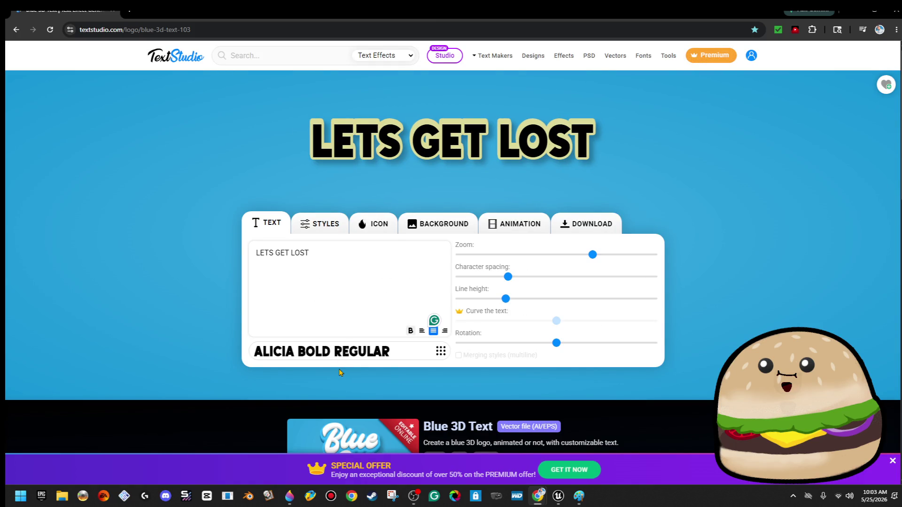
drag(508, 278, 513, 278)
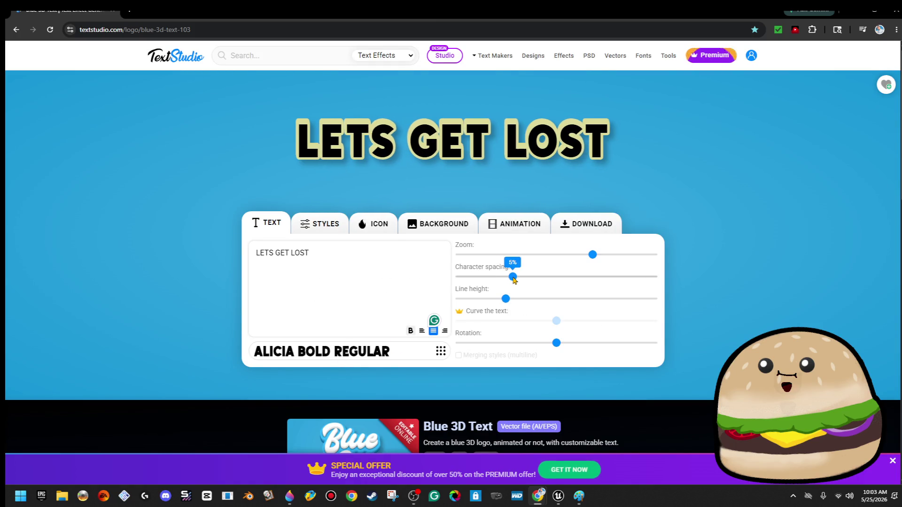
click(855, 20)
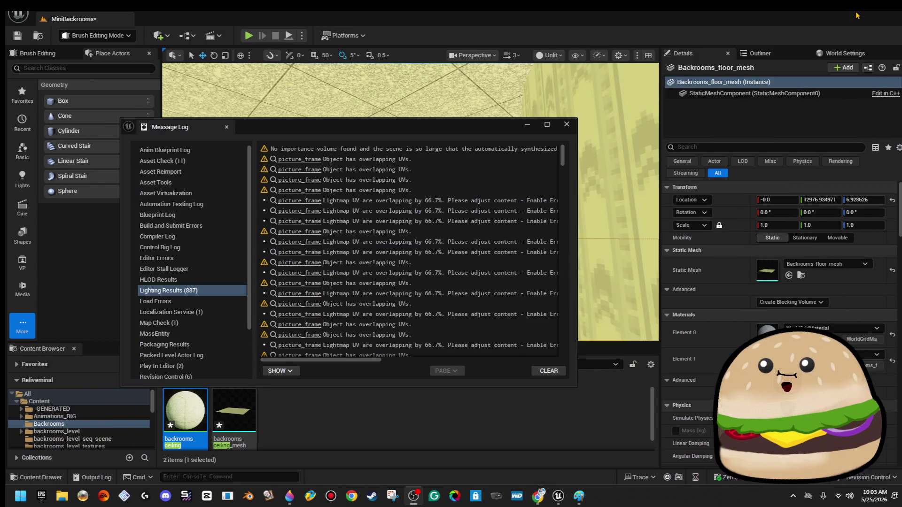
Close the Message Log and move the ceiling mesh along Y to 4104.65.
click(567, 124)
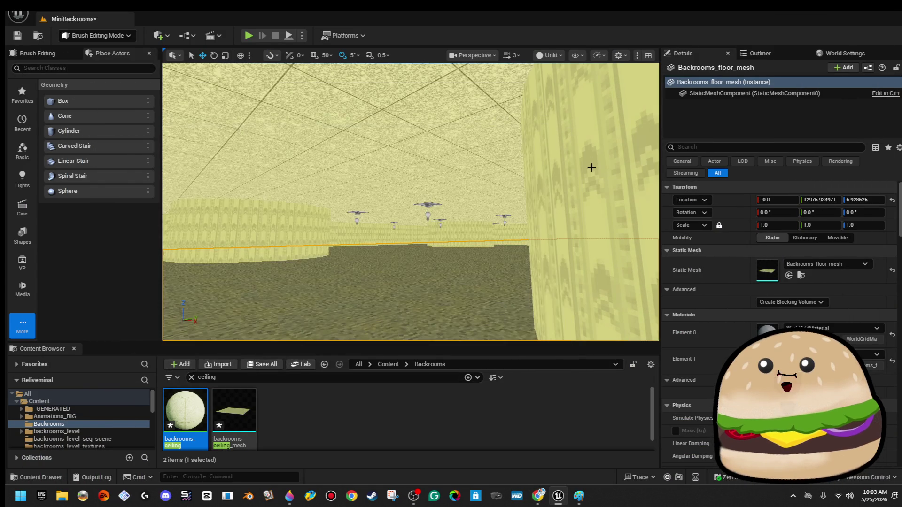
click(508, 158)
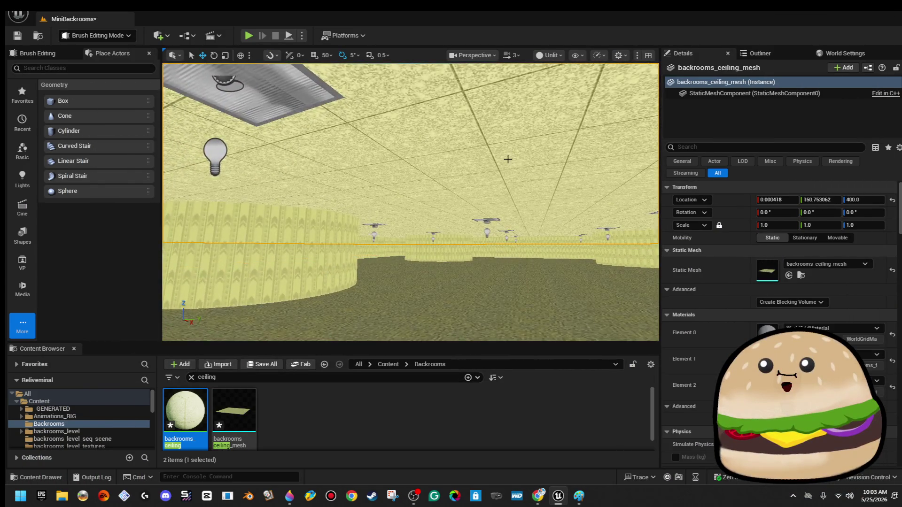
key(f)
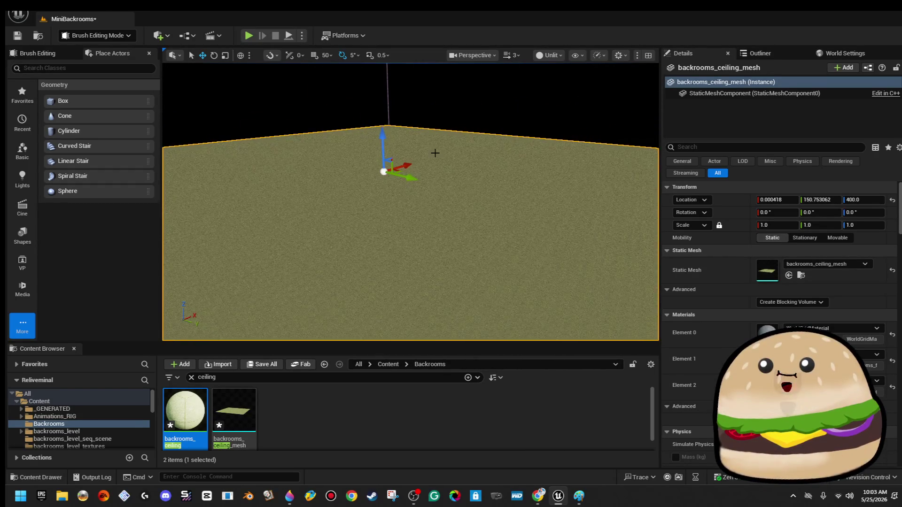
mouse_move(284, 212)
mouse_down()
mouse_move(627, 197)
mouse_move(578, 190)
mouse_move(324, 201)
mouse_move(397, 191)
mouse_move(547, 141)
mouse_move(483, 165)
mouse_up()
Fly the view back over the maze and drag a new box brush into the level.
mouse_move(284, 124)
mouse_down()
mouse_move(277, 96)
mouse_move(297, 157)
mouse_up()
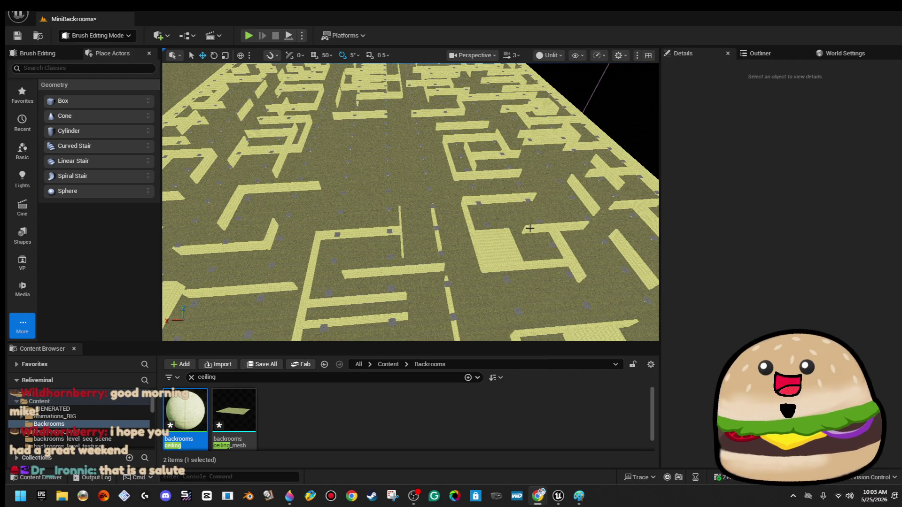
mouse_move(461, 201)
mouse_down()
mouse_move(462, 223)
mouse_move(461, 192)
mouse_up()
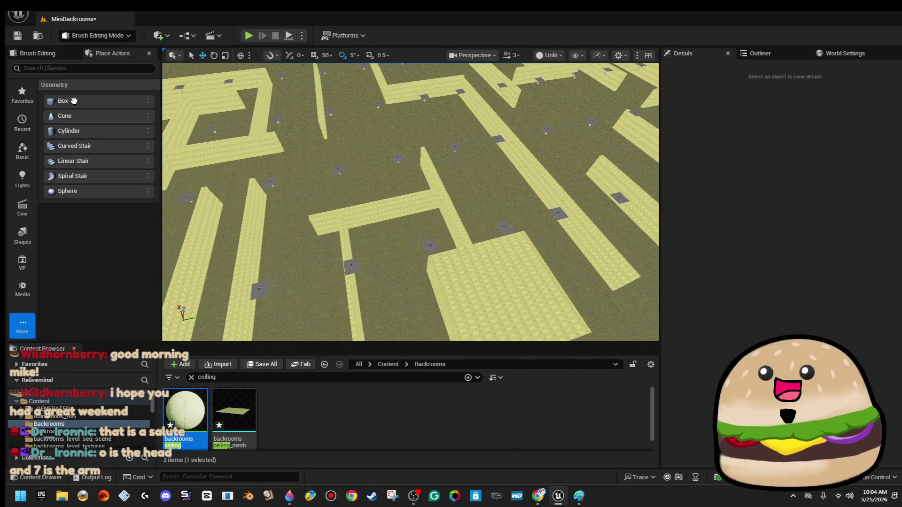
drag(78, 100, 400, 176)
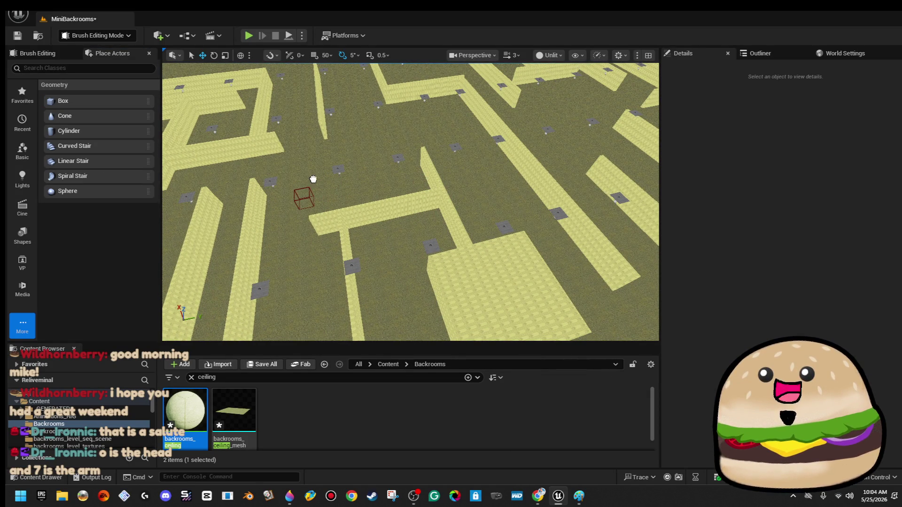
Drop the box brush into the maze and give all its faces backrooms_floor_Mat.
drag(272, 183, 272, 184)
key(f)
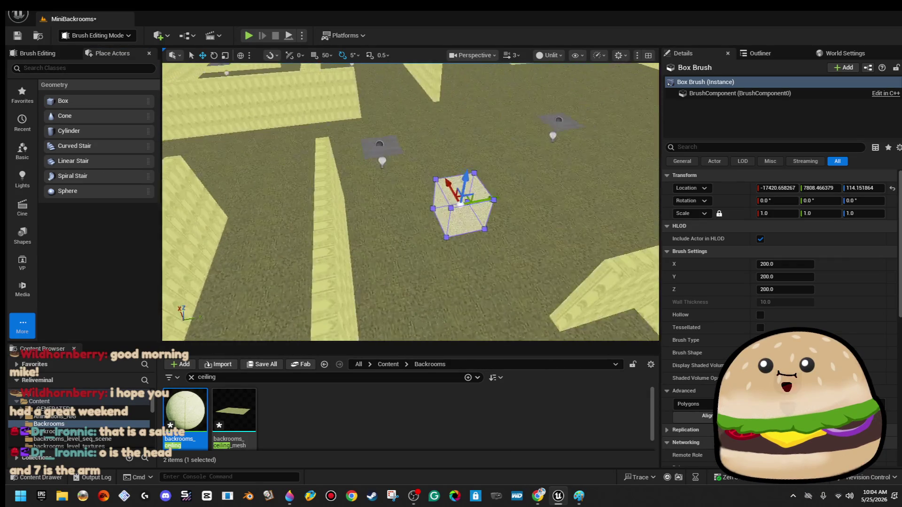
key(r)
click(437, 220)
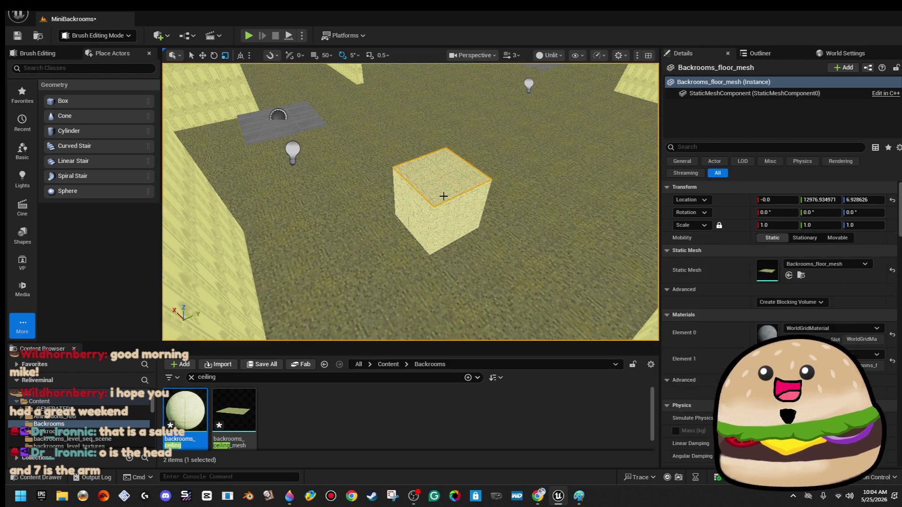
click(695, 305)
click(705, 325)
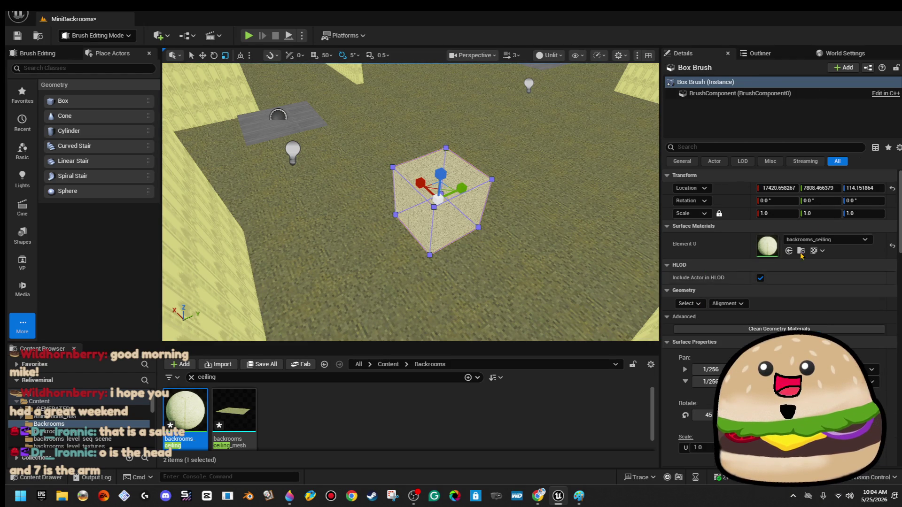
click(826, 239)
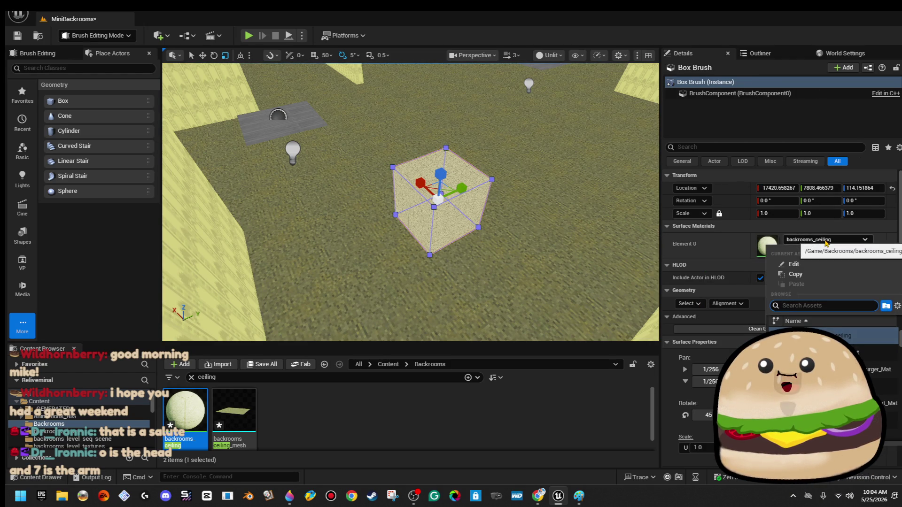
click(820, 352)
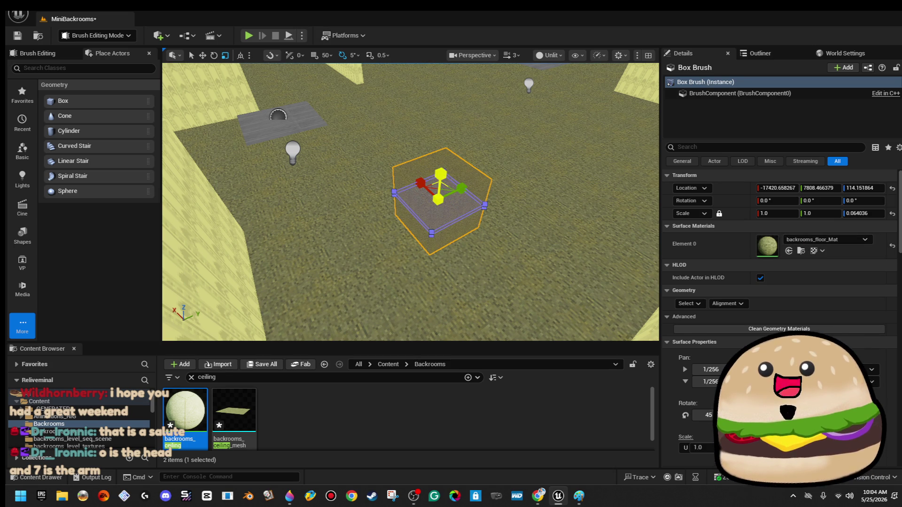
Look down on the brush and undo its accidental flattening.
click(437, 202)
drag(437, 202, 399, 244)
scroll(497, 158, up, 5)
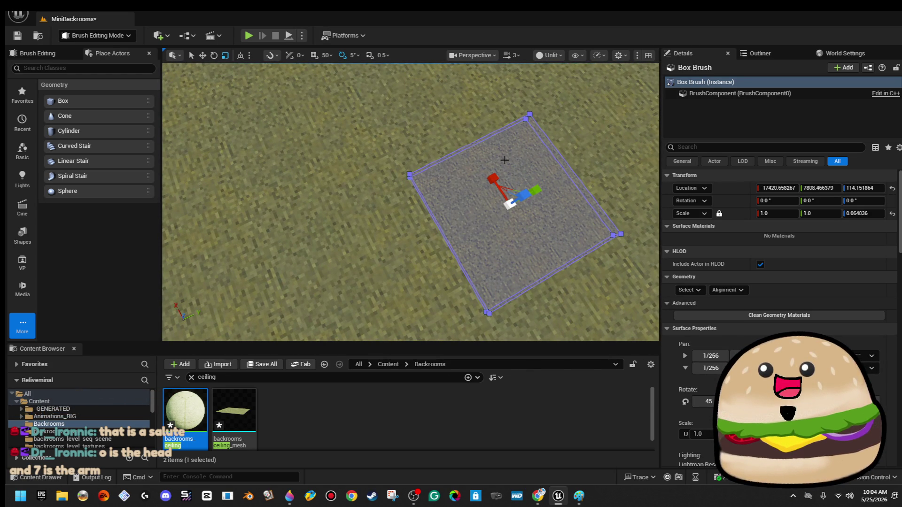
key(ctrl+z)
scroll(567, 192, down, 5)
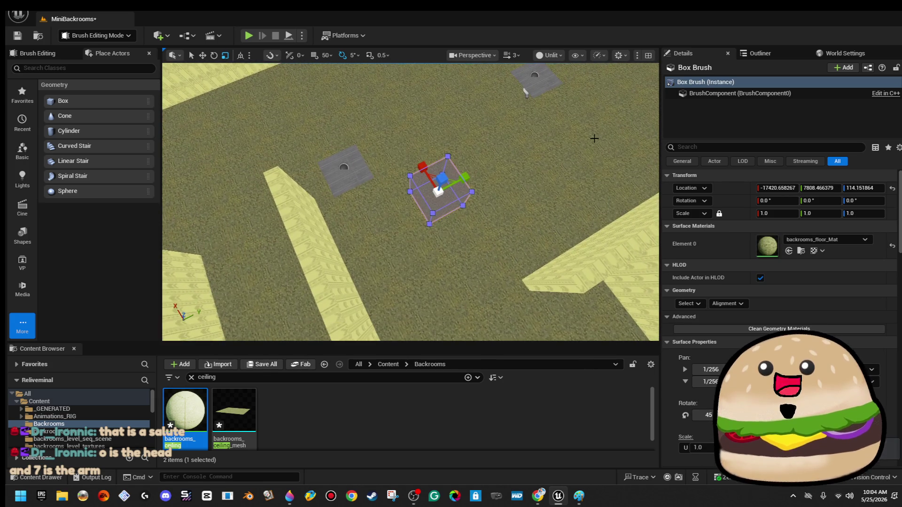
Delete the old Backrooms_floor_mesh floor, leaving the box brush selected.
click(568, 189)
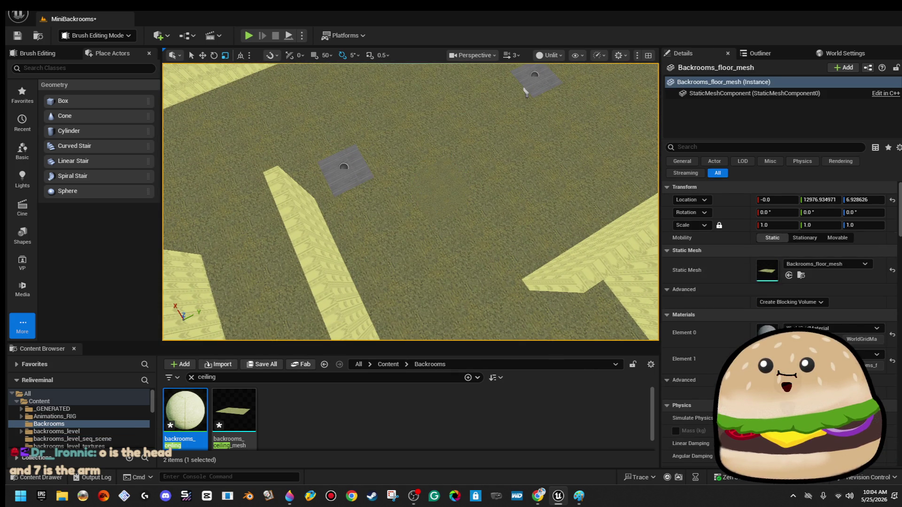
click(438, 187)
click(521, 170)
click(454, 192)
click(558, 190)
key(Delete)
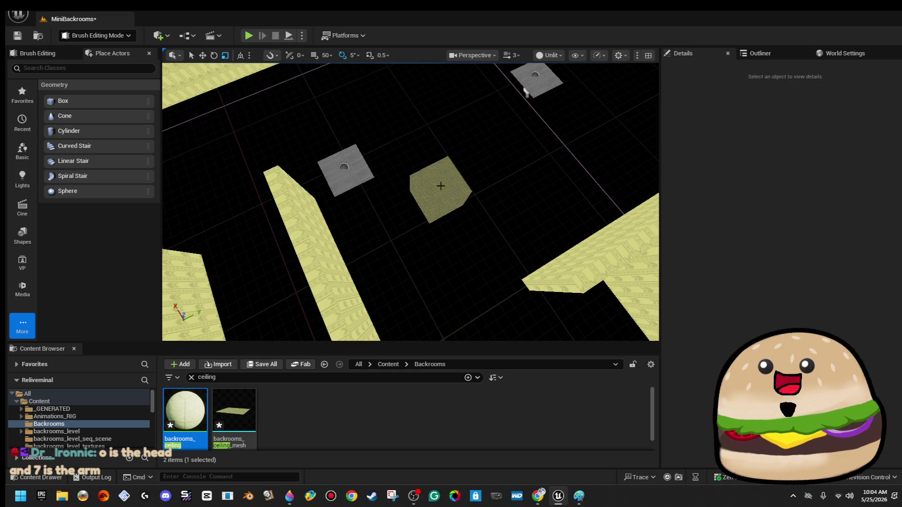
click(441, 186)
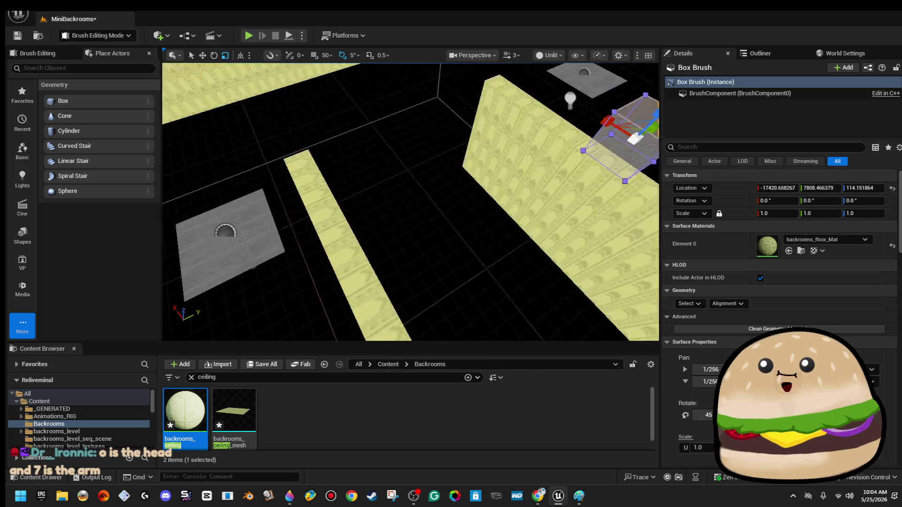
Scale the box brush to about 20 × 20 × 4 and move it toward floor level.
key(f)
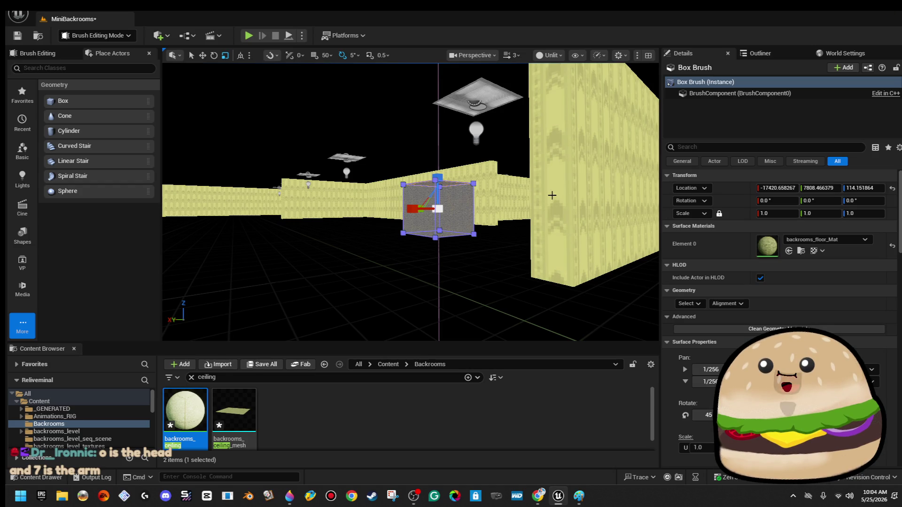
drag(440, 210, 508, 182)
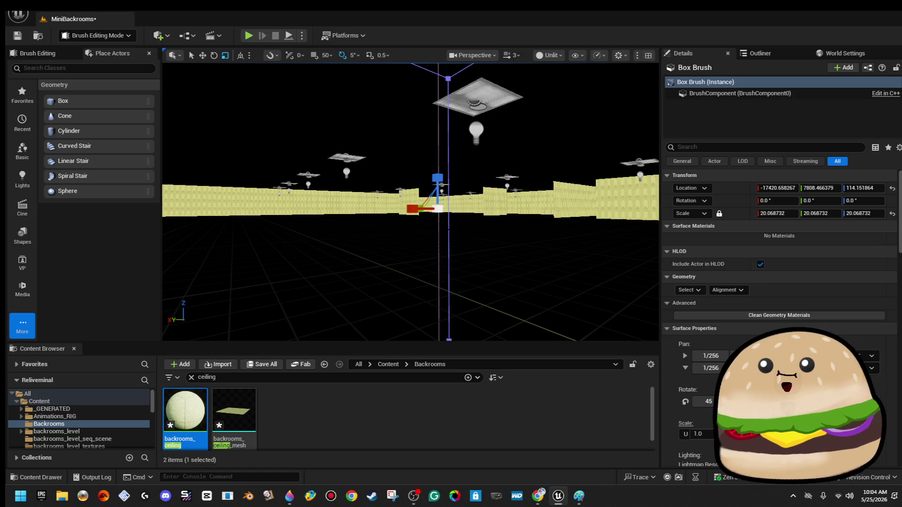
drag(437, 173, 432, 338)
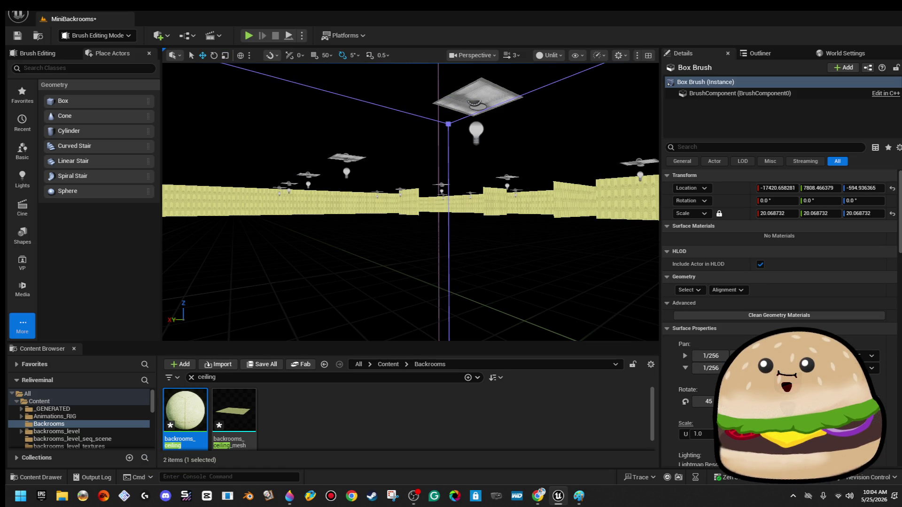
mouse_move(468, 225)
mouse_down()
mouse_move(438, 277)
mouse_move(437, 329)
mouse_move(466, 188)
mouse_up()
key(w)
scroll(415, 254, up, 2)
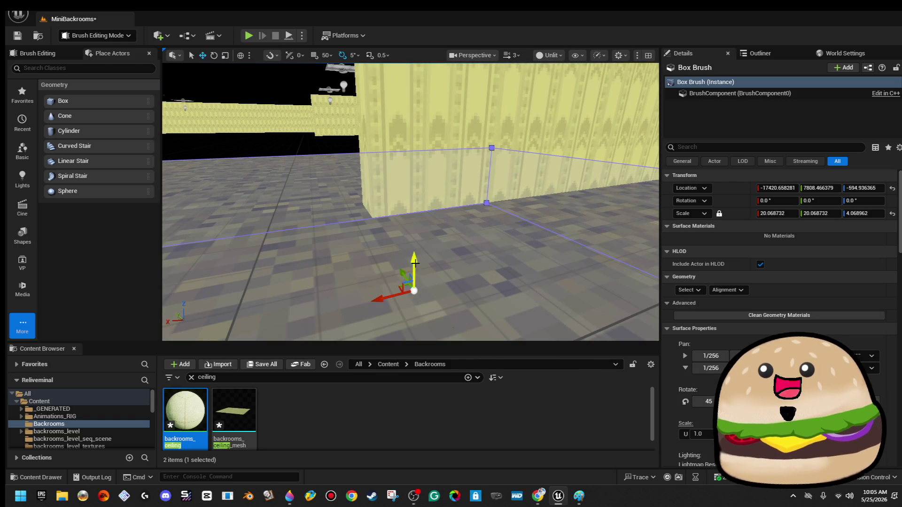
mouse_move(416, 261)
mouse_down()
mouse_move(430, 183)
mouse_move(414, 230)
mouse_move(415, 220)
mouse_up()
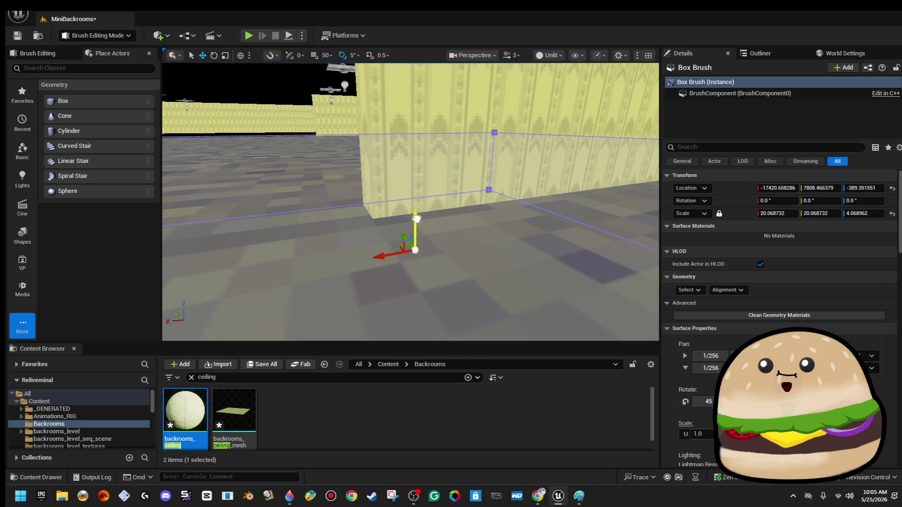
mouse_move(415, 219)
mouse_down()
mouse_move(407, 254)
mouse_move(423, 256)
mouse_move(422, 305)
mouse_up()
scroll(399, 331, up, 2)
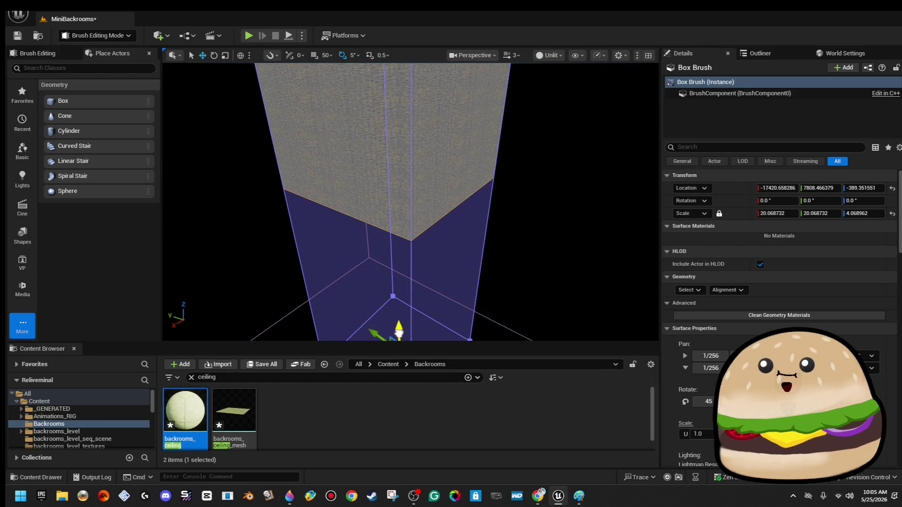
Reselect the brush and set its Location X to 0, entering 0 for Y.
key(Escape)
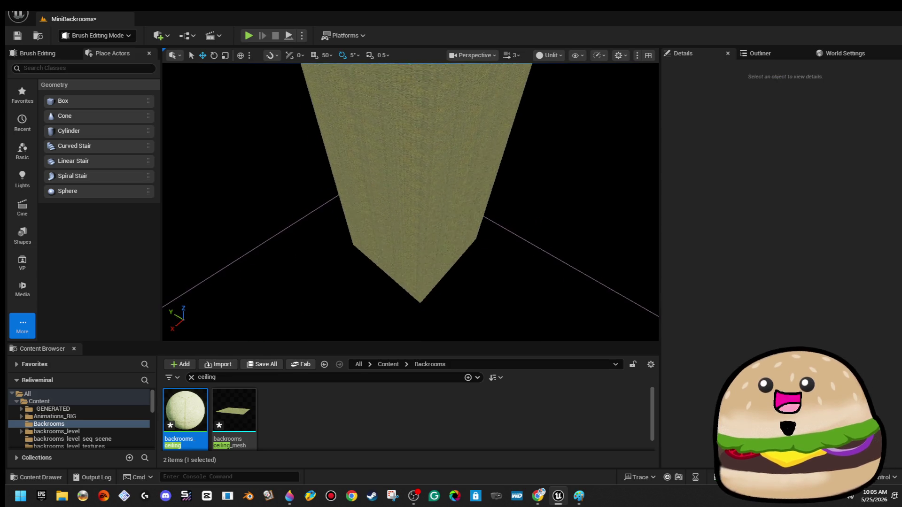
scroll(410, 202, down, 5)
click(414, 164)
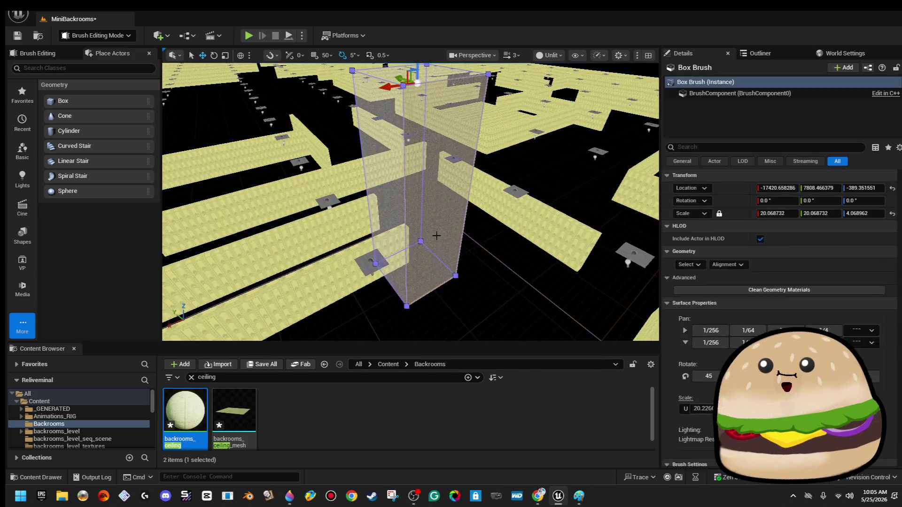
scroll(410, 202, down, 8)
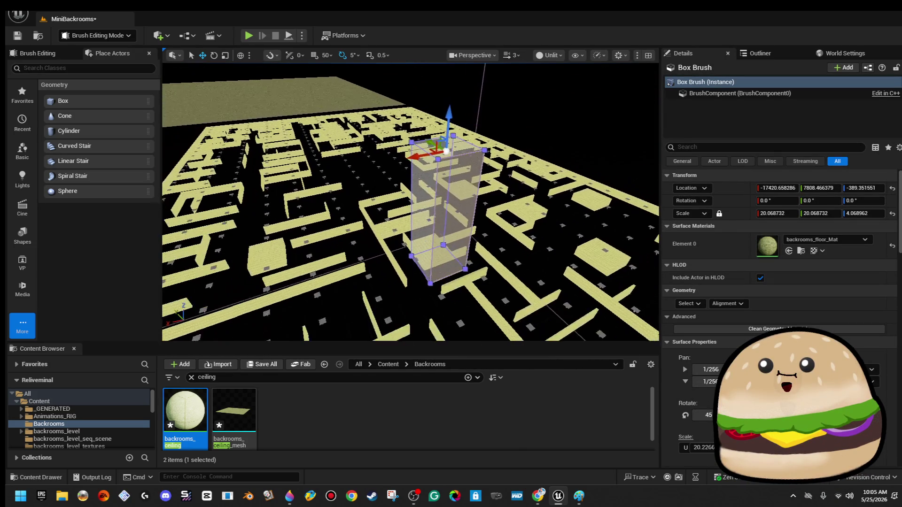
scroll(411, 202, down, 8)
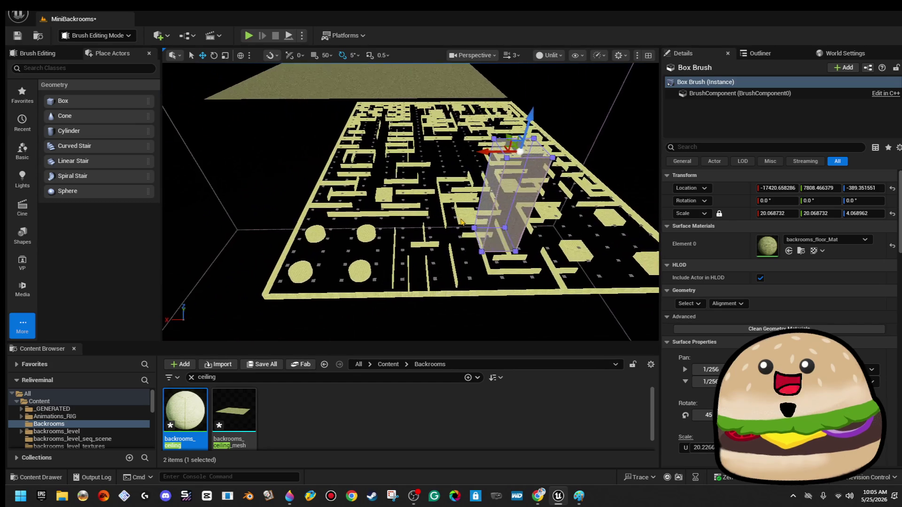
click(785, 188)
text(0)
key(Tab)
text(0)
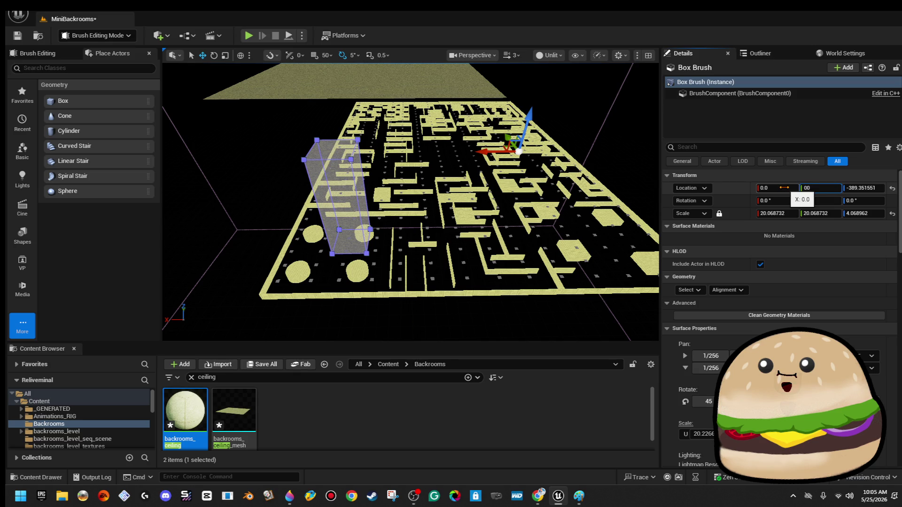
Confirm Location Y and Z of 0 and frame the box brush.
key(Tab)
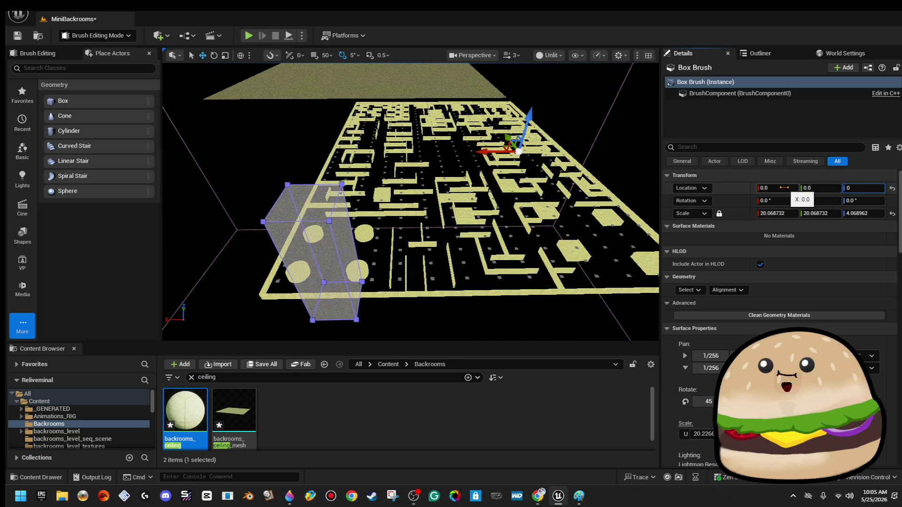
key(Return)
click(301, 191)
key(f)
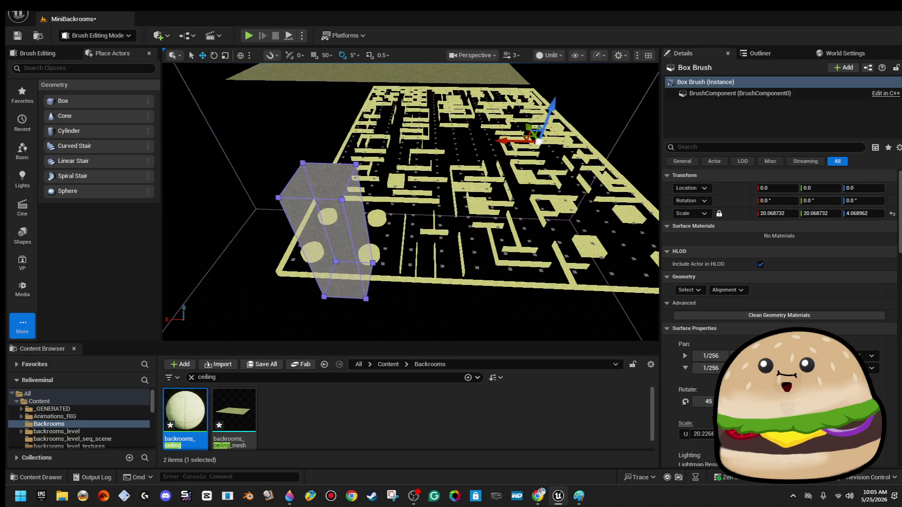
key(Escape)
Select the large floor box brush and lower it to about Z -386 beneath the walls.
scroll(411, 202, up, 10)
scroll(411, 202, up, 10)
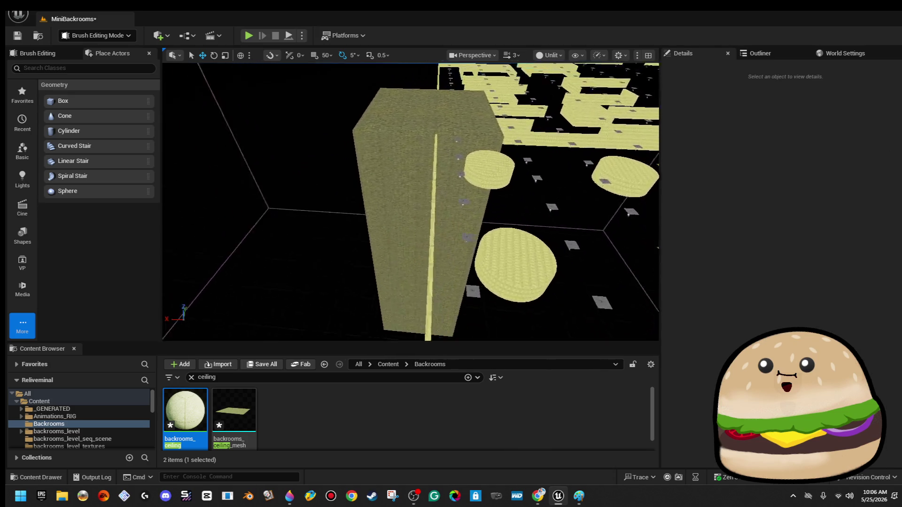
click(384, 137)
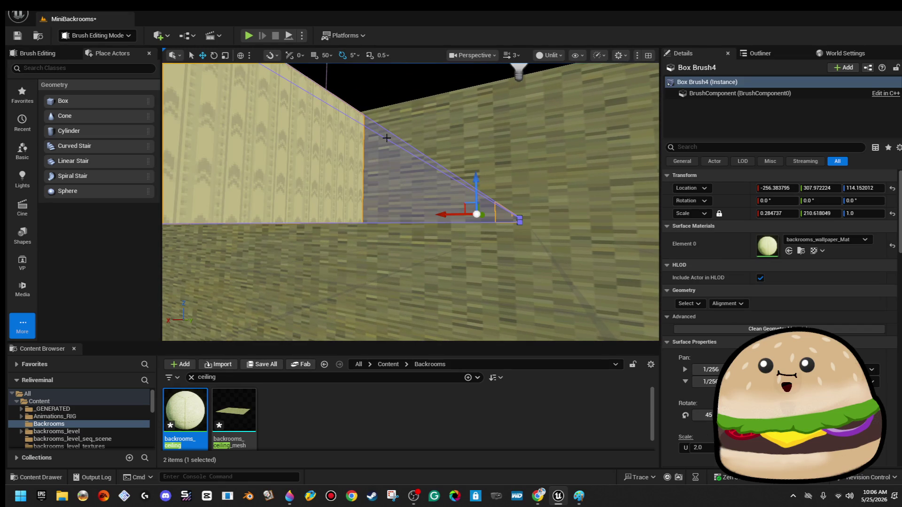
click(462, 131)
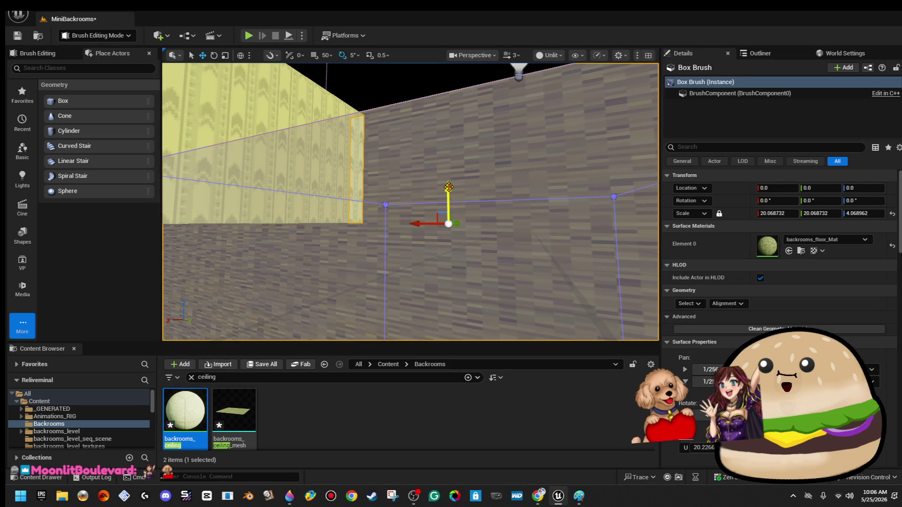
drag(449, 190, 453, 222)
mouse_move(394, 83)
mouse_down()
mouse_move(395, 193)
mouse_move(395, 150)
mouse_move(276, 286)
mouse_move(432, 225)
mouse_up()
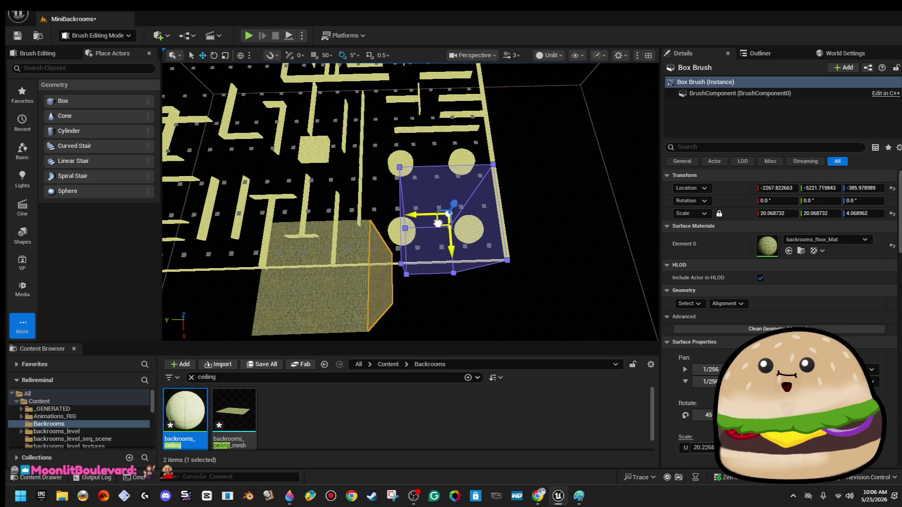
Raise the camera speed to 16 and fly in close to the slab's side.
click(516, 56)
click(514, 88)
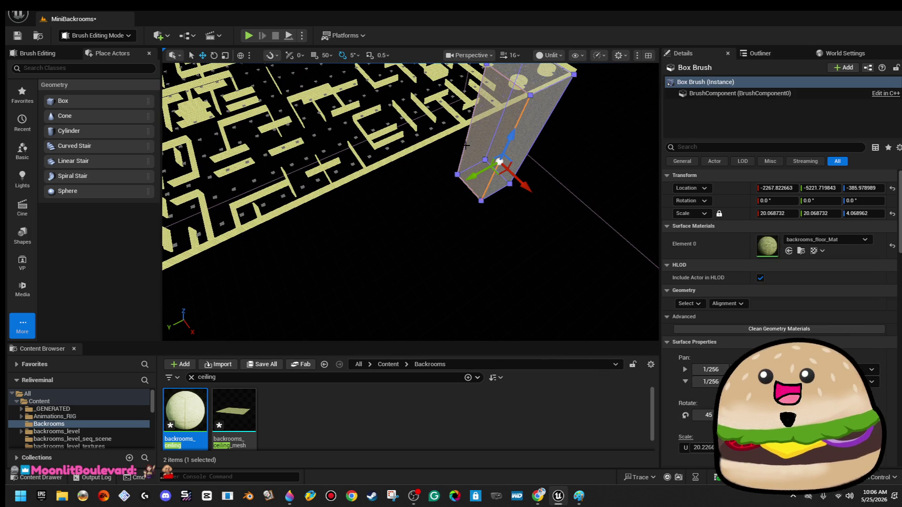
mouse_move(465, 147)
mouse_down()
mouse_move(444, 158)
mouse_move(529, 158)
mouse_move(356, 166)
mouse_up()
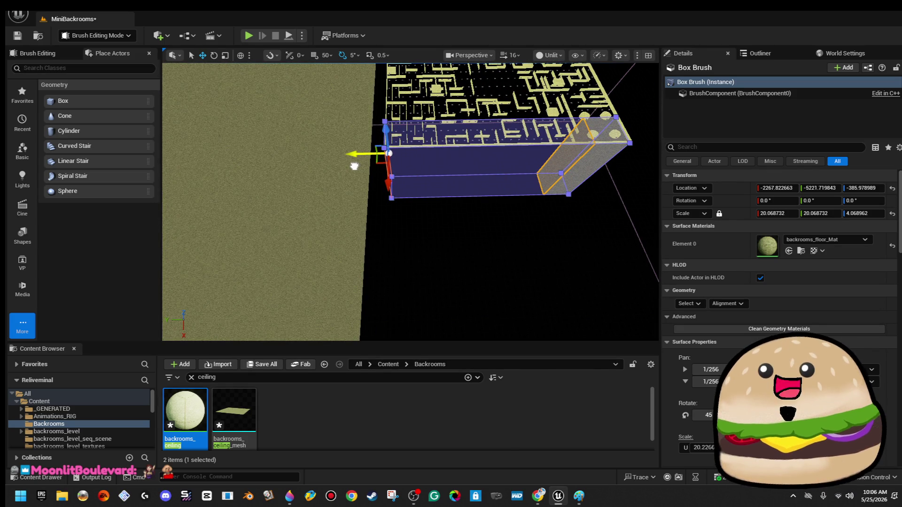
drag(354, 166, 329, 159)
drag(402, 157, 402, 157)
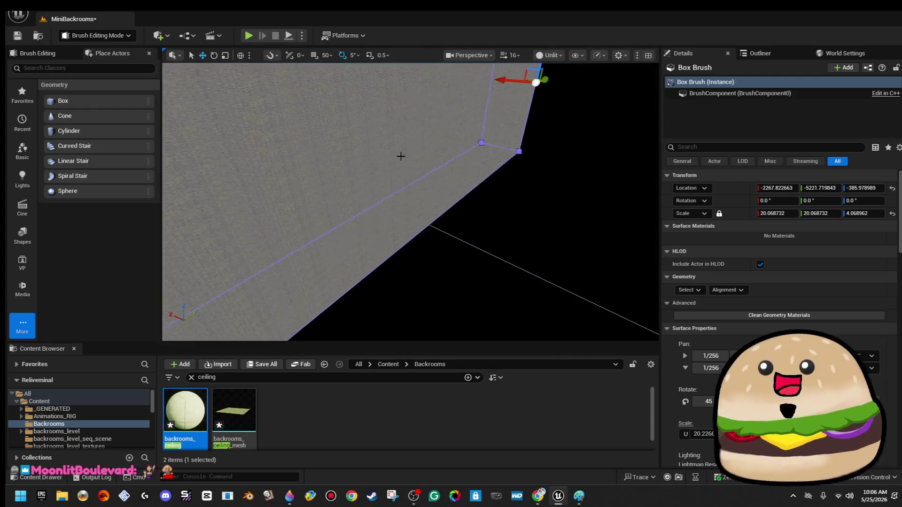
Select the slab's side face and stretch it outward across the whole maze.
click(414, 228)
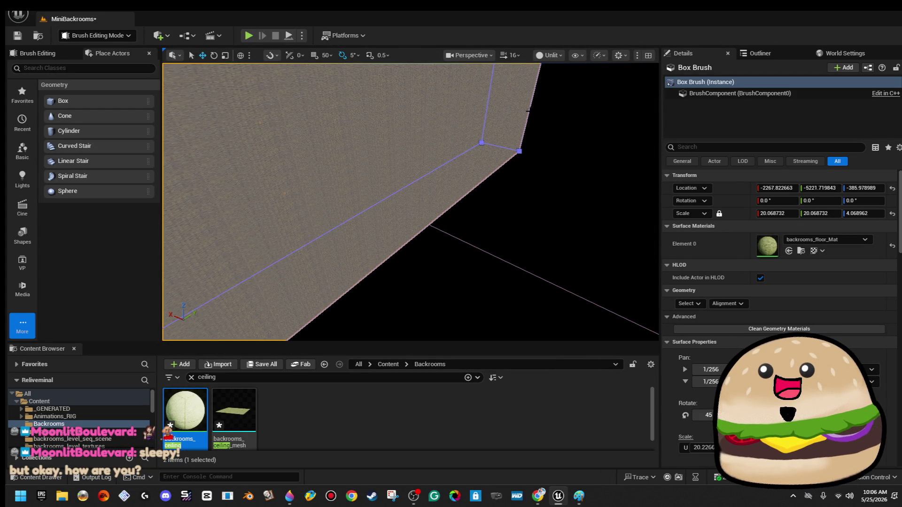
click(528, 111)
drag(531, 113, 531, 113)
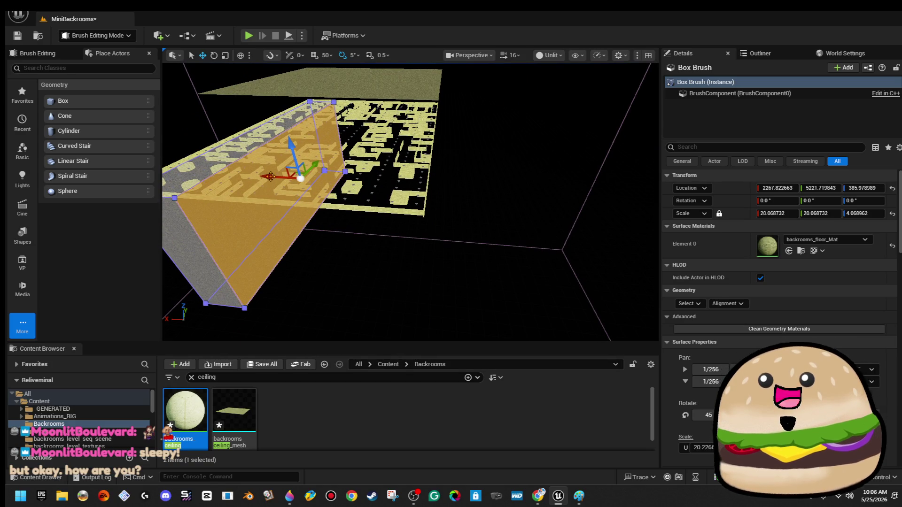
drag(267, 177, 394, 185)
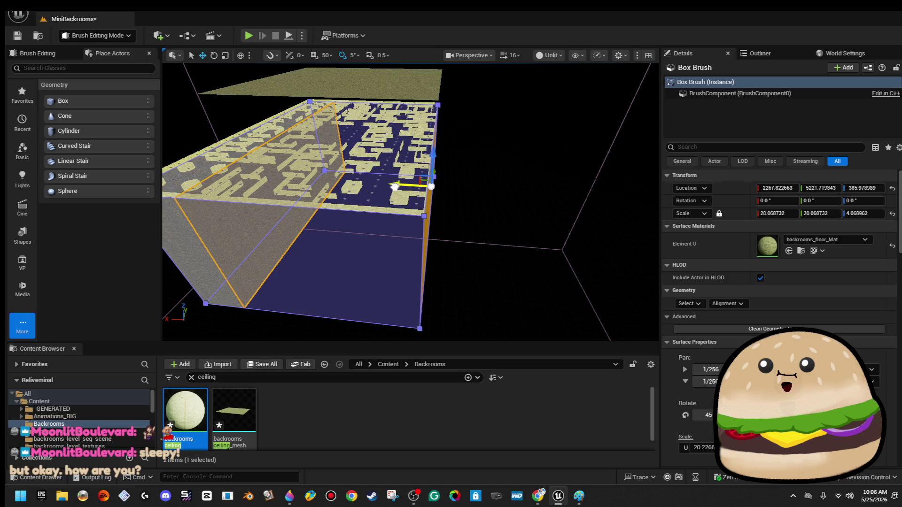
mouse_move(394, 186)
mouse_down()
mouse_move(392, 153)
mouse_move(392, 188)
mouse_move(484, 106)
mouse_move(521, 123)
mouse_move(284, 221)
mouse_up()
key(Escape)
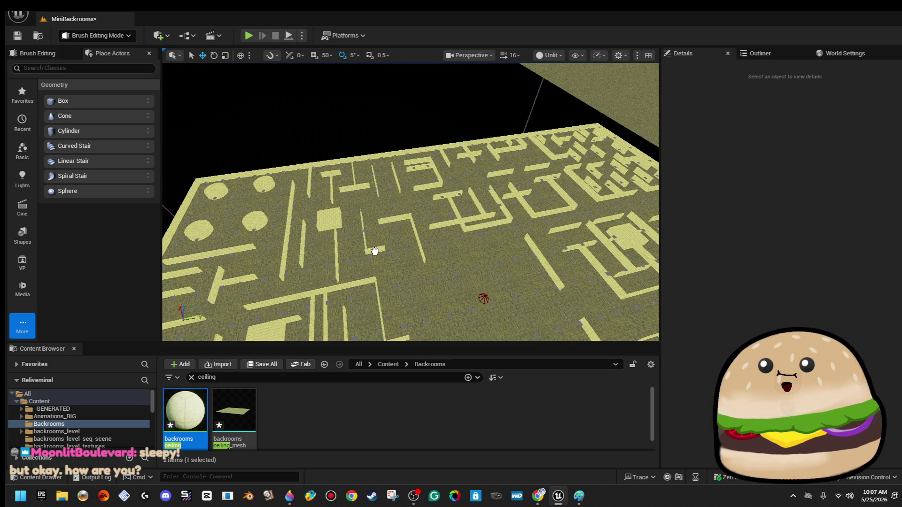
Place a cone brush into the maze and inspect it from above and below.
drag(367, 244, 367, 245)
key(f)
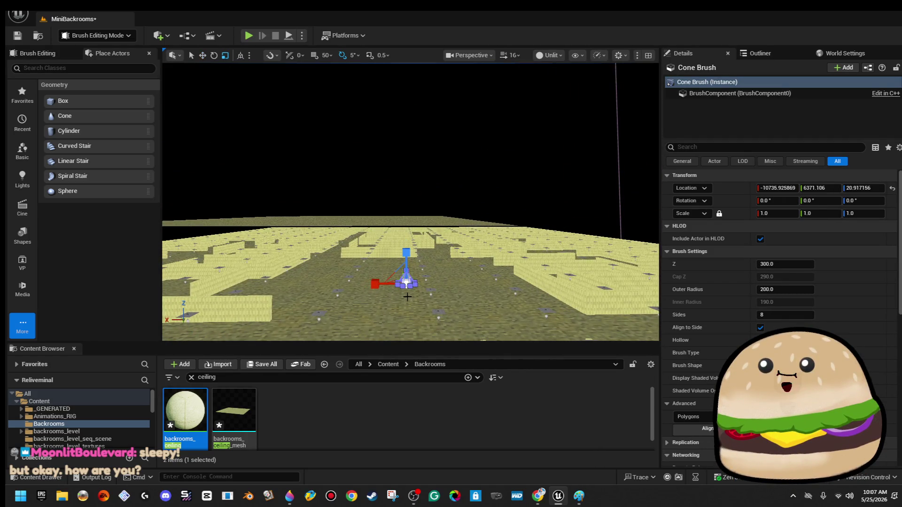
mouse_move(404, 276)
mouse_down()
mouse_move(398, 248)
mouse_move(413, 202)
mouse_up()
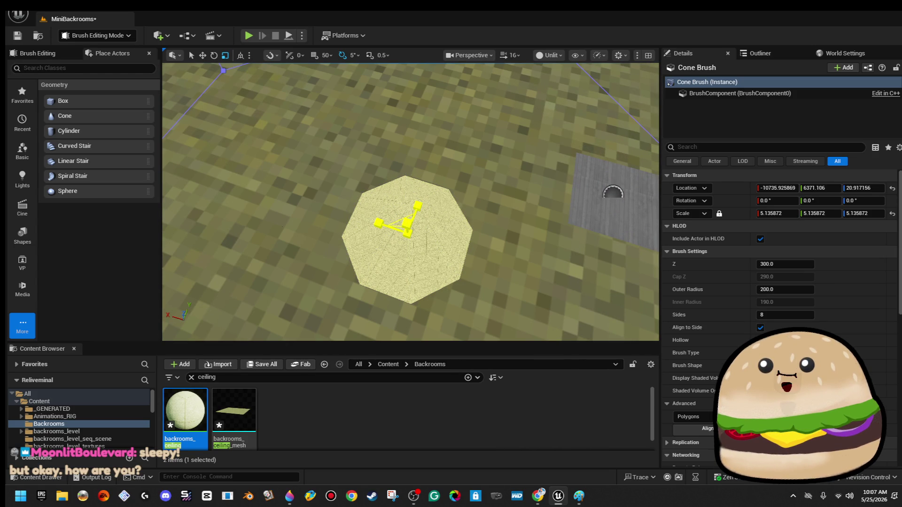
scroll(407, 197, down, 10)
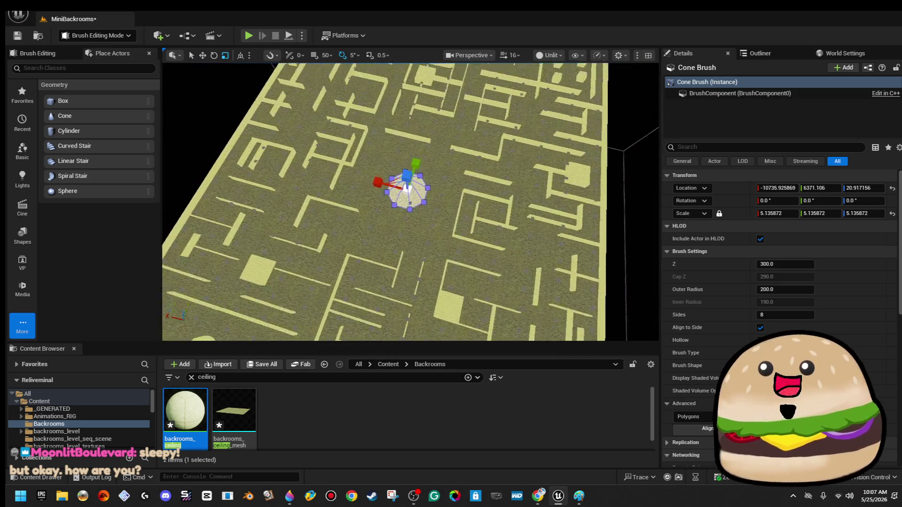
scroll(408, 188, up, 5)
mouse_move(408, 188)
mouse_down()
mouse_move(412, 196)
mouse_move(405, 165)
mouse_up()
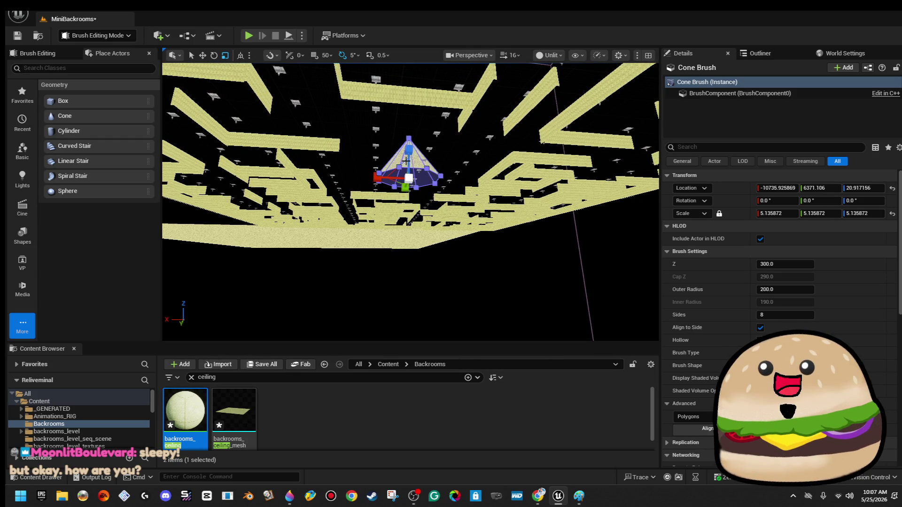
Rotate the cone brush 180° upside down and drag it downward.
key(e)
mouse_move(362, 192)
mouse_down()
mouse_move(367, 206)
mouse_move(349, 177)
mouse_up()
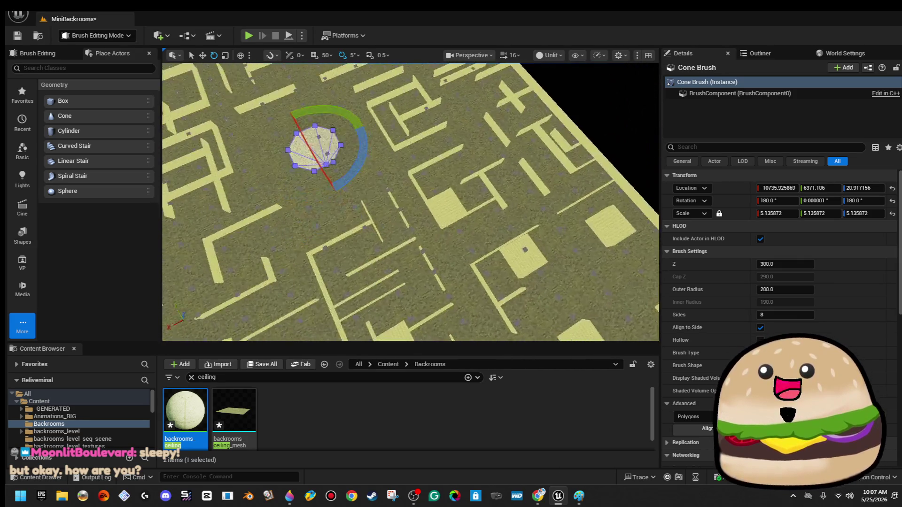
key(f)
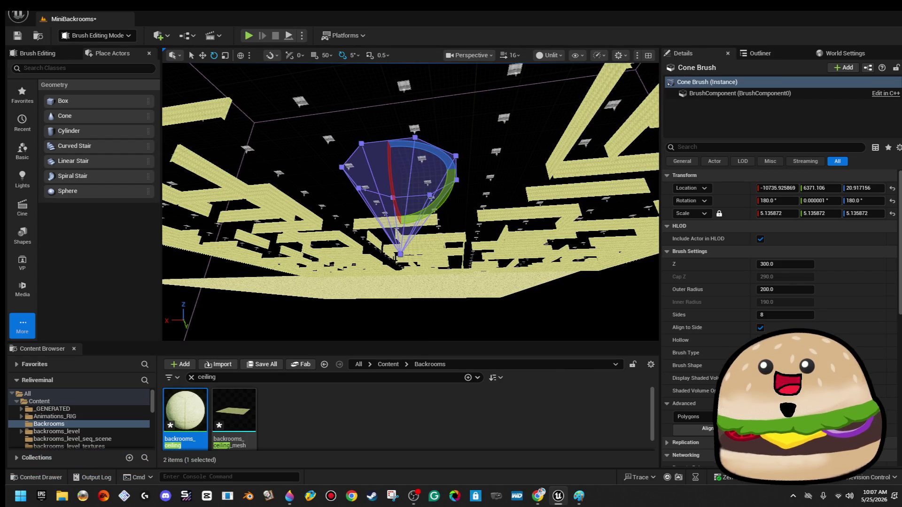
key(f)
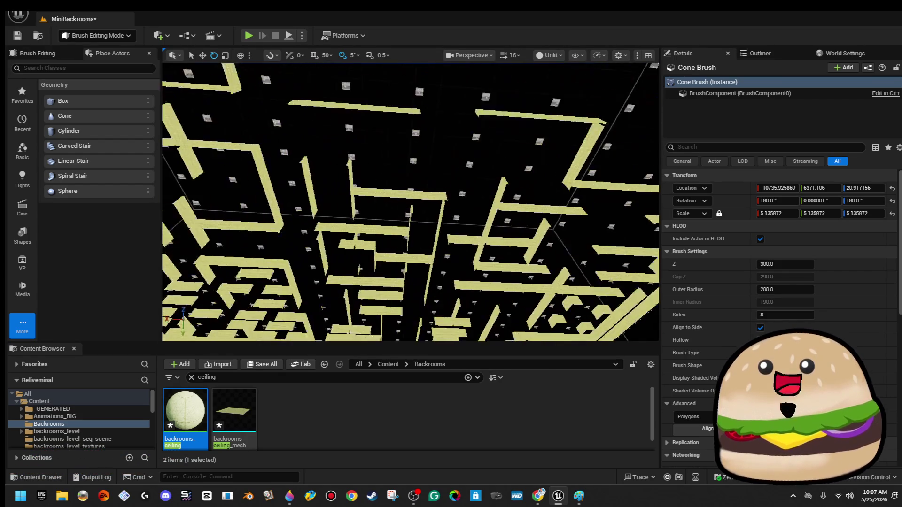
drag(386, 78, 417, 155)
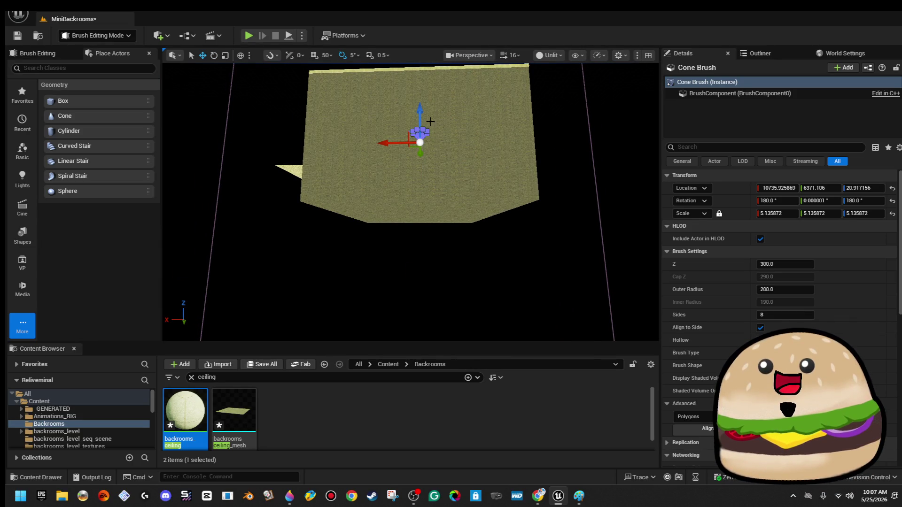
drag(419, 110, 443, 273)
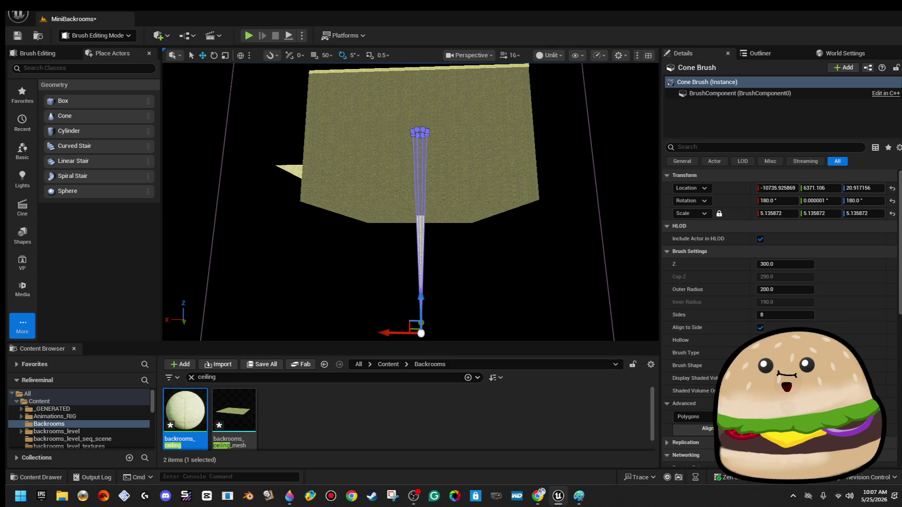
click(449, 212)
click(457, 208)
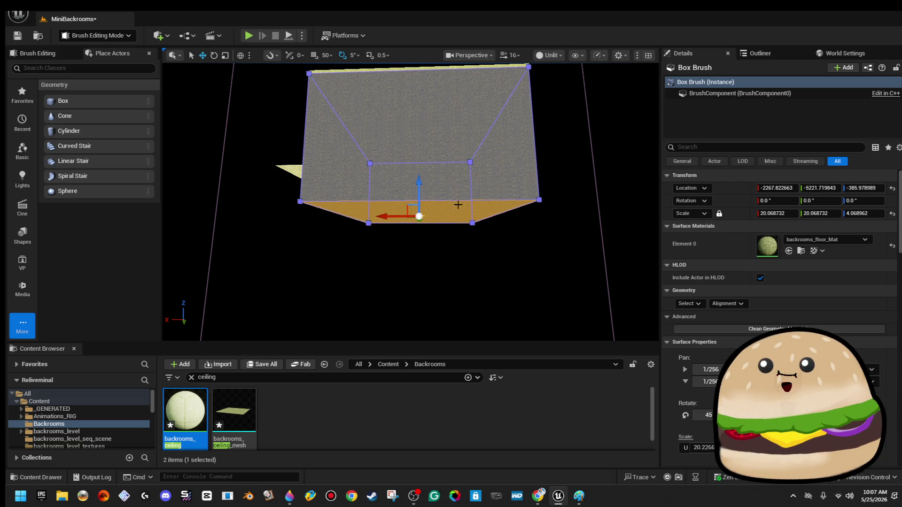
Pull the box brush's bottom face down to lengthen it.
drag(419, 190, 423, 338)
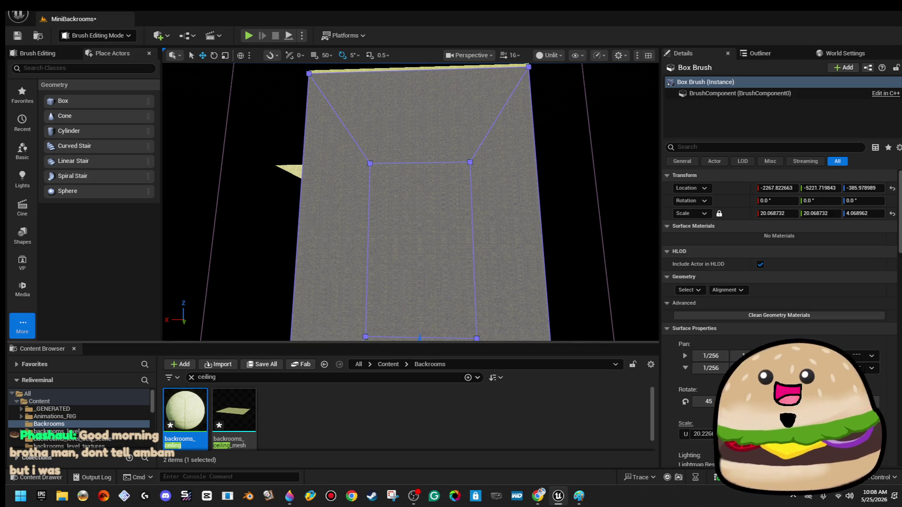
scroll(512, 243, up, 6)
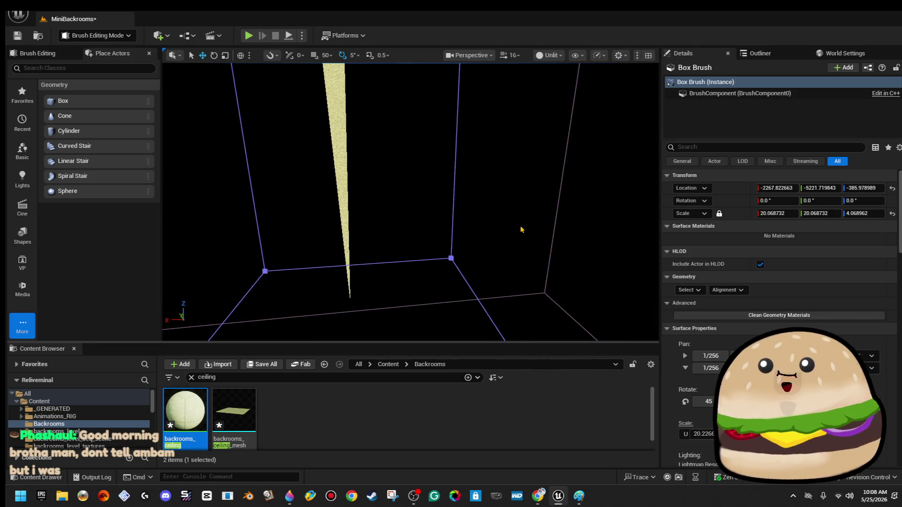
click(520, 230)
drag(520, 230, 520, 282)
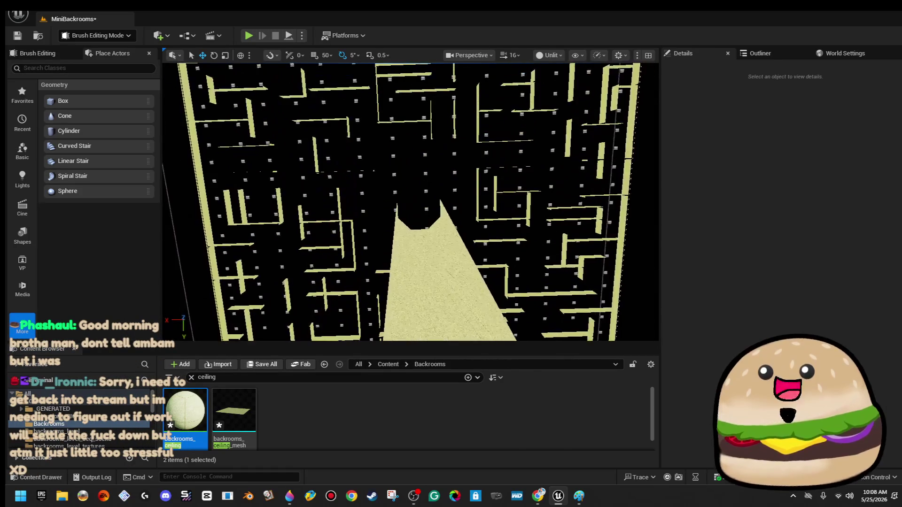
scroll(410, 202, up, 10)
scroll(410, 202, down, 10)
drag(410, 202, 395, 188)
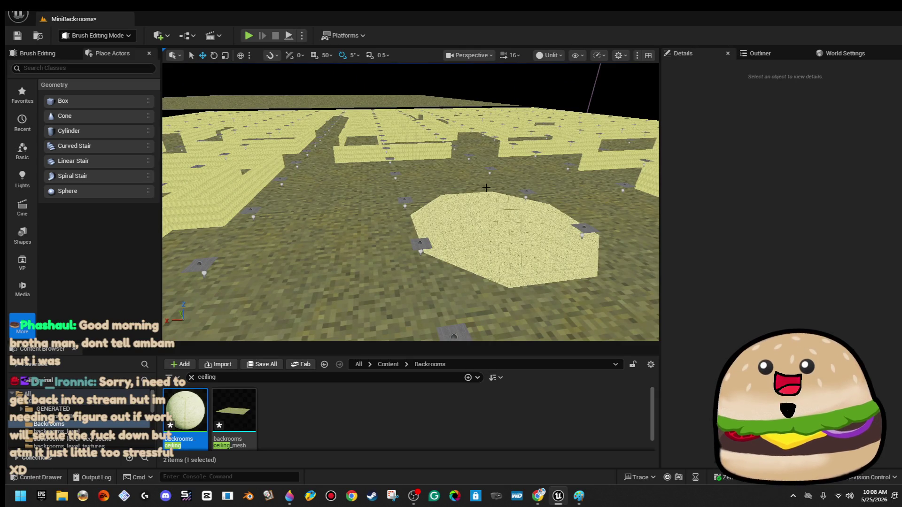
Select the octagonal cone brush and all of its surfaces.
click(509, 226)
key(f)
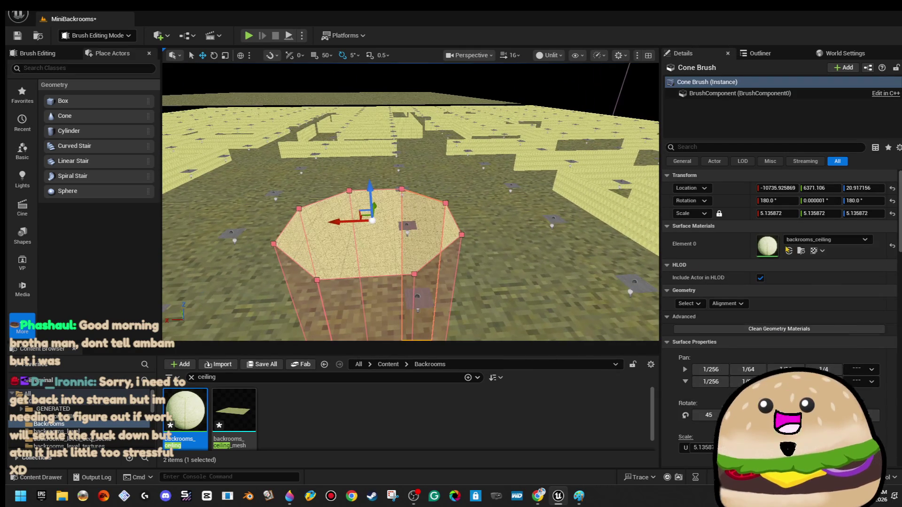
click(694, 304)
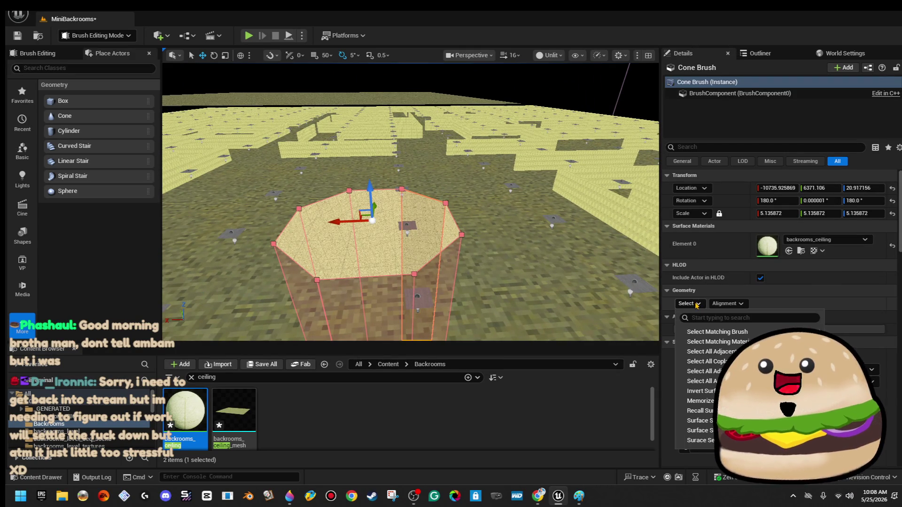
click(715, 333)
scroll(779, 319, down, 10)
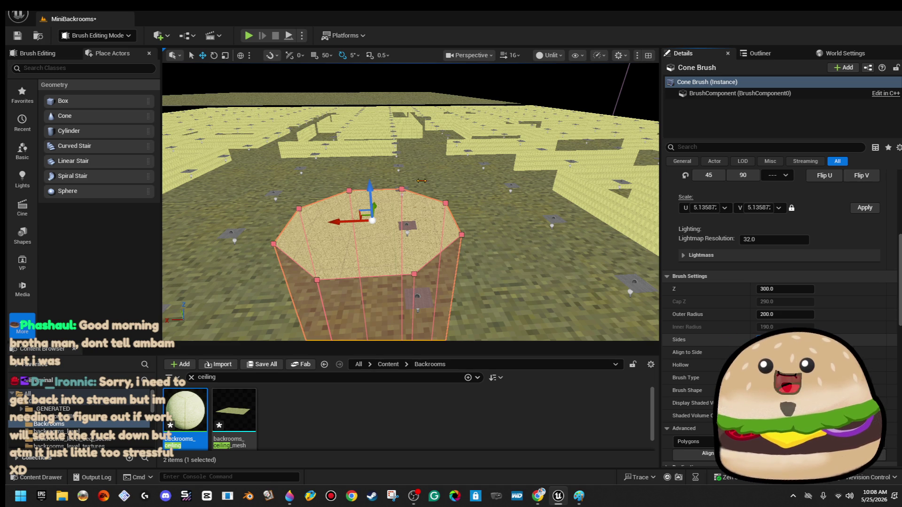
Set the box brush surfaces' texture Scale U and V to 2.0 and apply.
click(480, 227)
scroll(480, 228, up, 5)
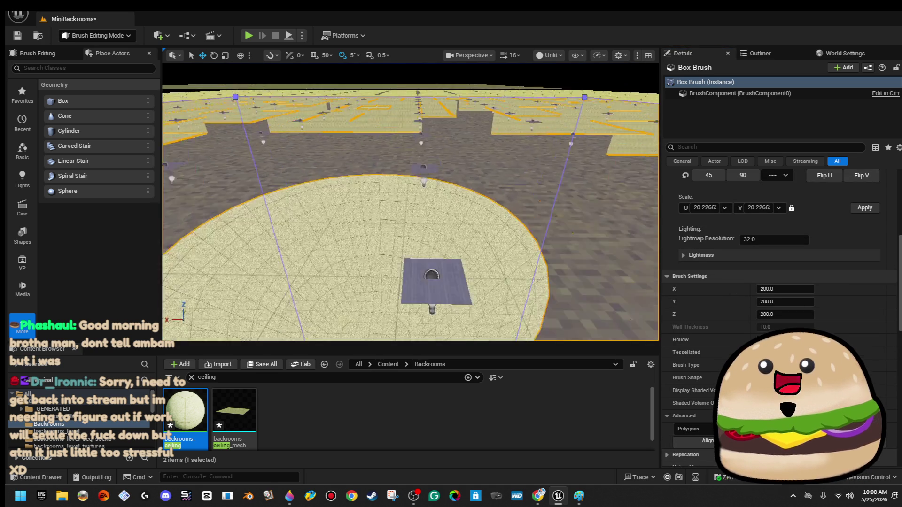
click(724, 207)
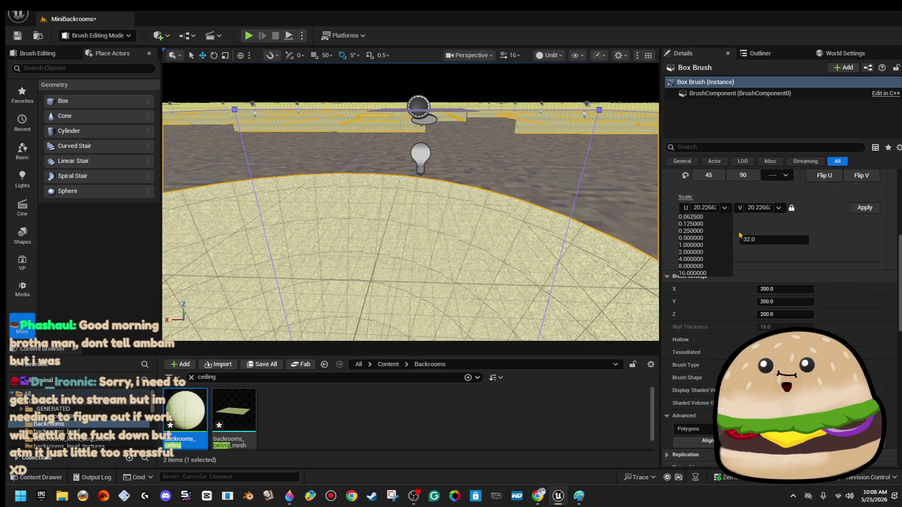
click(707, 207)
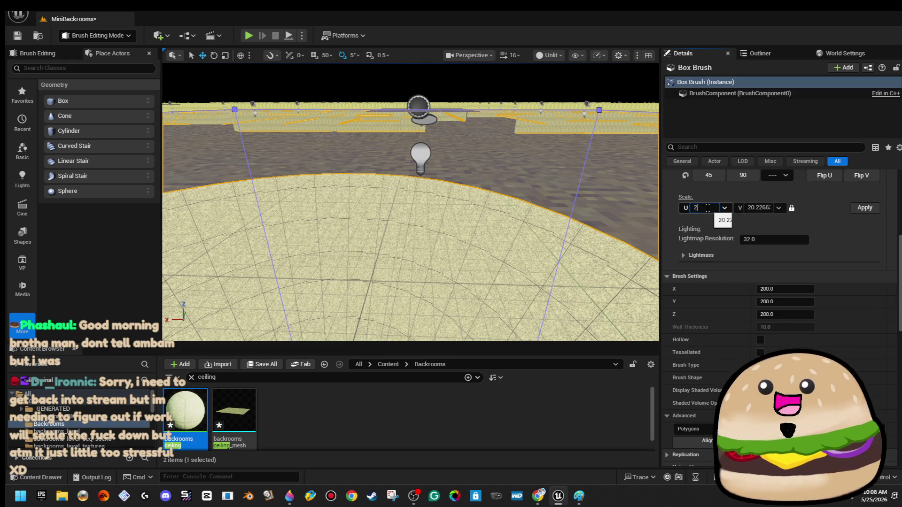
key(Return)
click(855, 211)
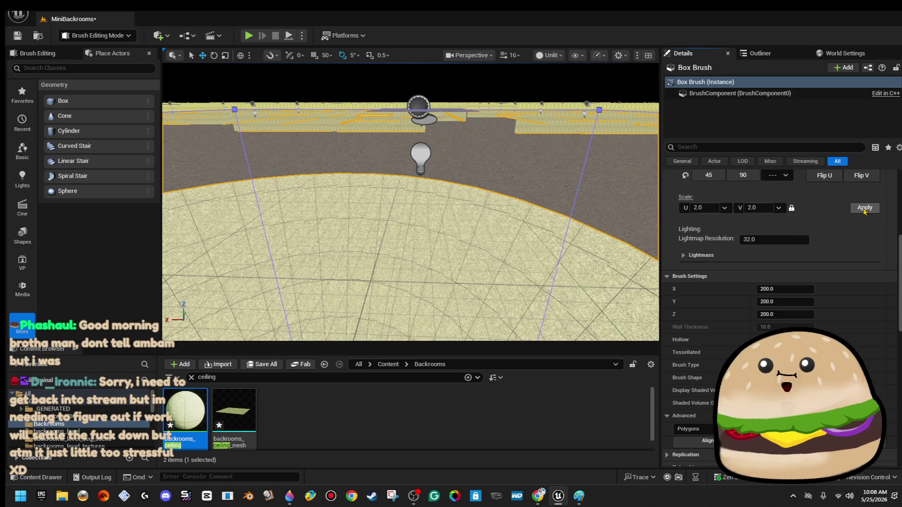
drag(459, 153, 455, 143)
drag(409, 211, 408, 188)
click(328, 287)
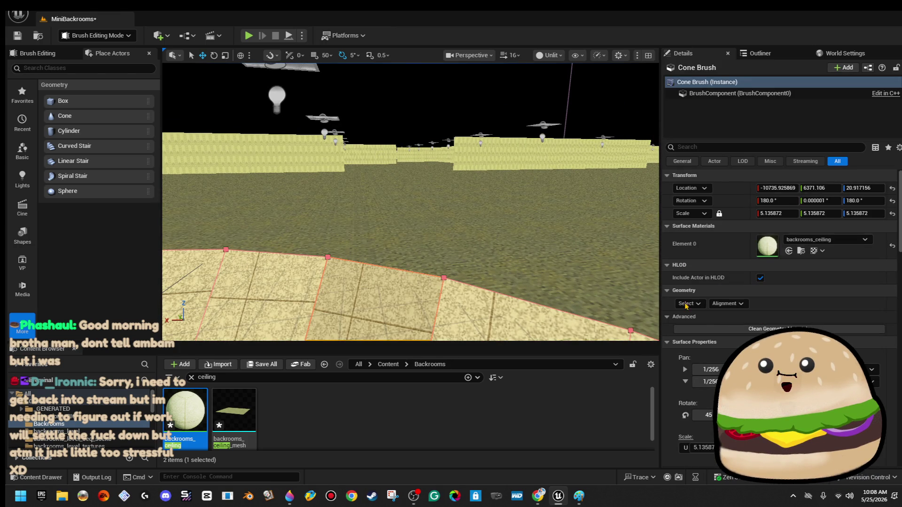
click(729, 332)
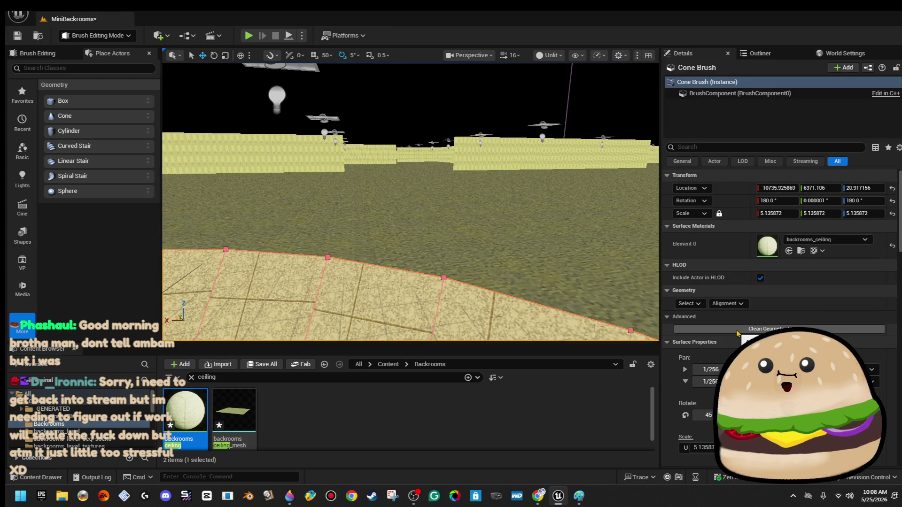
scroll(735, 301, down, 4)
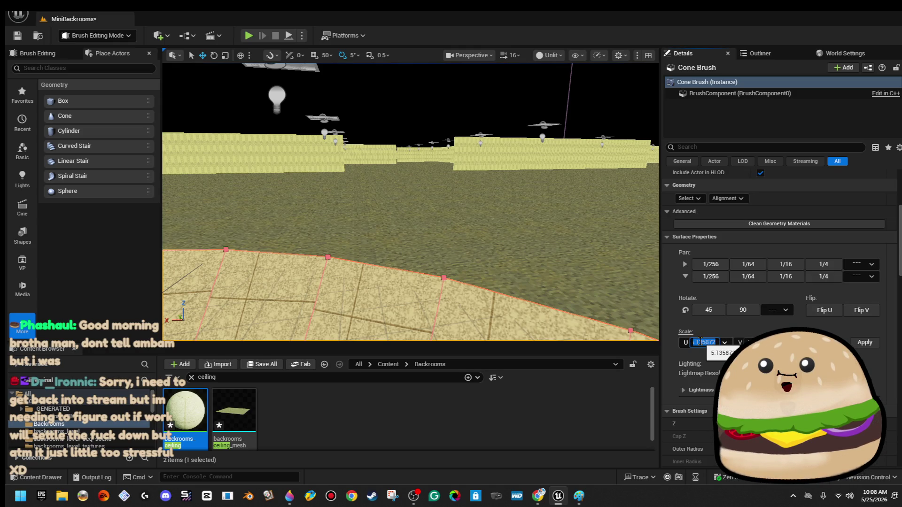
text(2)
key(Return)
scroll(814, 237, up, 4)
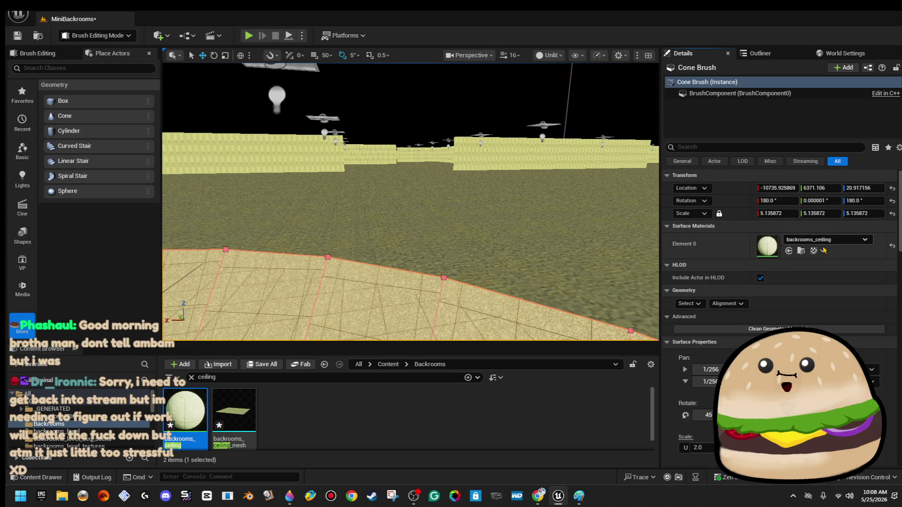
click(838, 240)
text(rpet bac)
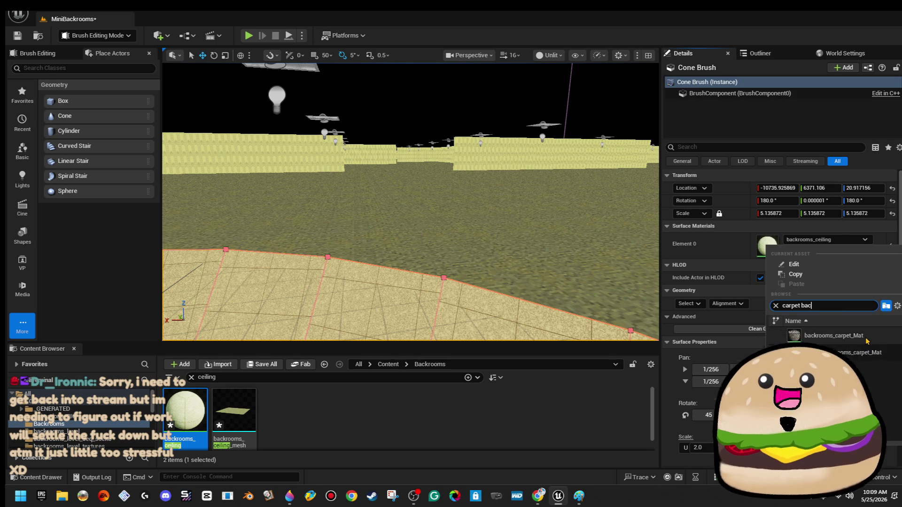
click(866, 338)
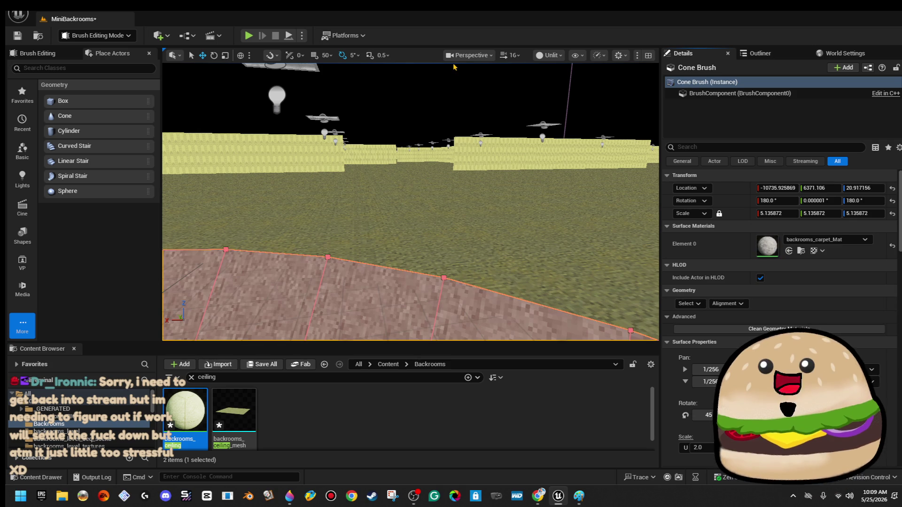
drag(409, 211, 409, 253)
click(689, 304)
click(695, 332)
click(816, 240)
text(back)
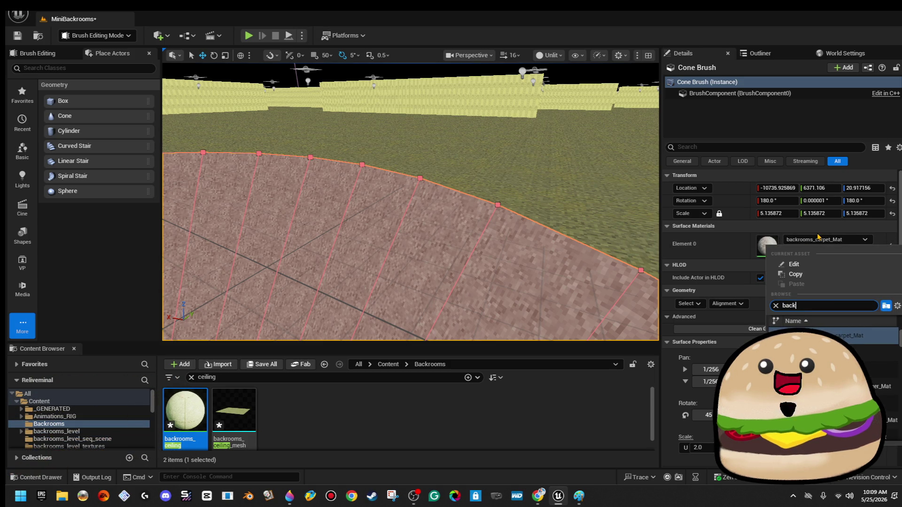
text(room floo)
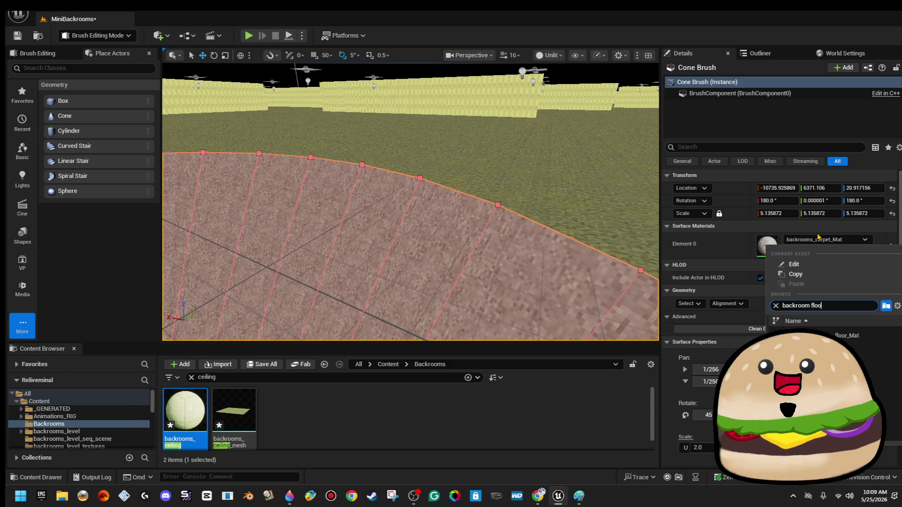
key(Return)
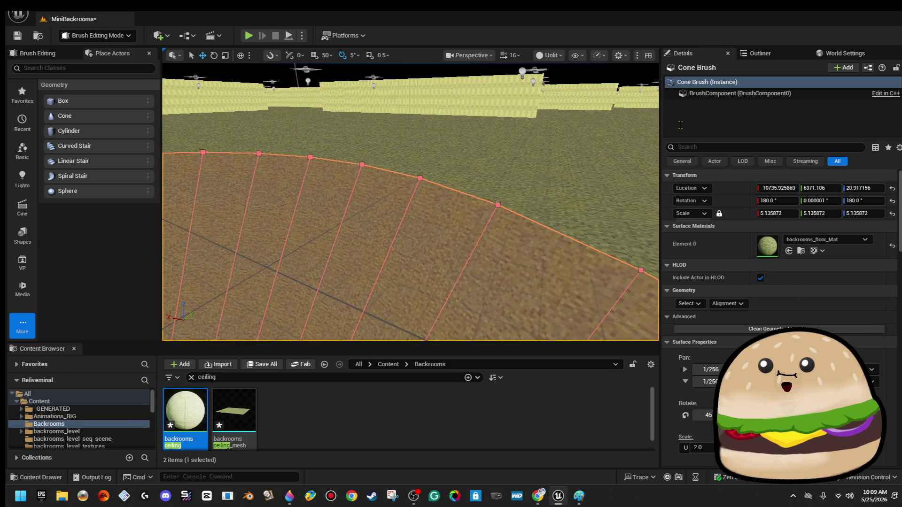
click(592, 78)
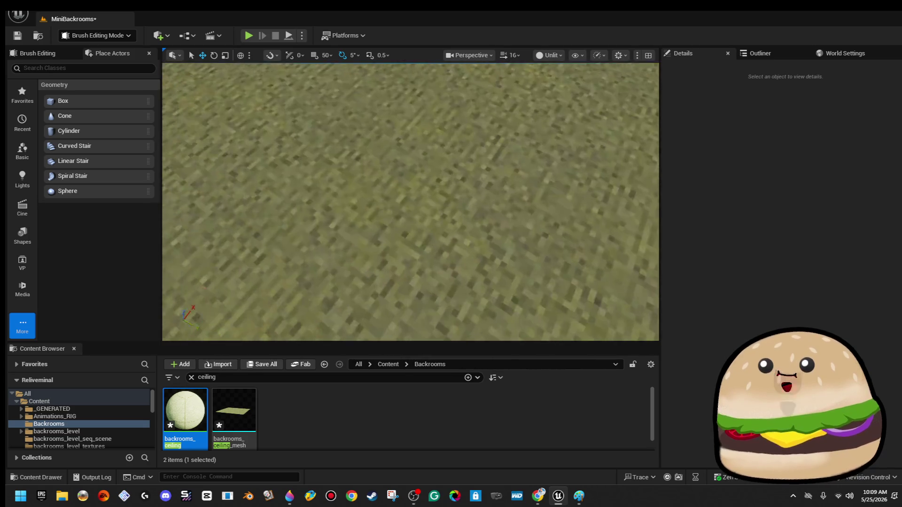
mouse_move(538, 204)
mouse_down()
mouse_move(507, 216)
mouse_move(538, 203)
mouse_up()
Start a Play From Here session from a chosen spot on the maze floor.
right_click(503, 172)
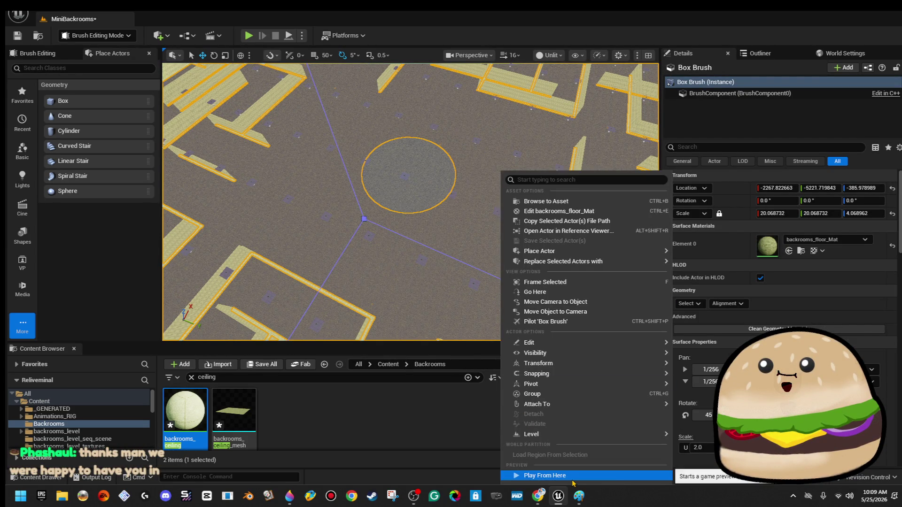
click(579, 457)
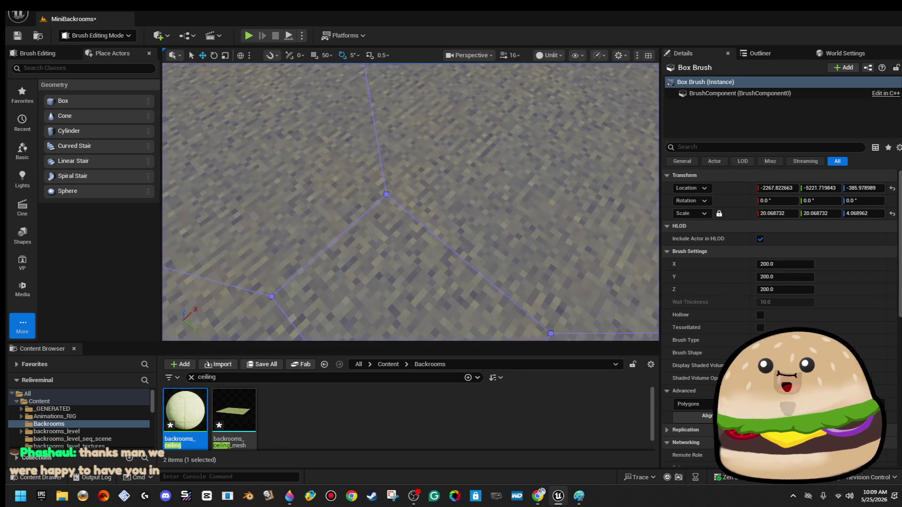
drag(315, 199, 317, 178)
drag(410, 179, 528, 252)
right_click(527, 252)
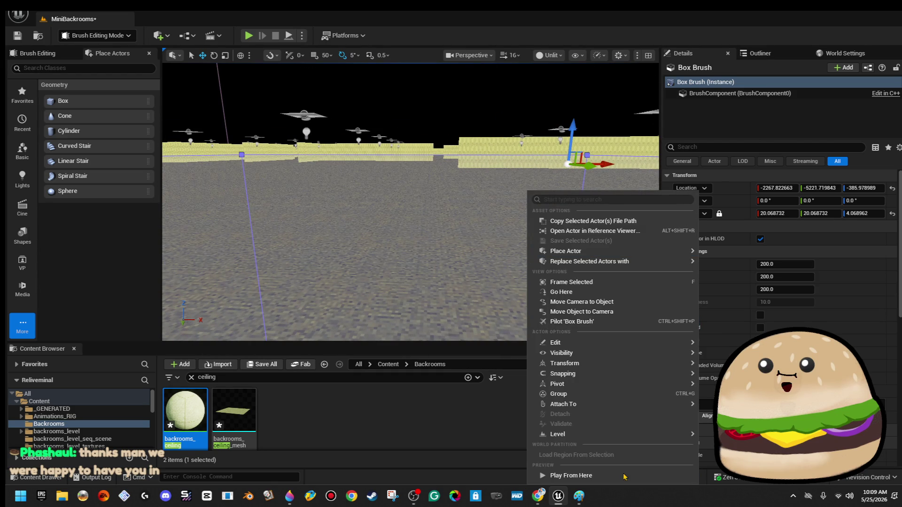
click(603, 480)
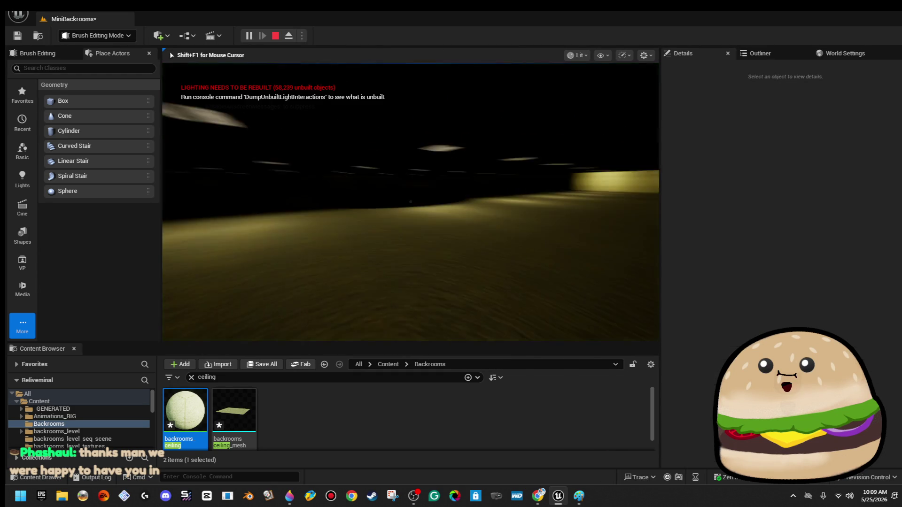
Walk the lit corridors in fullscreen first person, then stop the playtest.
key(w)
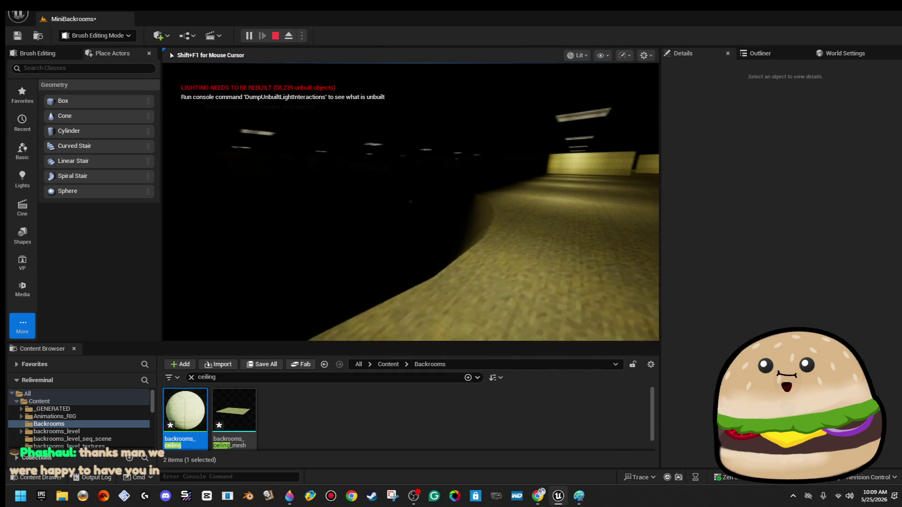
key(w)
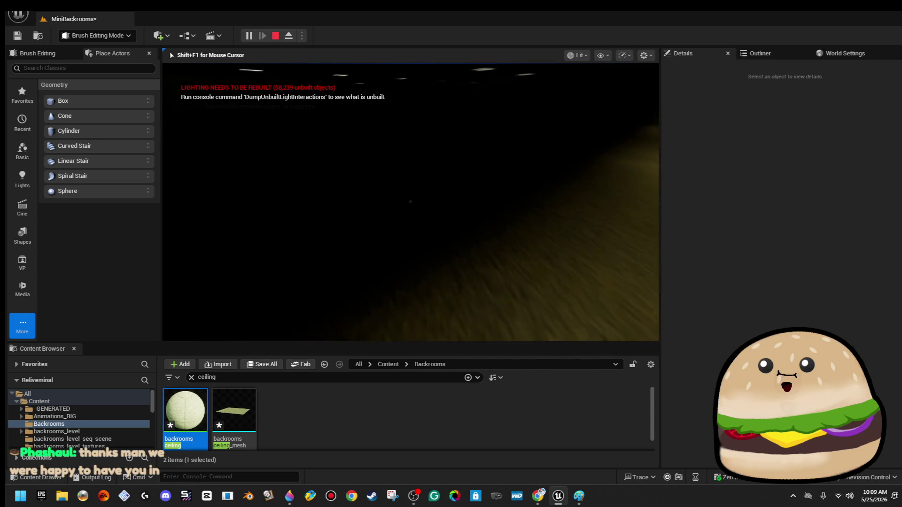
key(w)
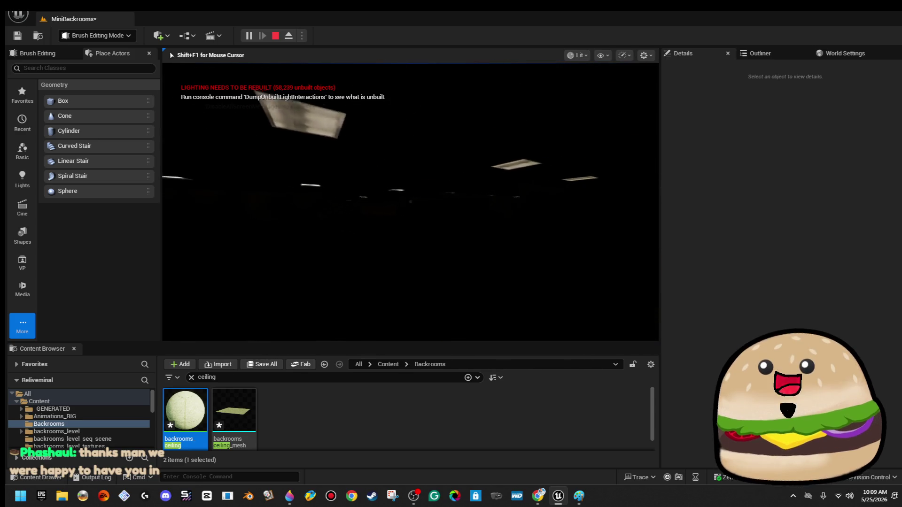
key(w)
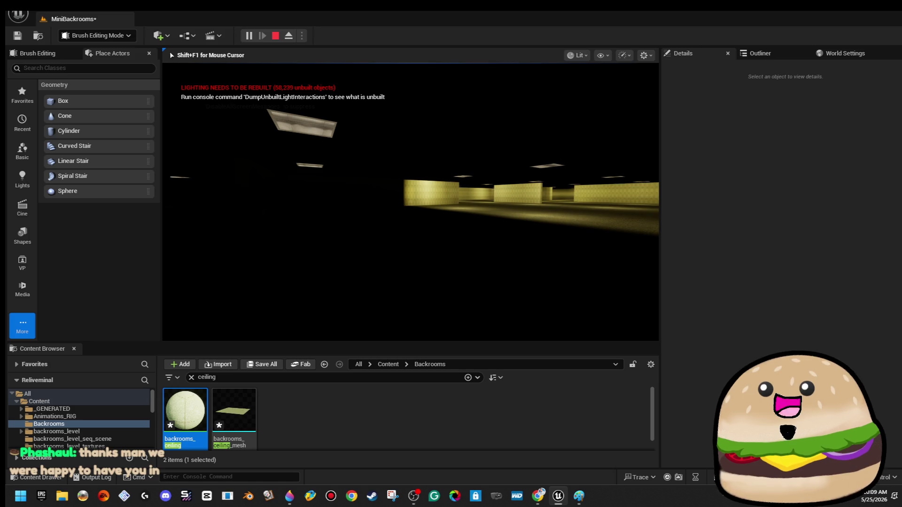
key(F11)
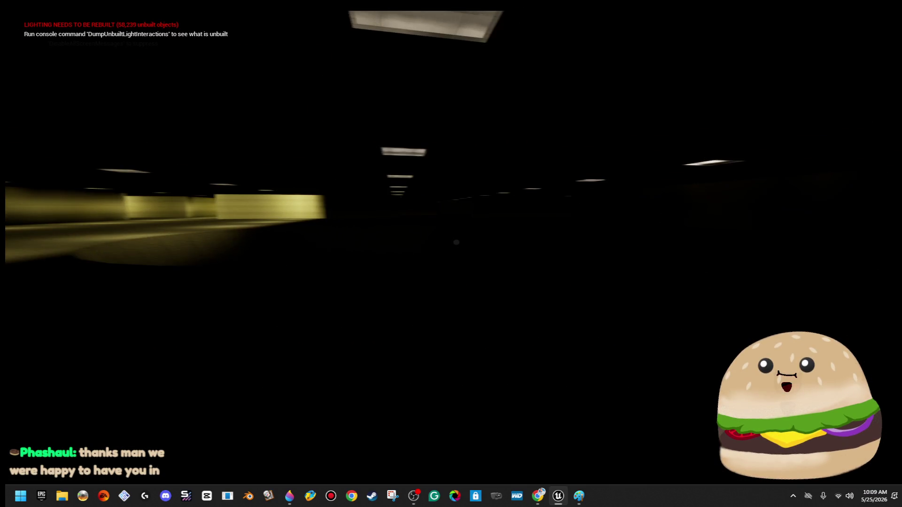
key(w)
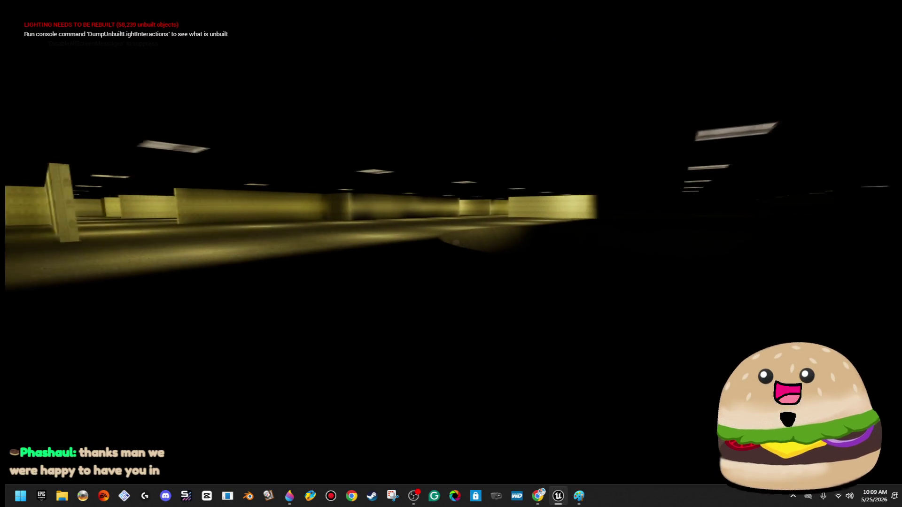
key(w)
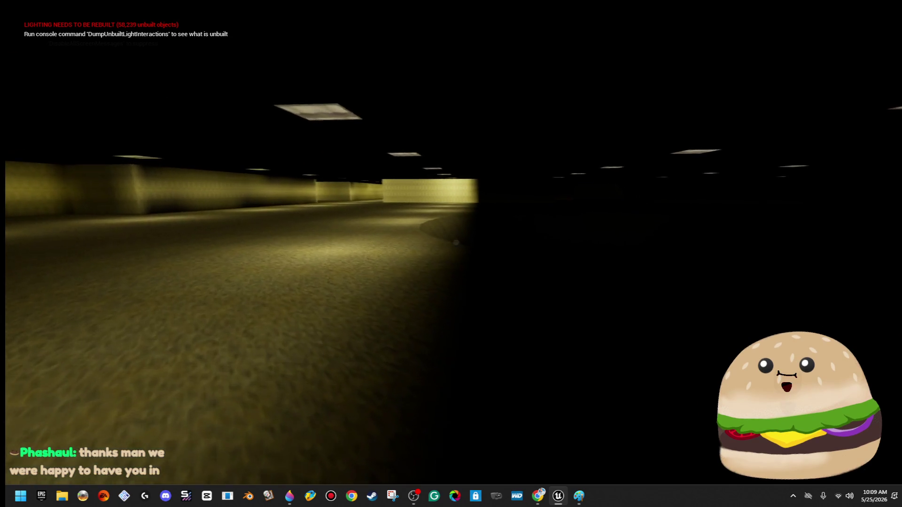
key(w)
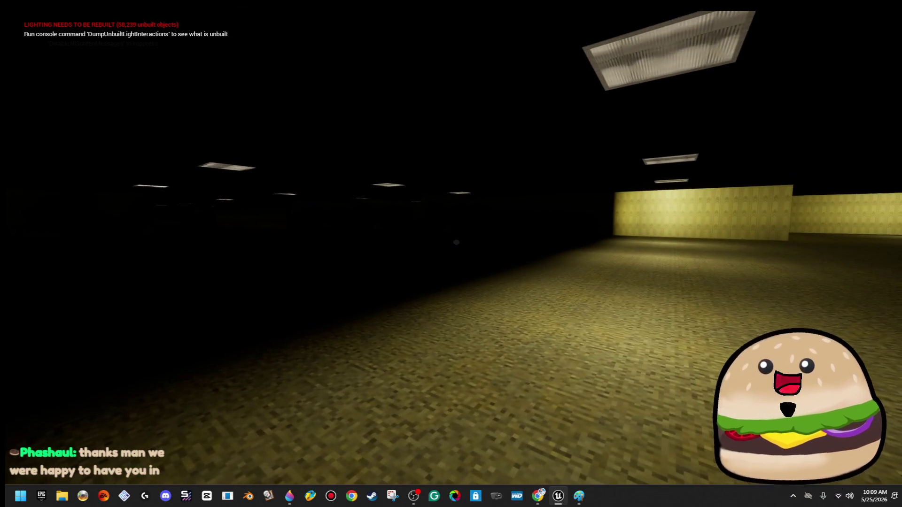
key(w)
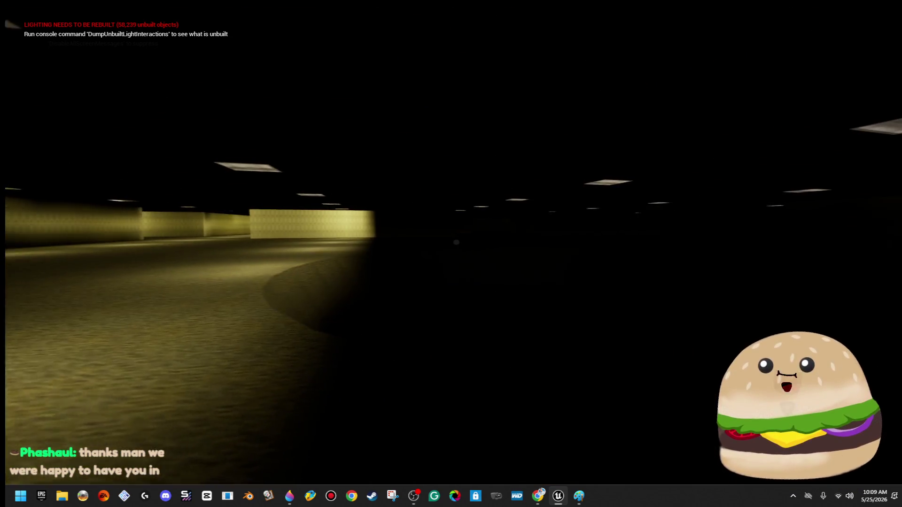
key(Escape)
click(457, 268)
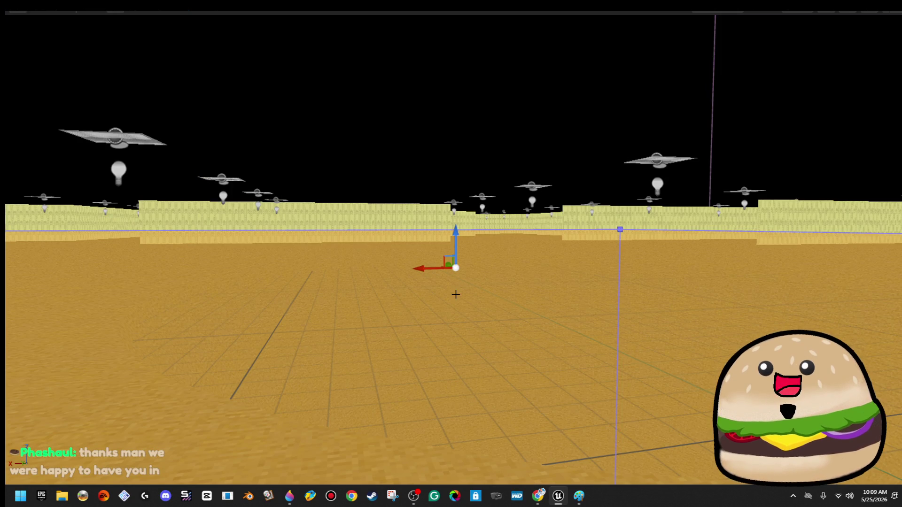
Select a spotlight, exit immersive mode and run Build Lighting Only.
mouse_move(463, 286)
mouse_down()
mouse_move(447, 338)
mouse_move(437, 177)
mouse_up()
click(446, 306)
key(f)
key(F11)
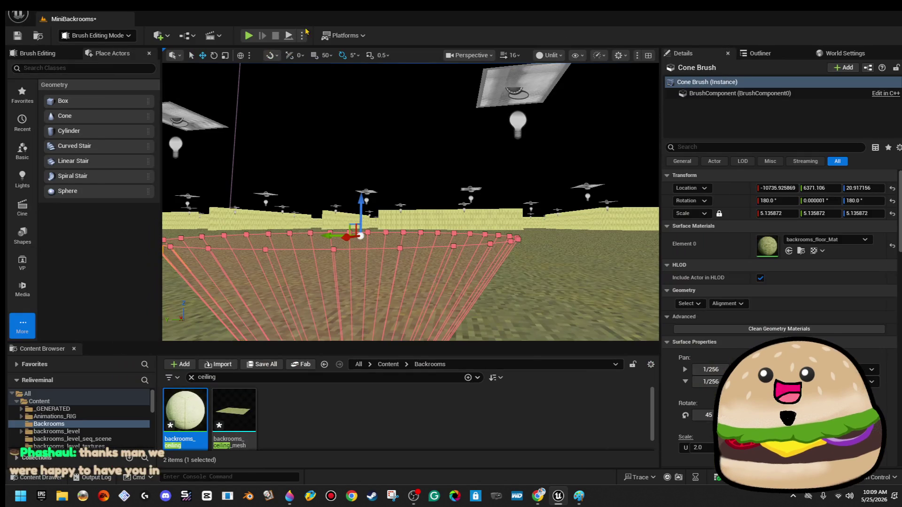
click(162, 17)
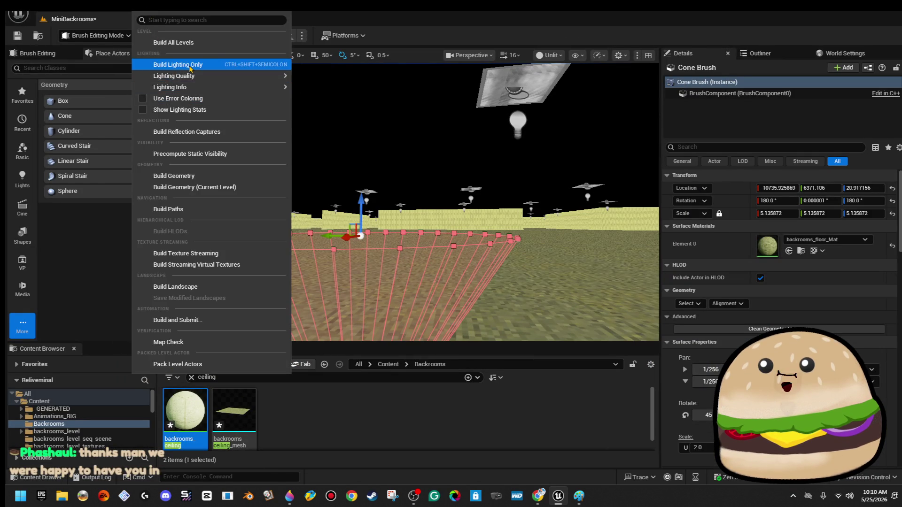
click(188, 62)
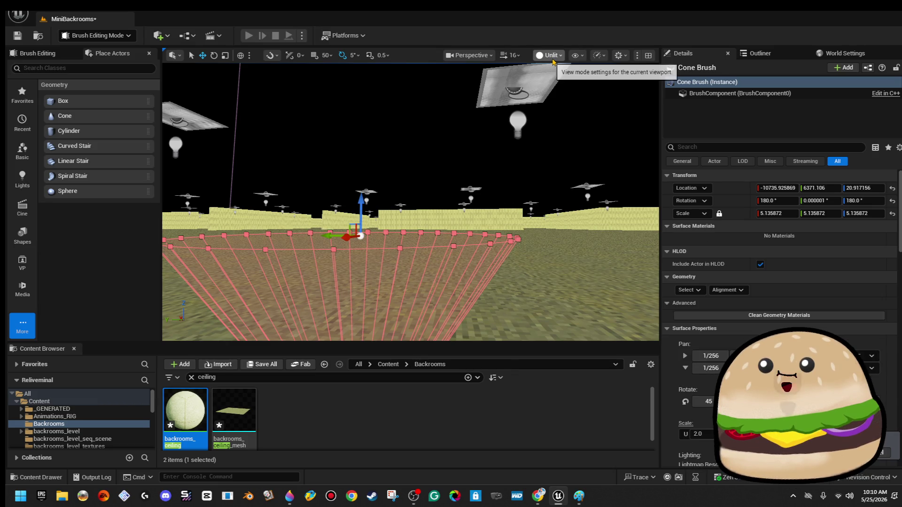
Switch the viewport from Unlit to Lit shading.
click(550, 56)
click(564, 92)
mouse_move(367, 134)
mouse_down()
mouse_move(305, 137)
mouse_move(338, 125)
mouse_up()
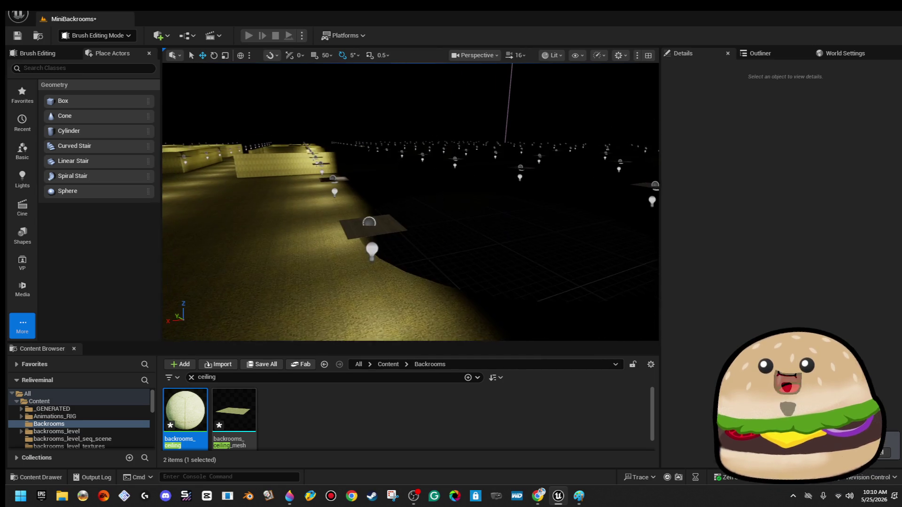
Select the cone brush and delete it.
click(470, 244)
click(53, 12)
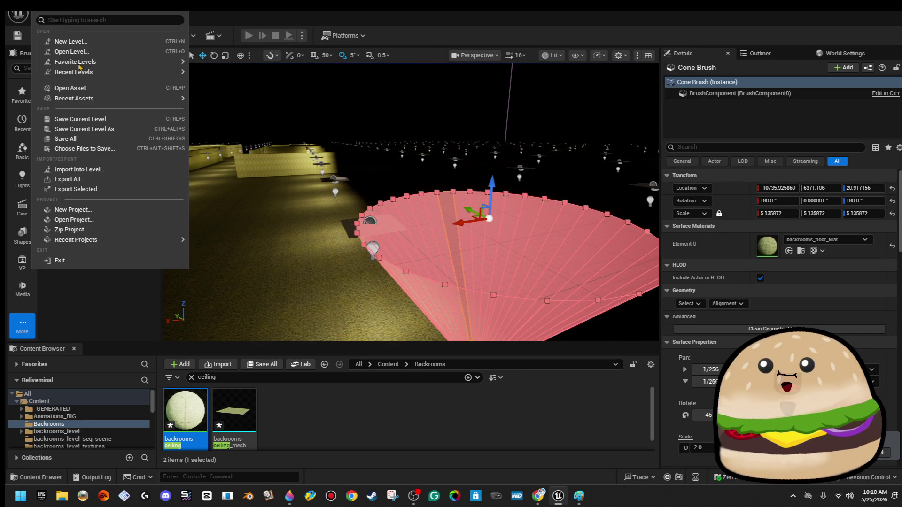
right_click(433, 216)
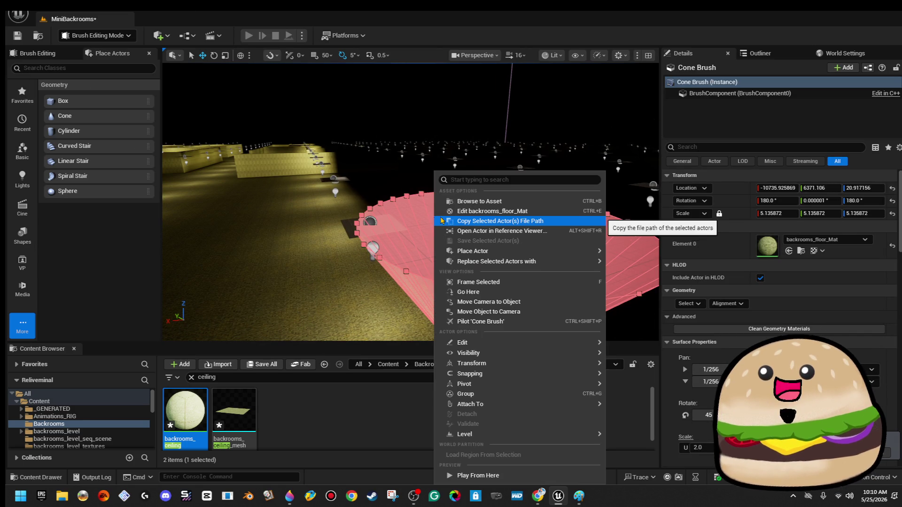
mouse_move(470, 374)
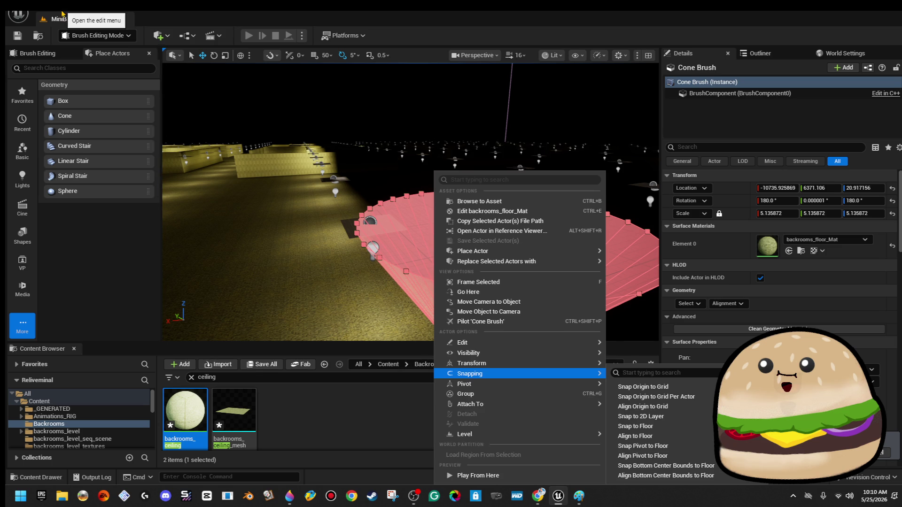
click(61, 13)
click(98, 90)
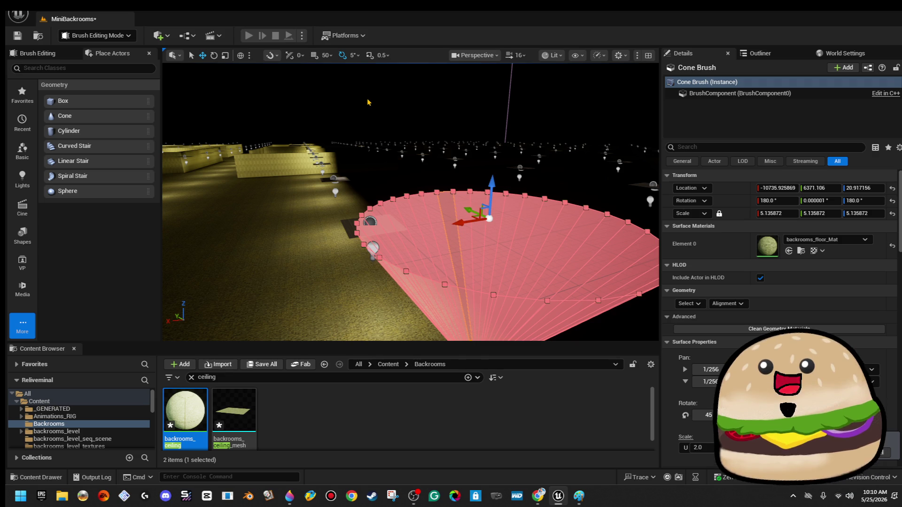
key(Delete)
Select the stray Box Brush216 from an elevated view and delete it.
drag(410, 202, 411, 146)
mouse_move(386, 108)
mouse_down()
mouse_move(385, 94)
mouse_move(385, 107)
mouse_up()
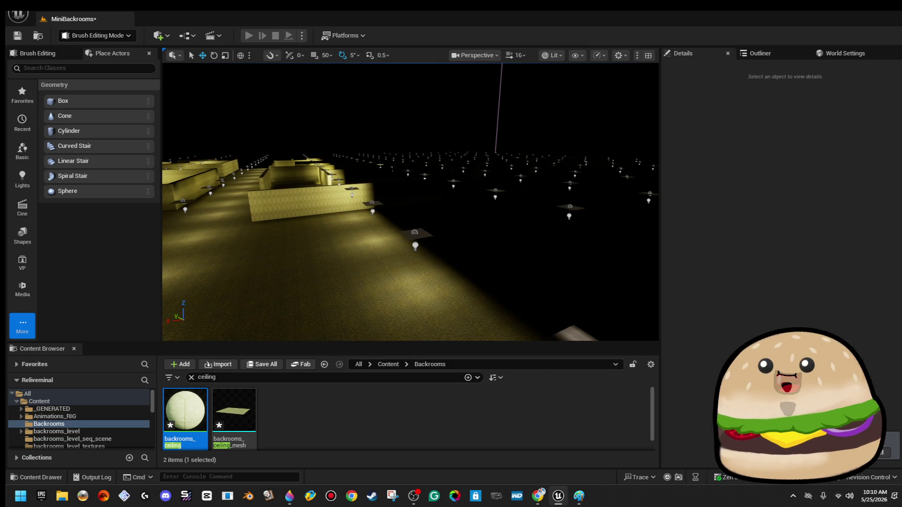
click(648, 231)
mouse_move(330, 98)
mouse_down()
mouse_move(291, 103)
mouse_move(330, 99)
mouse_move(319, 108)
mouse_move(336, 164)
mouse_up()
key(Delete)
mouse_move(506, 186)
mouse_down()
mouse_move(497, 169)
mouse_move(316, 244)
mouse_move(329, 265)
mouse_up()
drag(396, 265, 357, 235)
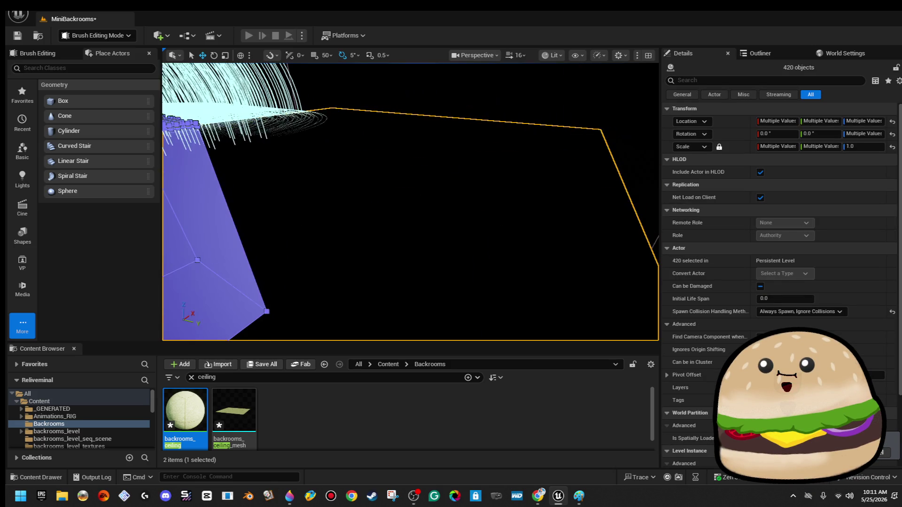
Drag backrooms_ceiling_mesh along Y to about 53509, then deselect it.
click(357, 235)
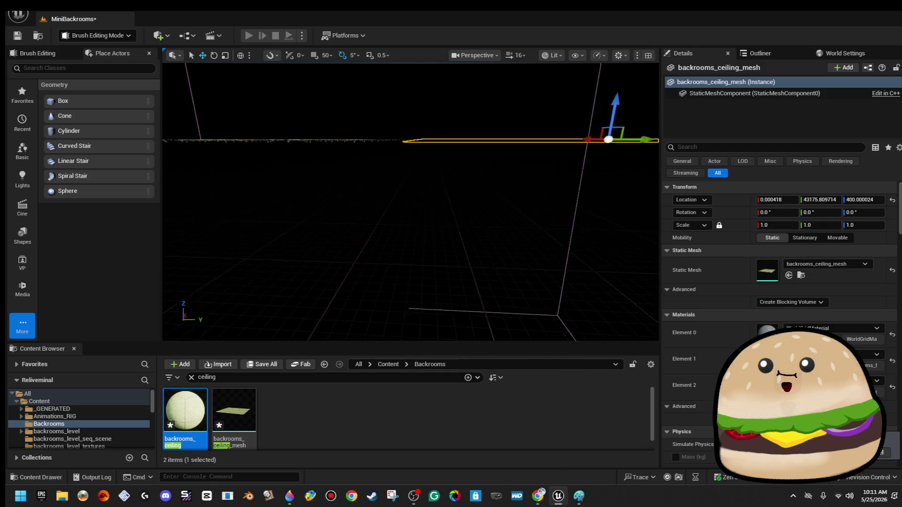
drag(587, 164, 641, 163)
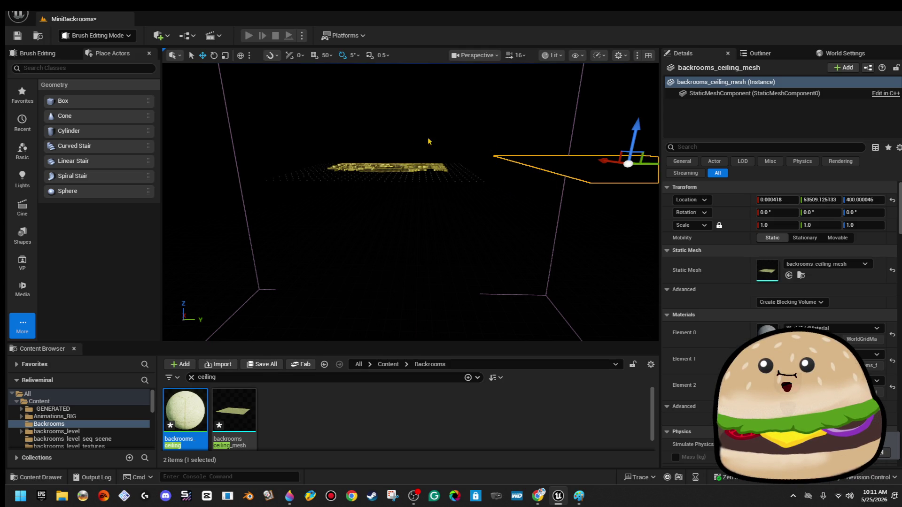
click(287, 139)
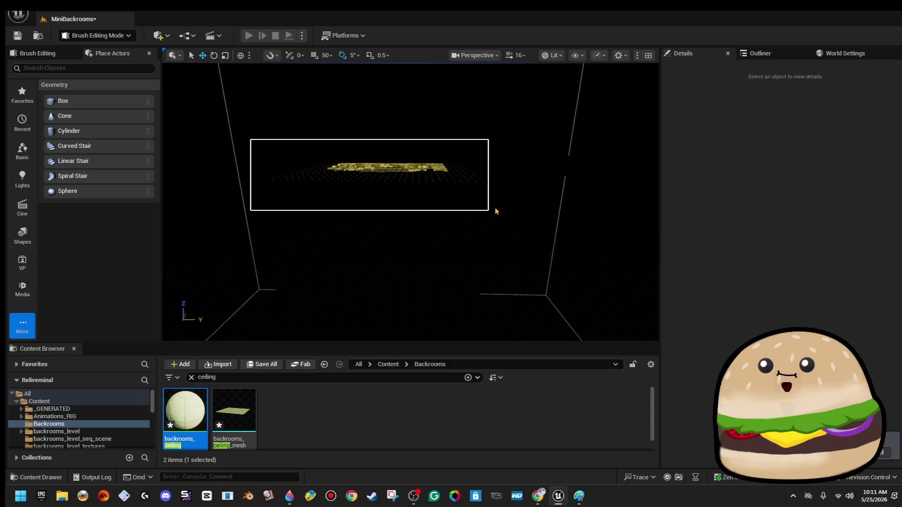
Marquee-select the 555 objects in the ceiling area, frame them, then clear the selection.
drag(504, 210, 504, 206)
key(f)
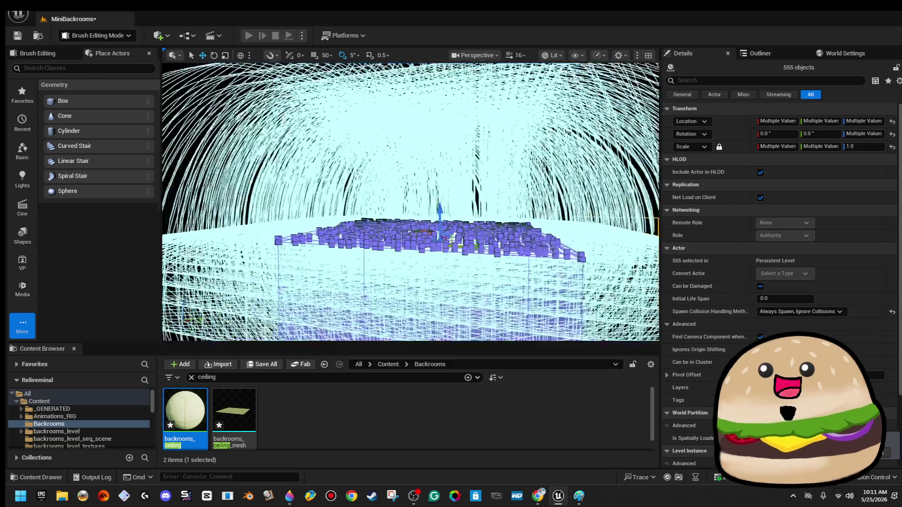
right_click(273, 72)
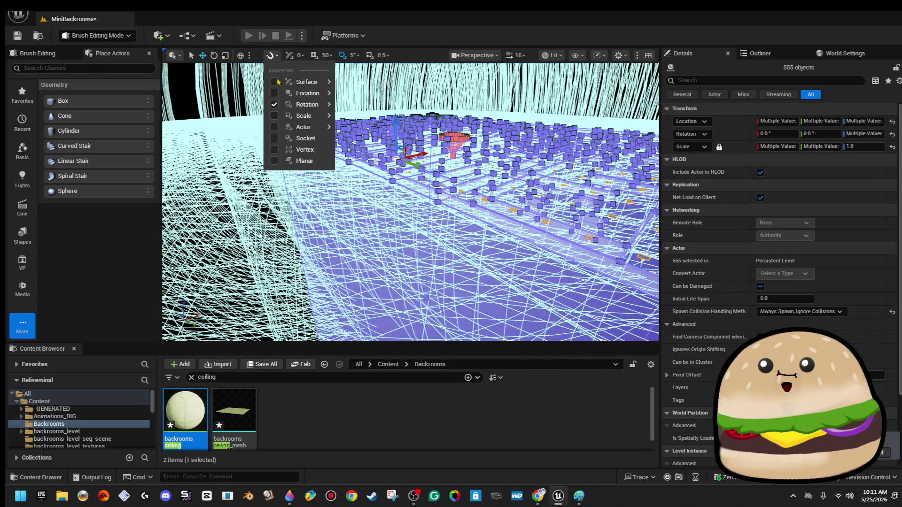
click(230, 95)
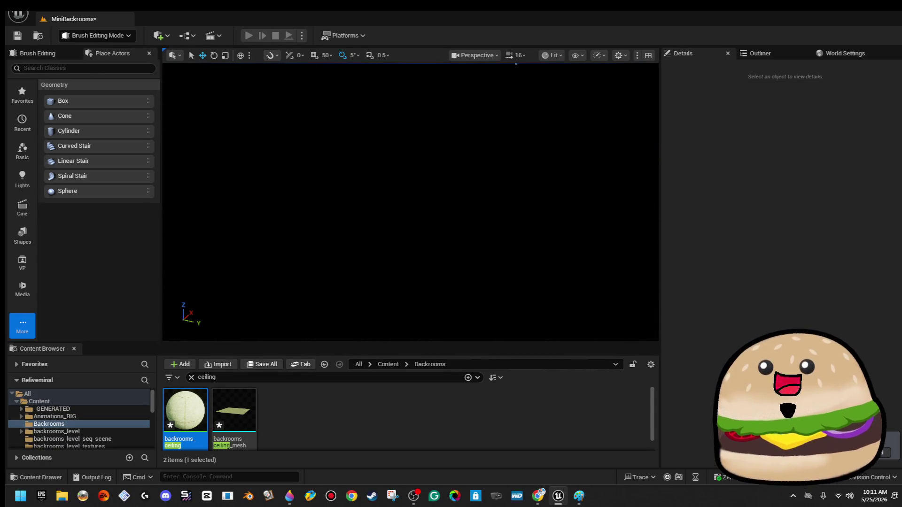